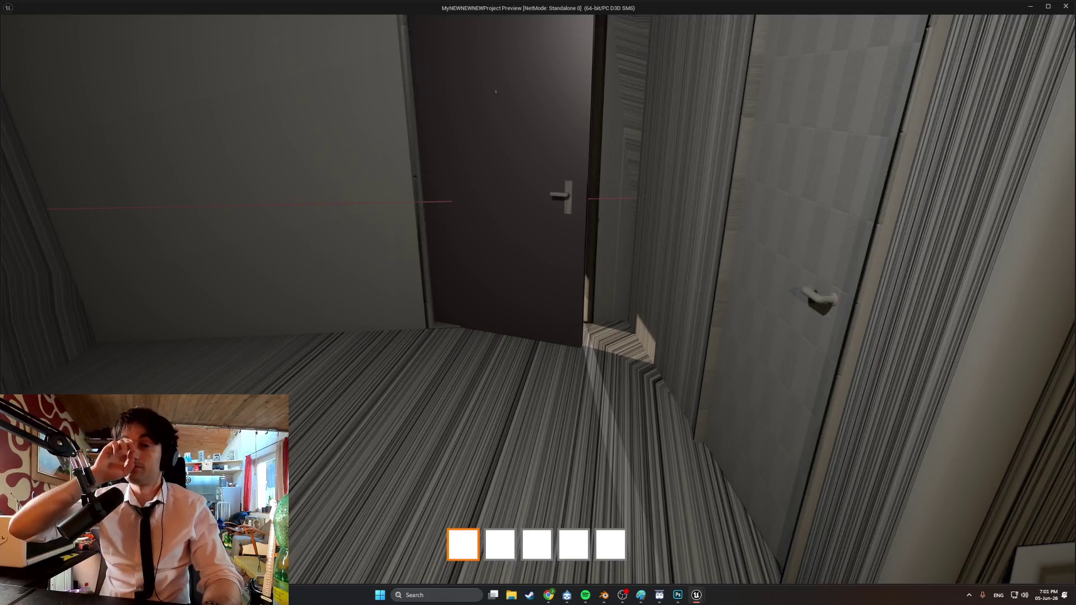
# Walk around the apartment preview between the doorway, table and window
pyautogui.press('s')
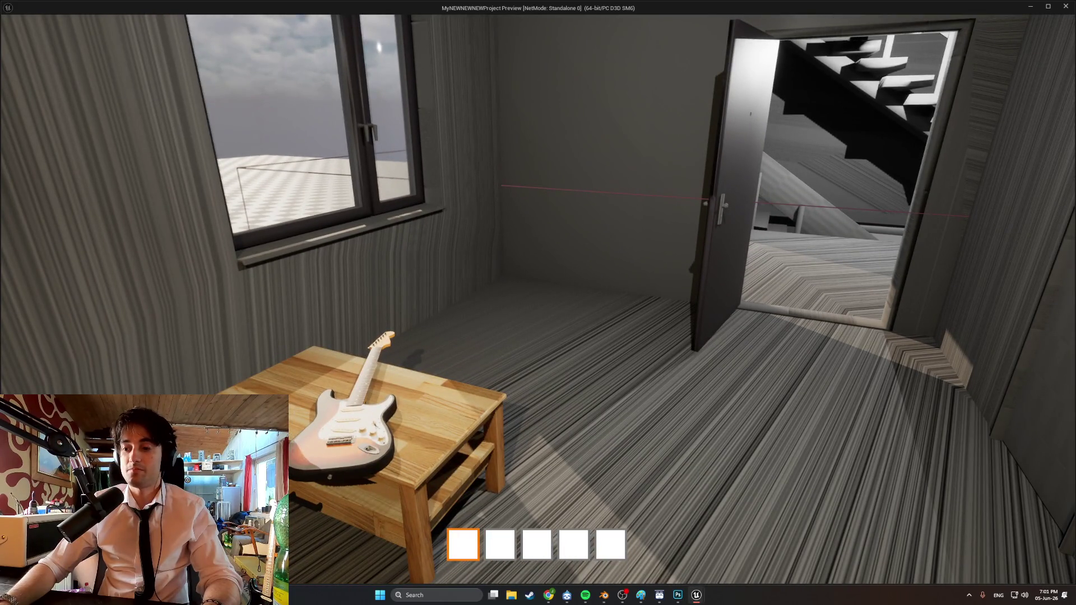
pyautogui.press('w')
pyautogui.press('e')
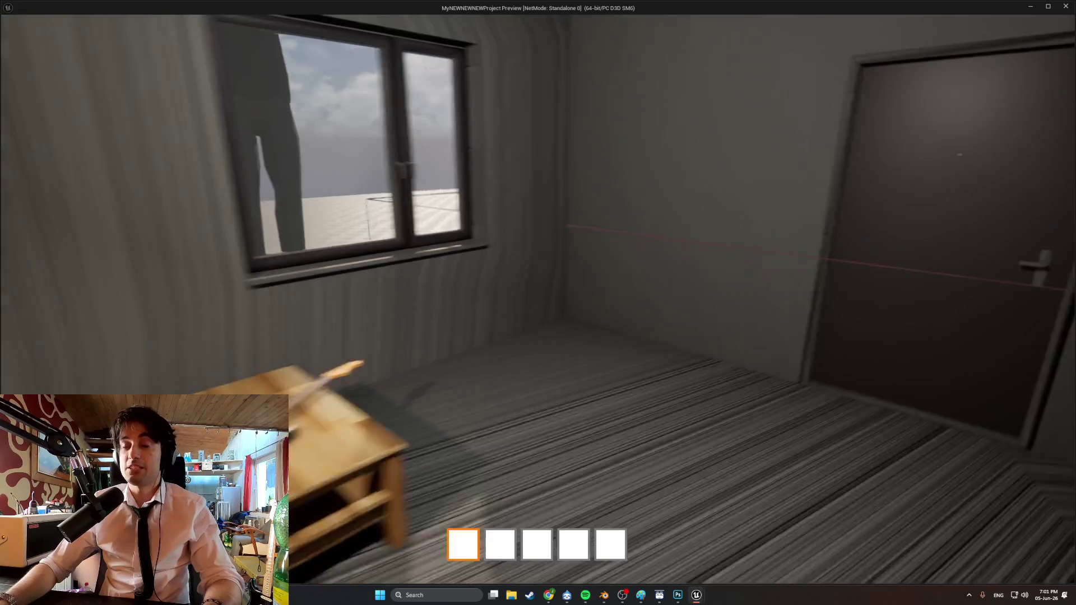
pyautogui.press('s')
pyautogui.press('w')
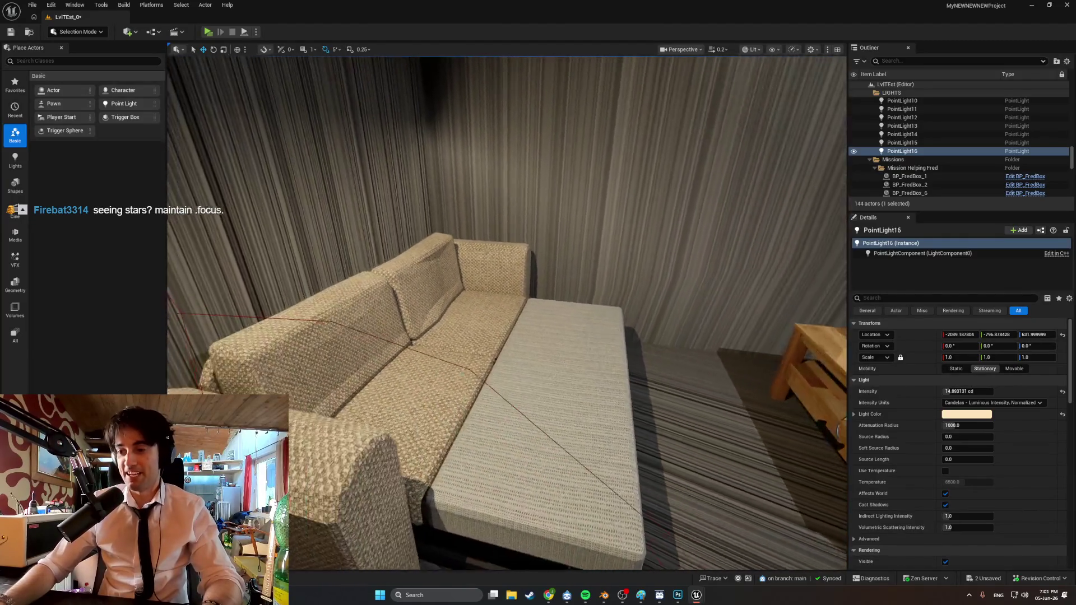
# Select the coffee table plus both couch parts, orbit around, and frame them with F
pyautogui.moveTo(478, 377); pyautogui.dragTo(478, 378, button='right')
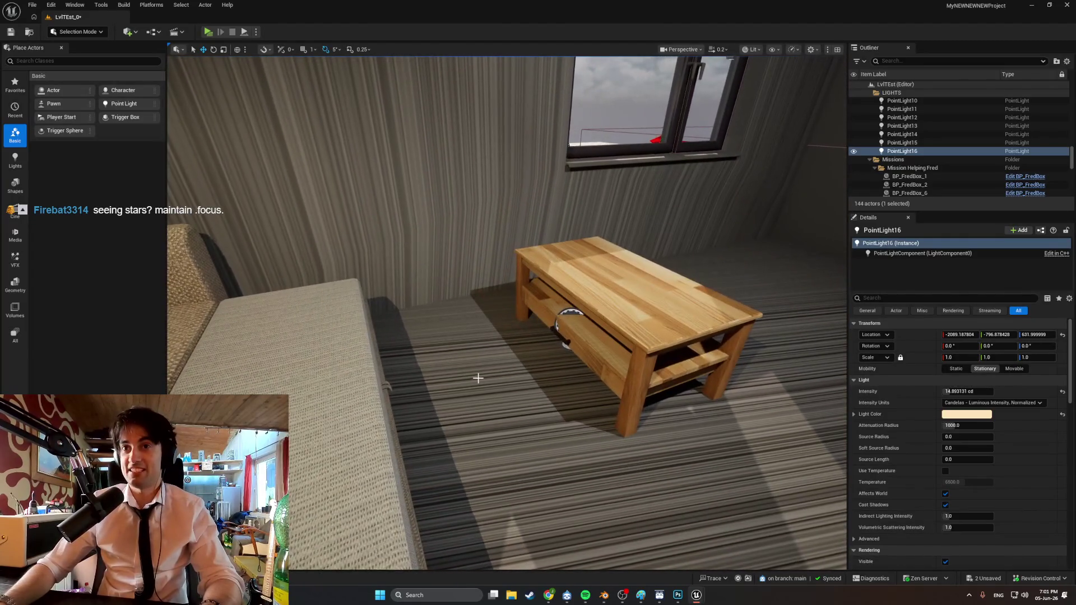
pyautogui.click(583, 363)
pyautogui.keyDown('ctrl'); pyautogui.click(617, 283); pyautogui.keyUp('ctrl')
pyautogui.moveTo(423, 348); pyautogui.dragTo(423, 348, button='right')
pyautogui.keyDown('ctrl'); pyautogui.click(423, 348); pyautogui.keyUp('ctrl')
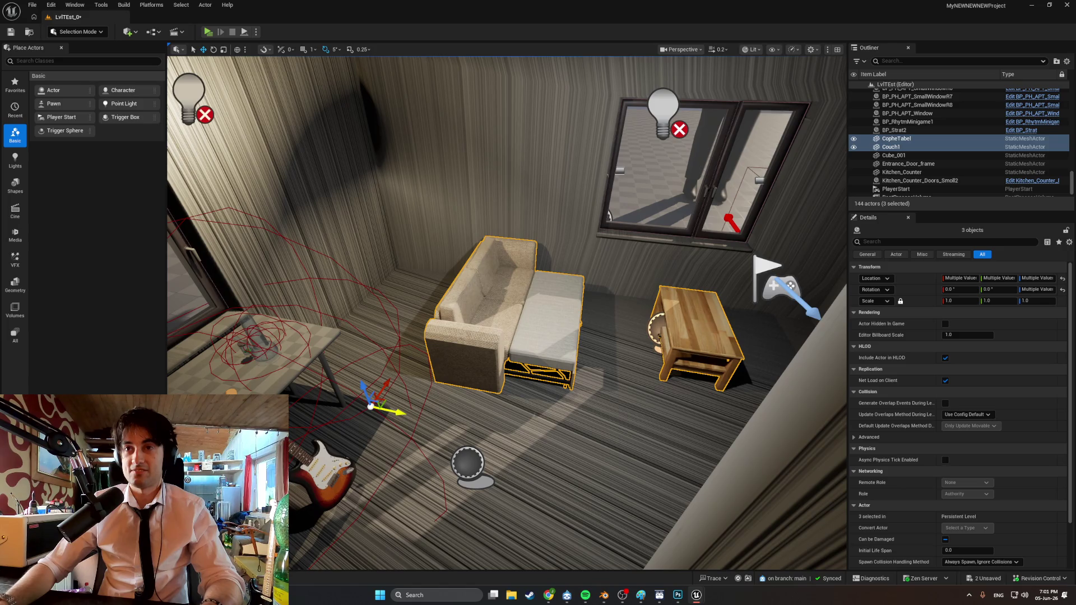
pyautogui.moveTo(495, 360); pyautogui.dragTo(493, 297, button='right')
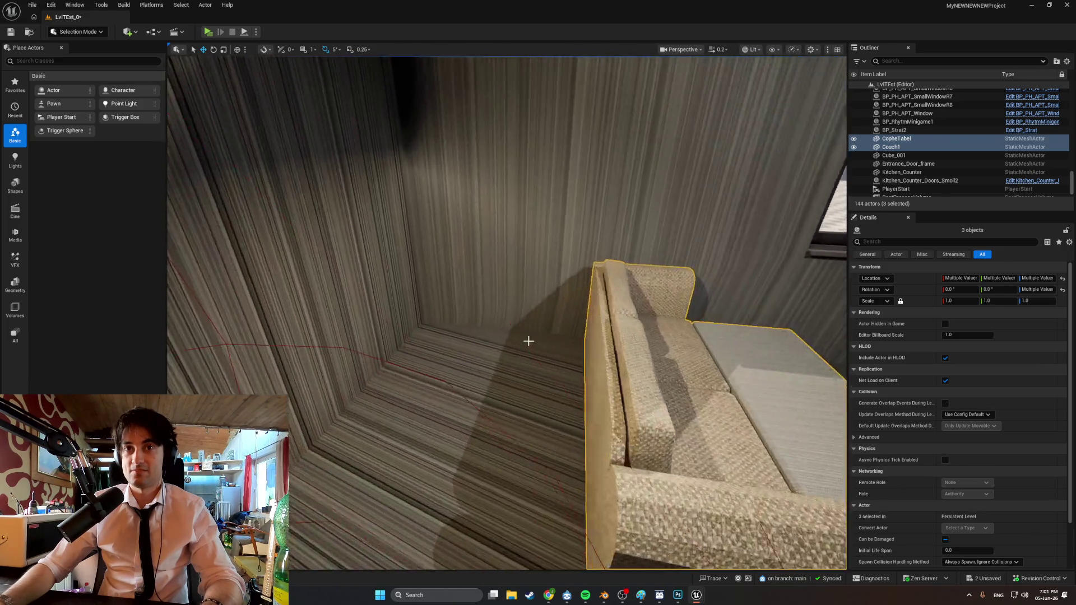
pyautogui.moveTo(528, 341); pyautogui.dragTo(605, 415, button='right')
pyautogui.press('f')
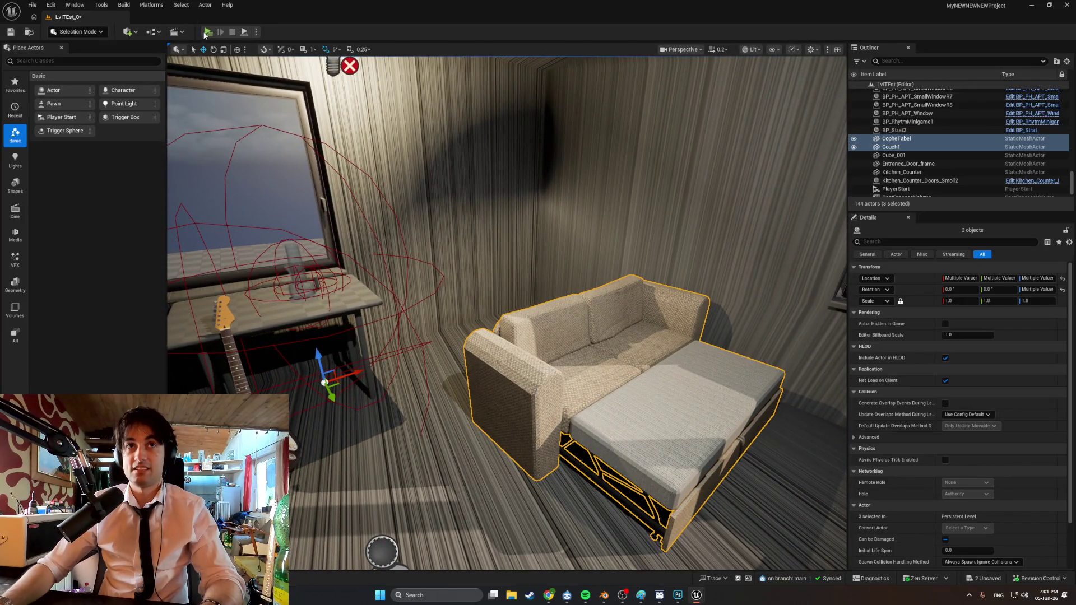
pyautogui.press('w')
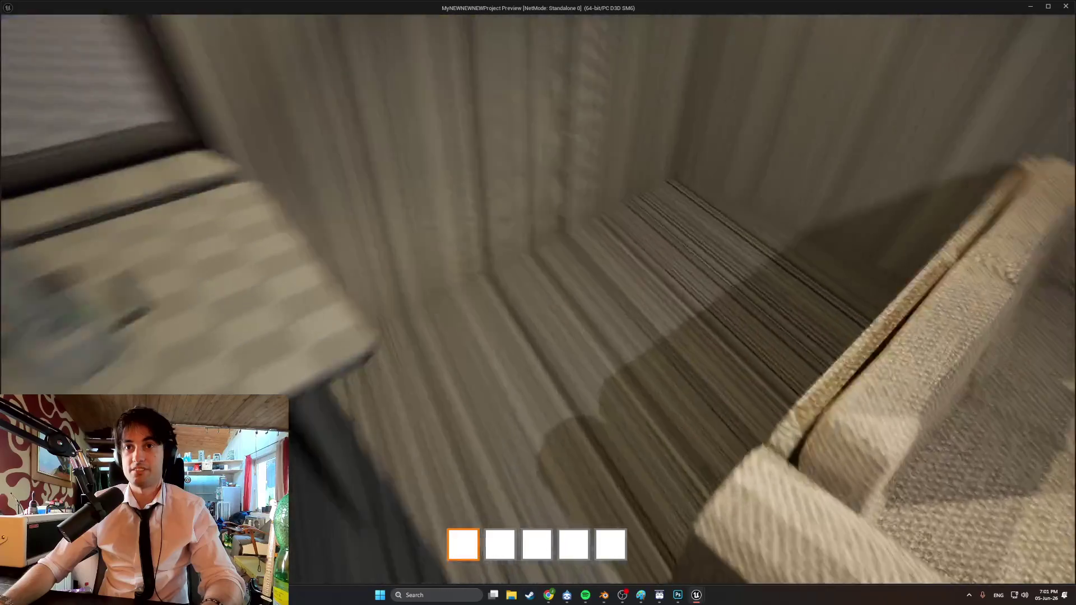
pyautogui.press('s')
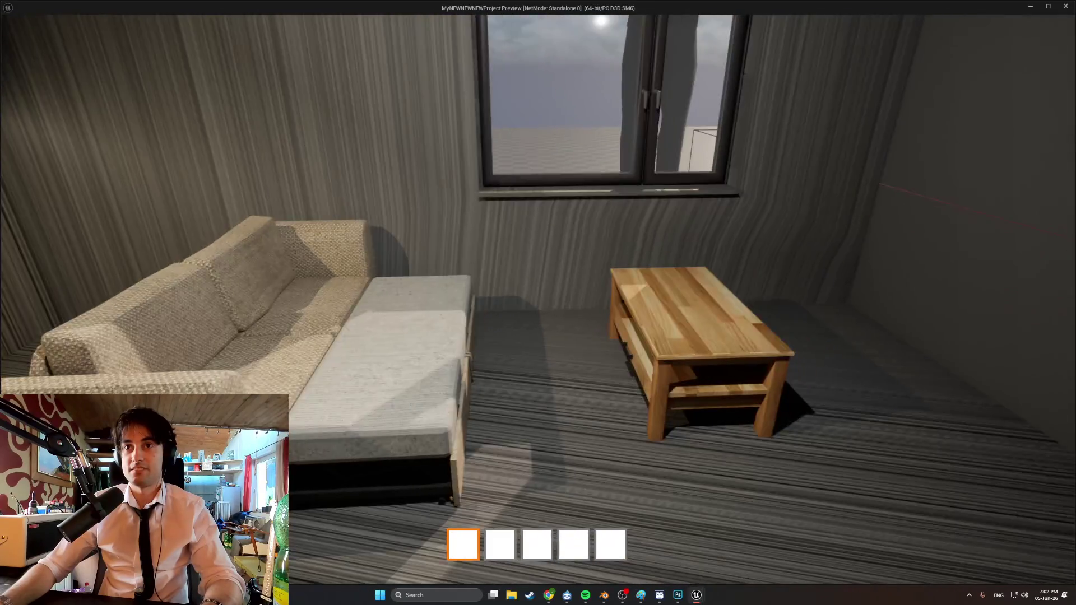
pyautogui.press('w')
pyautogui.press('w')
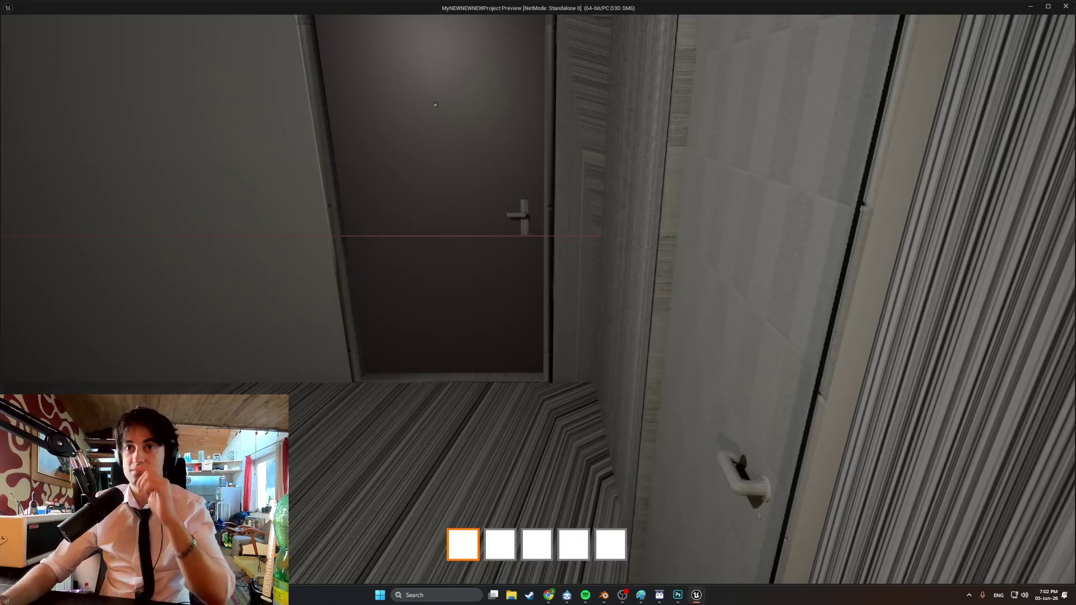
pyautogui.press('s')
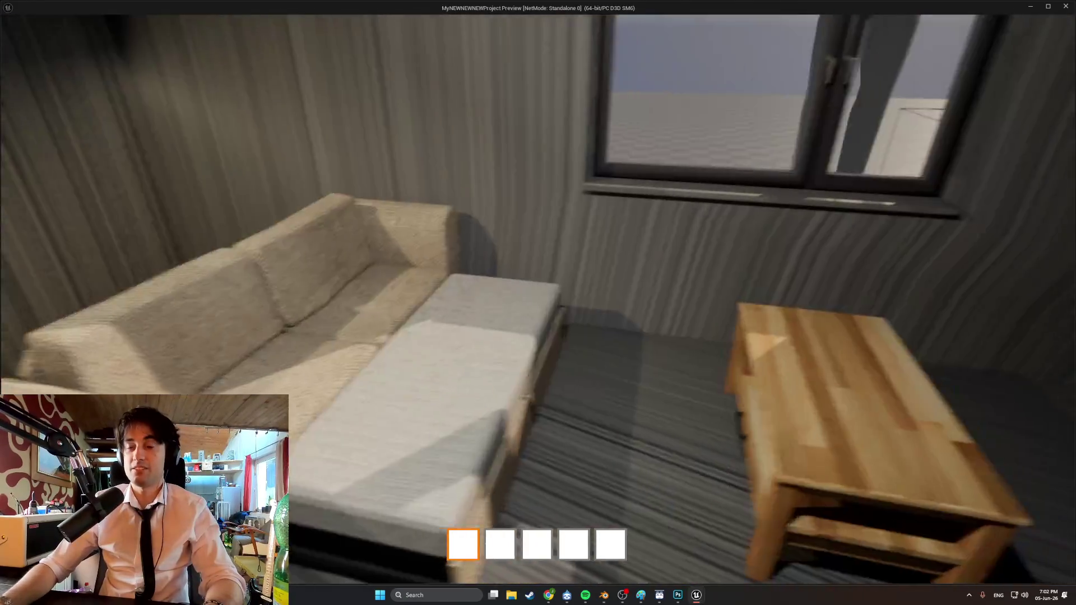
pyautogui.press('s')
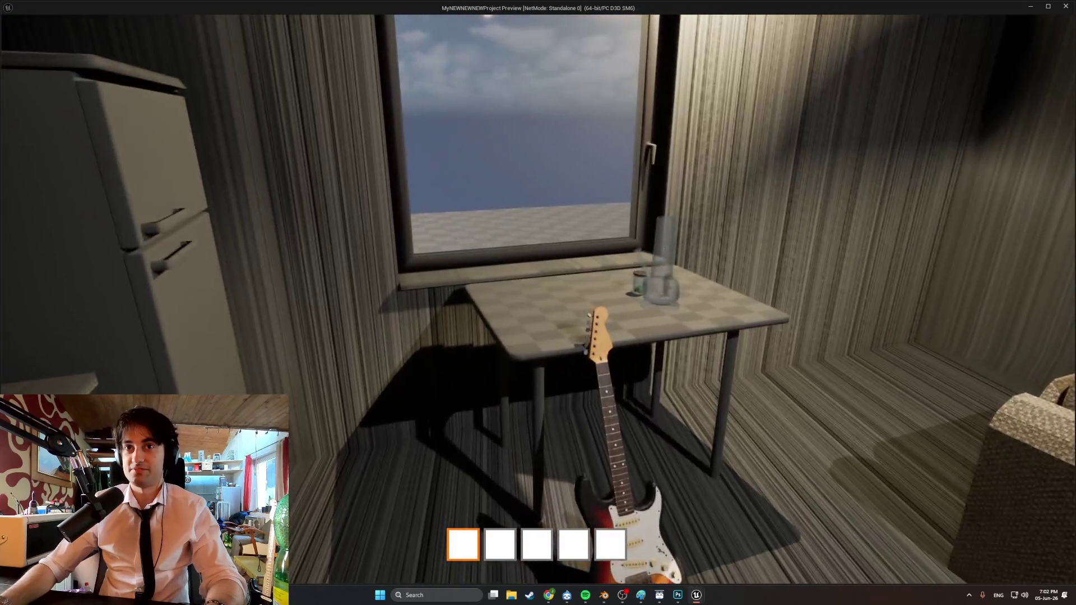
pyautogui.press('Escape')
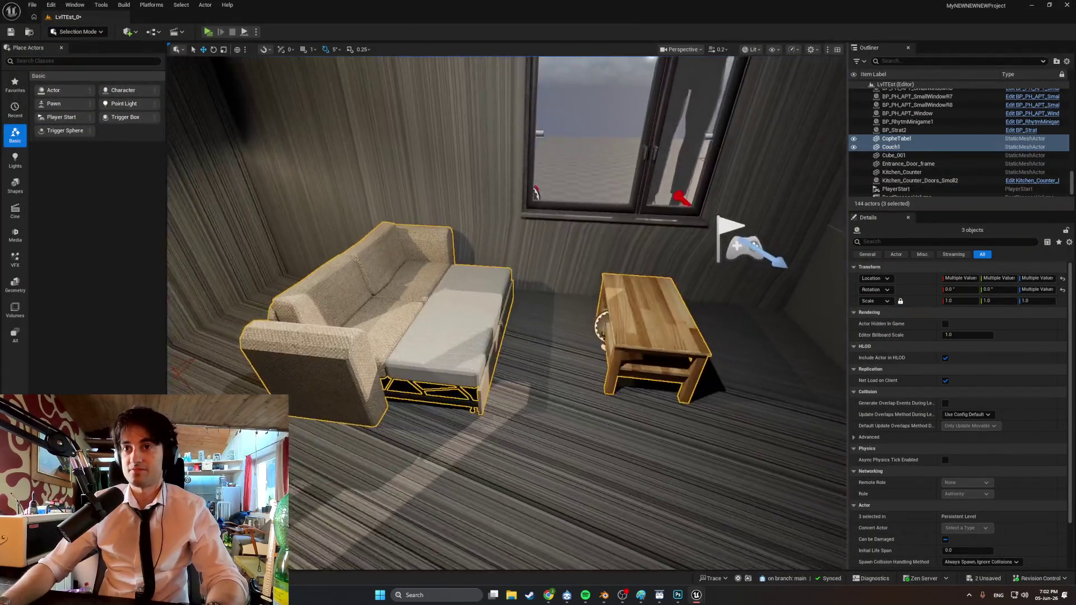
# Select only Couch1, nudge it slightly along Y, and start walking in the new preview
pyautogui.click(363, 339)
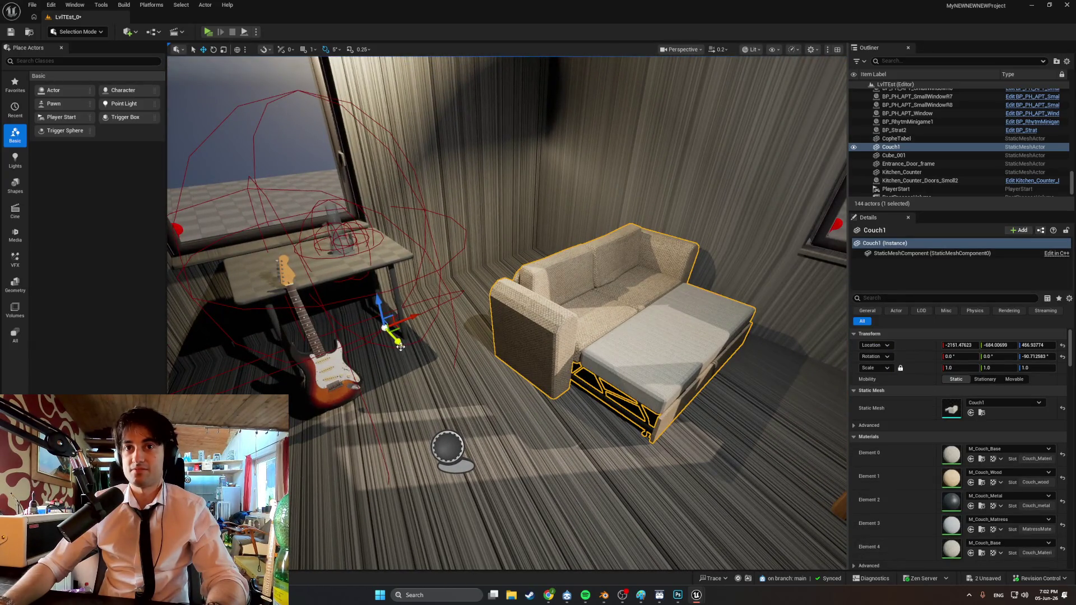
pyautogui.moveTo(402, 346); pyautogui.dragTo(410, 350)
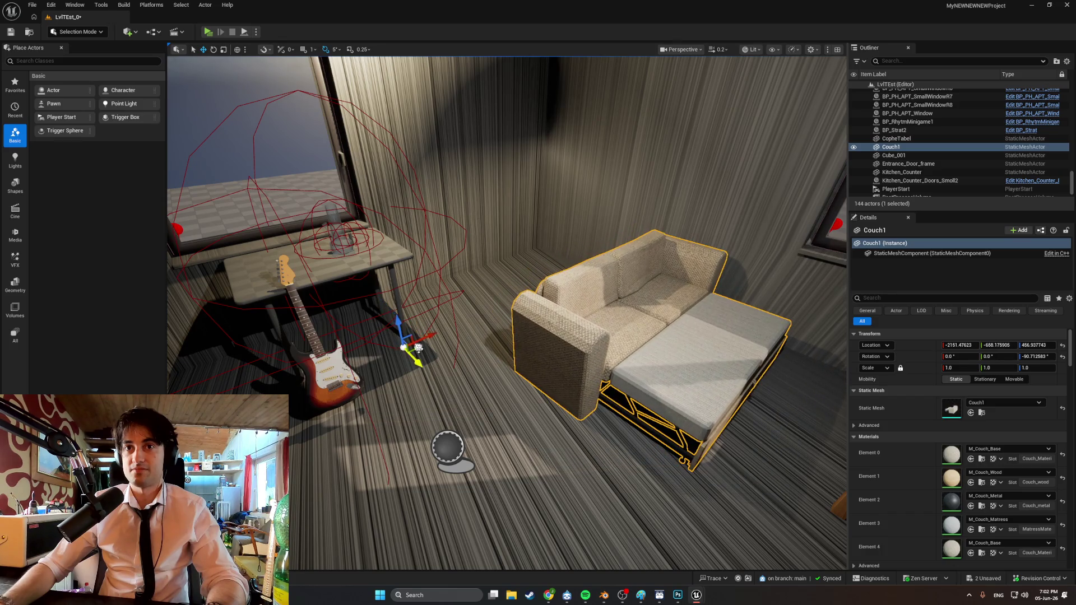
pyautogui.press('w')
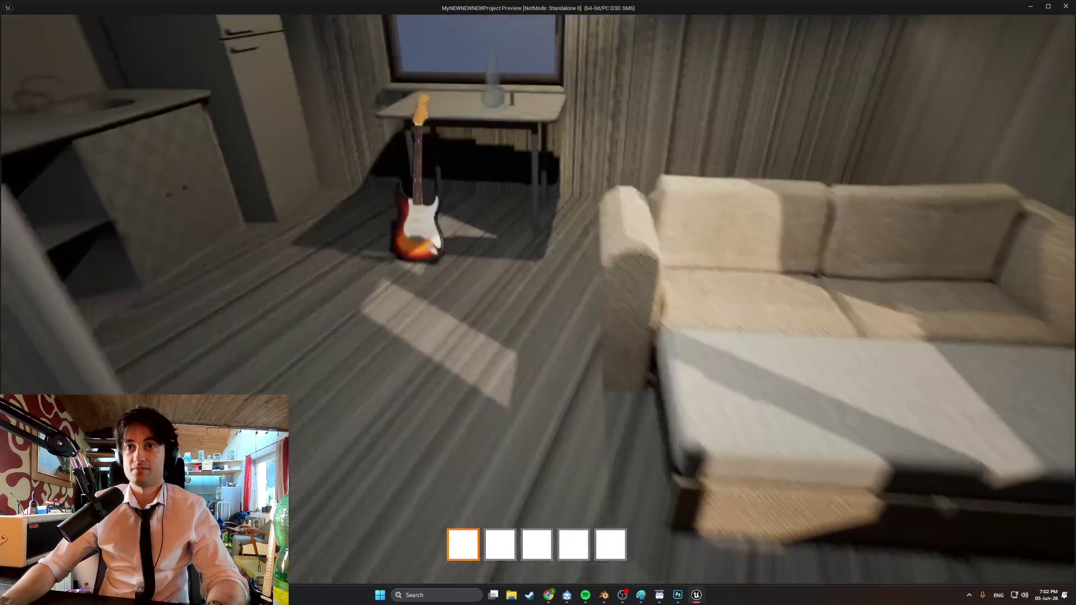
pyautogui.press('w')
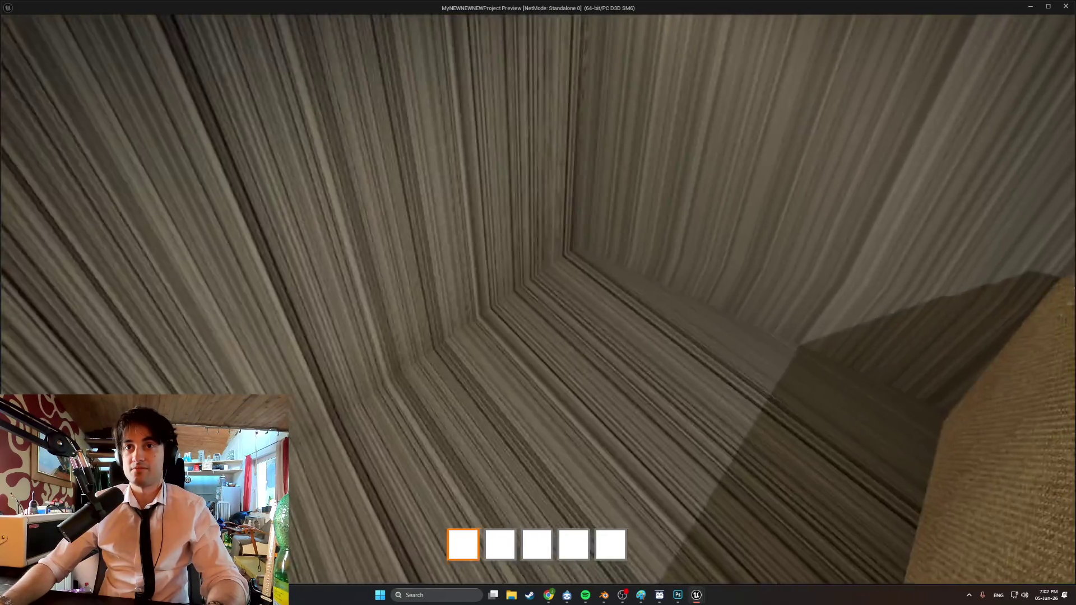
pyautogui.press('s')
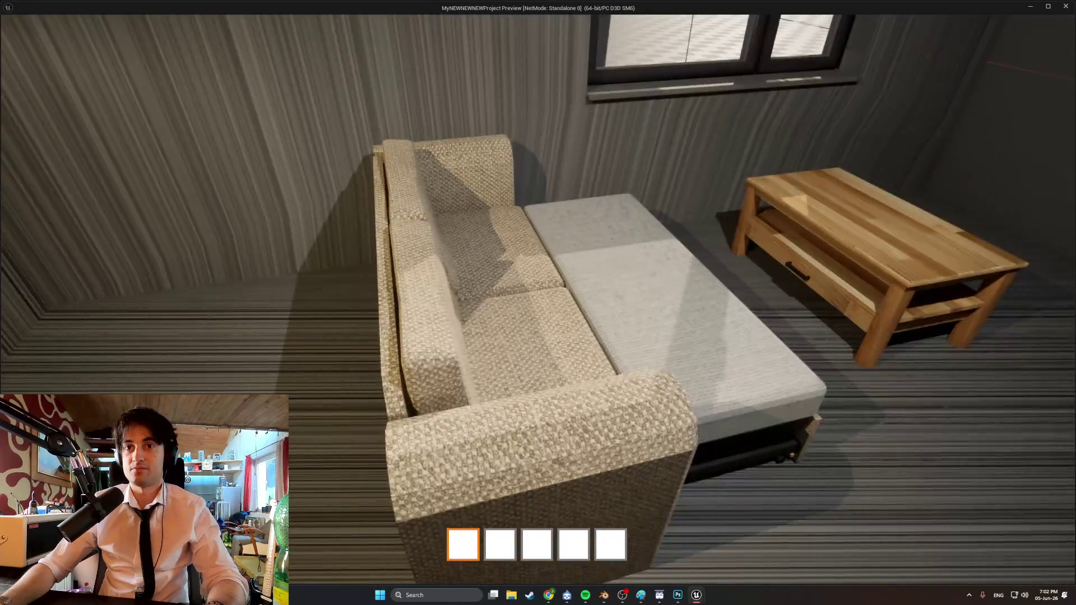
pyautogui.press('s')
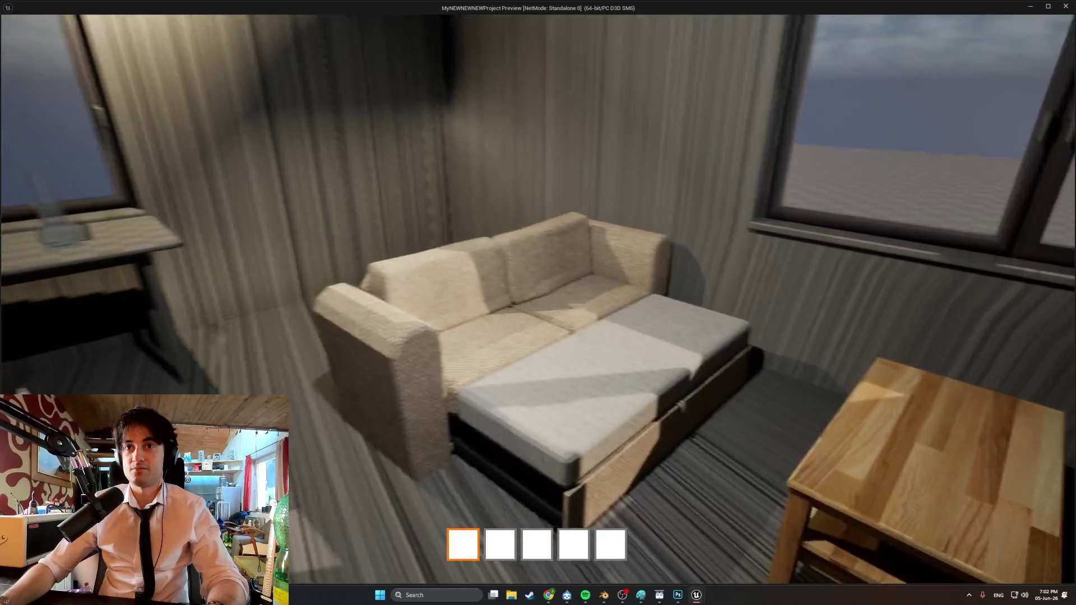
pyautogui.press('s')
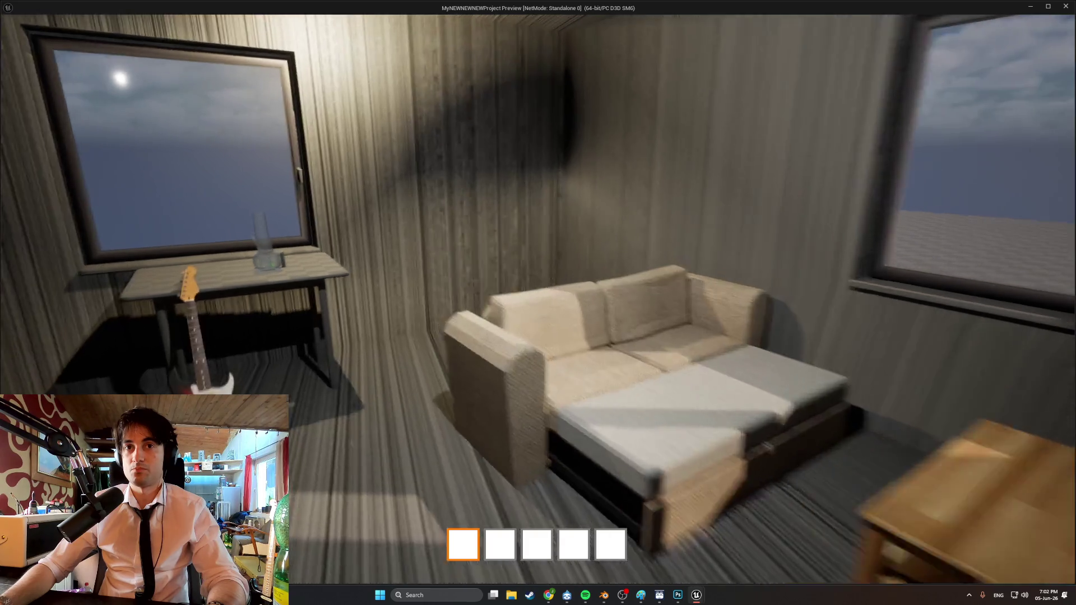
pyautogui.press('s')
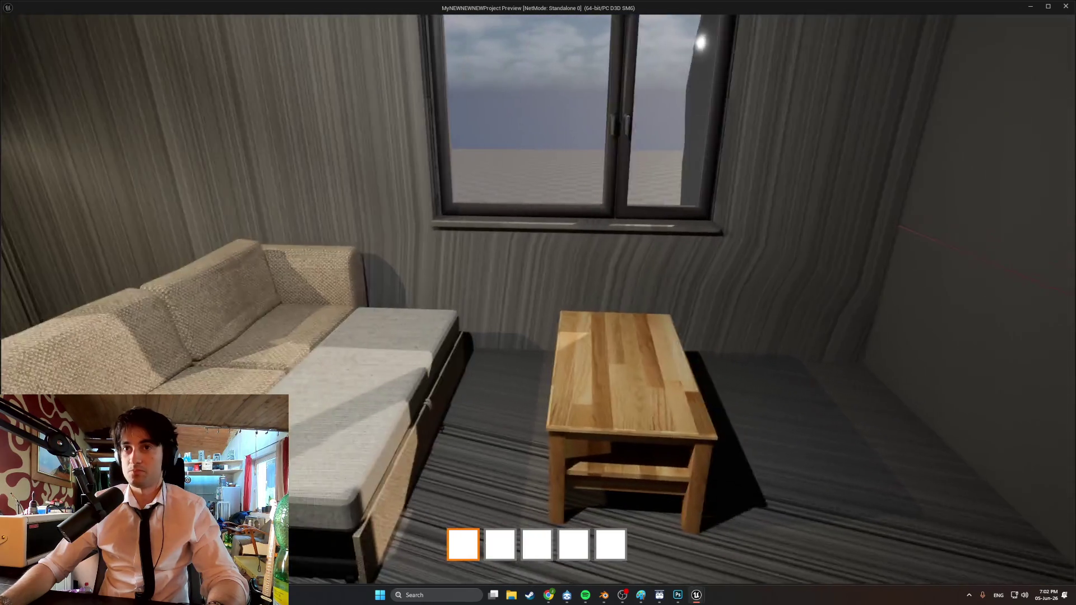
pyautogui.press('w')
pyautogui.press('s')
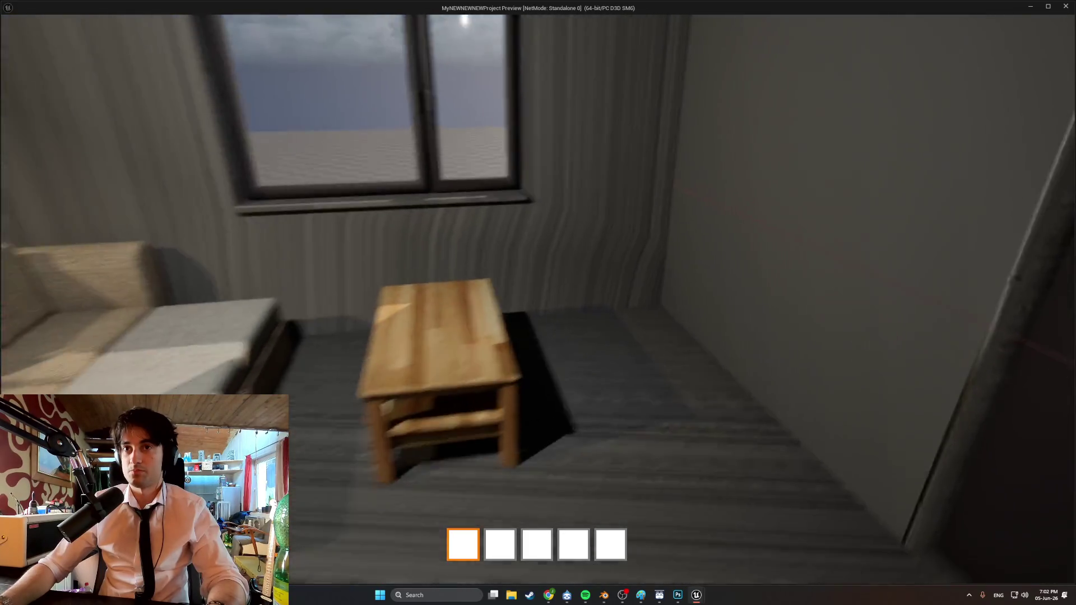
pyautogui.press('s')
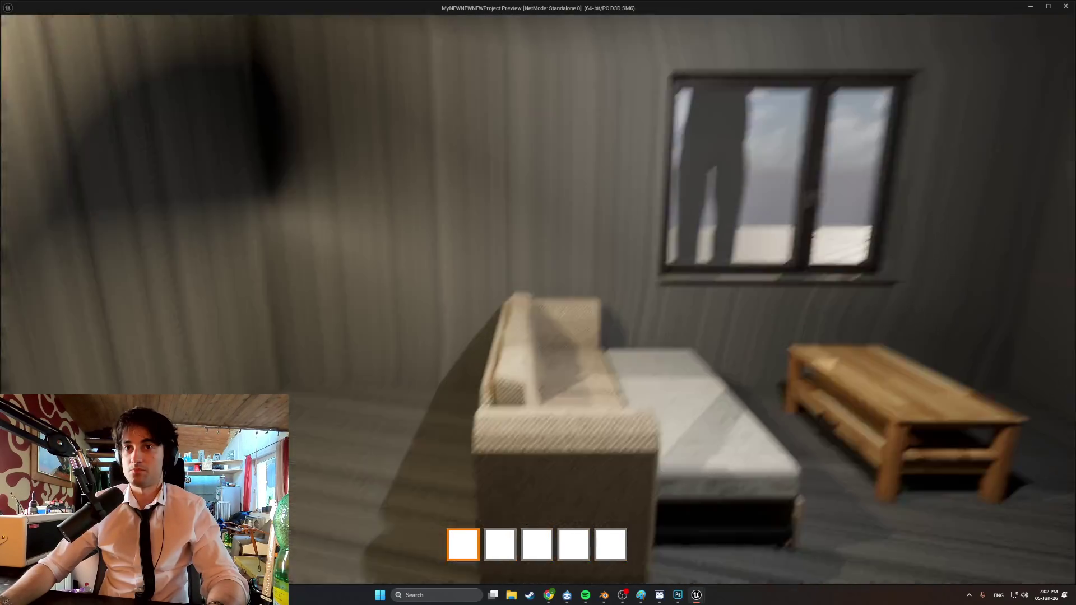
pyautogui.press('s')
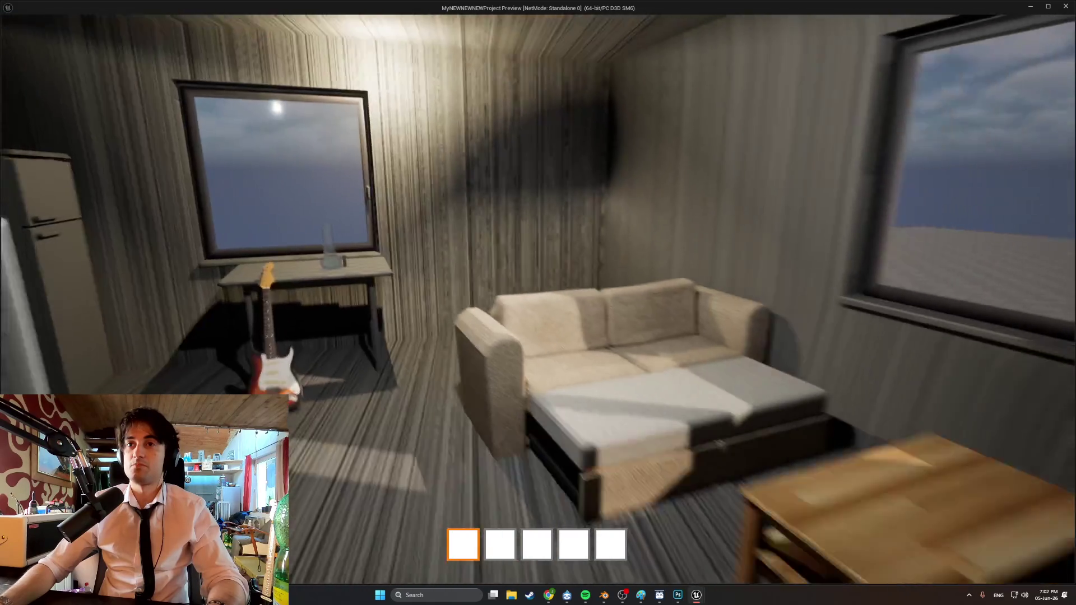
pyautogui.press('w')
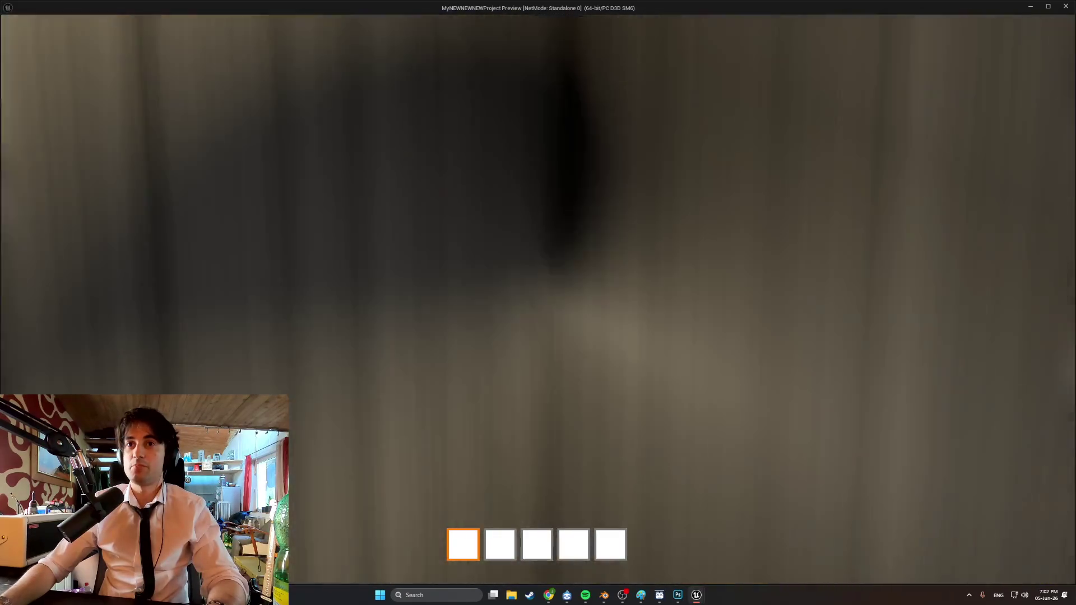
pyautogui.press('s')
pyautogui.press('w')
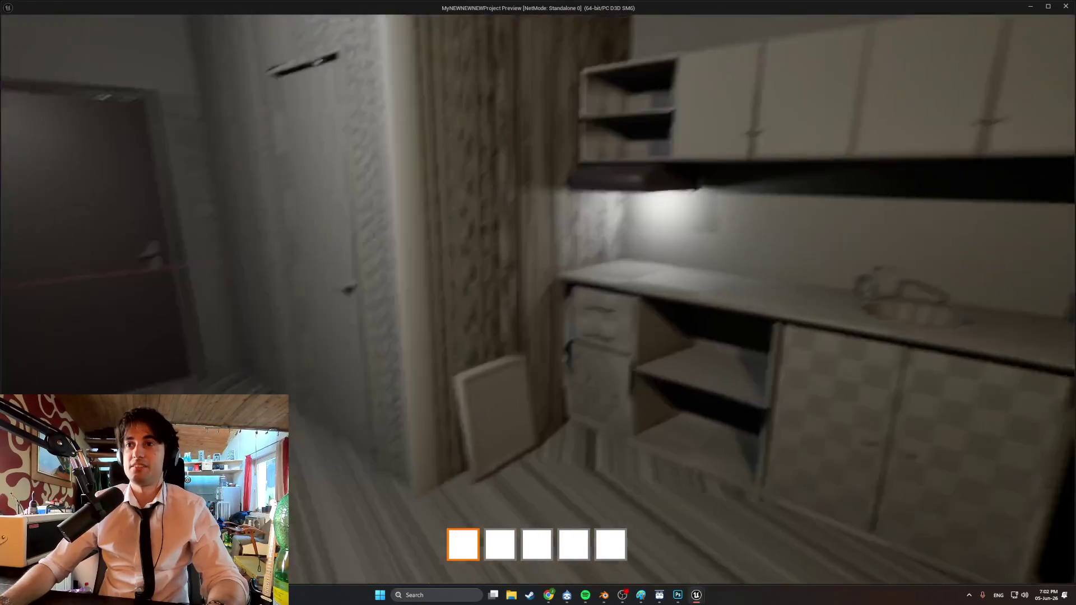
pyautogui.press('e')
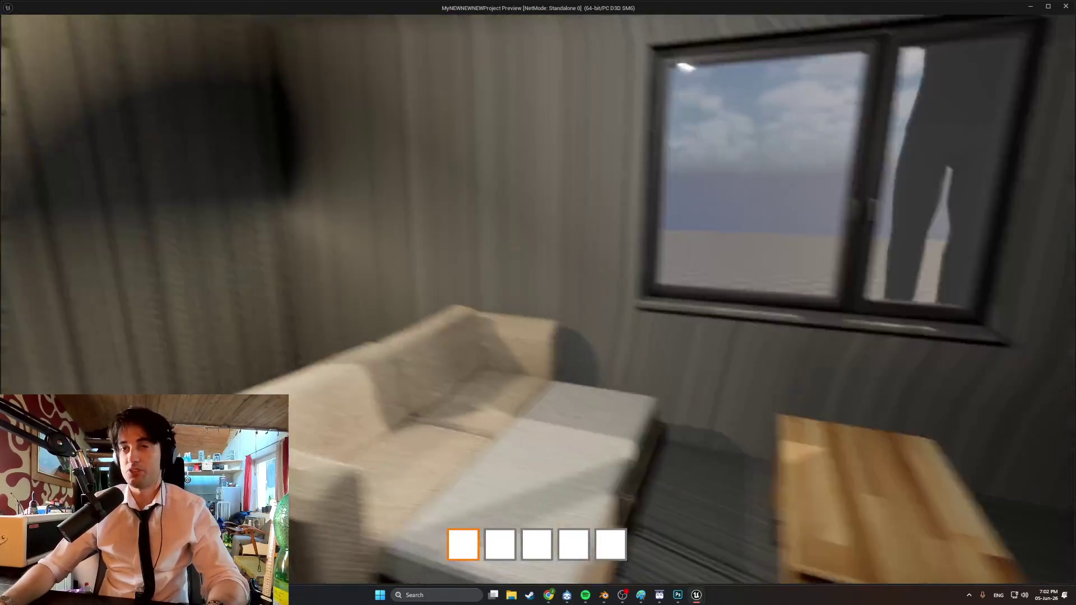
pyautogui.press('s')
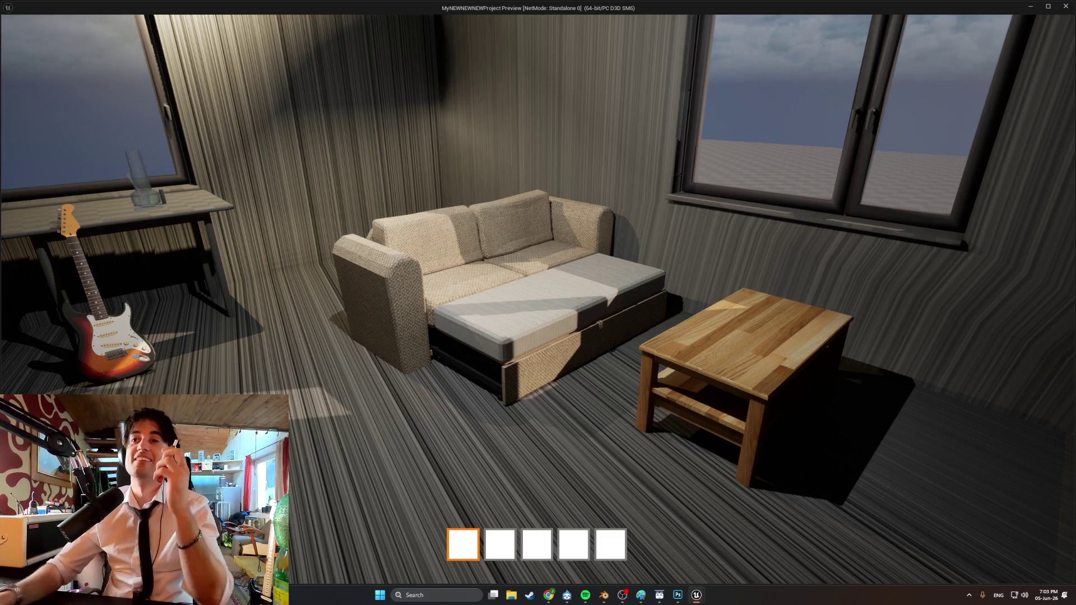
# Walk toward the coffee table and window, checking the sofa from several angles
pyautogui.press('w')
pyautogui.press('s')
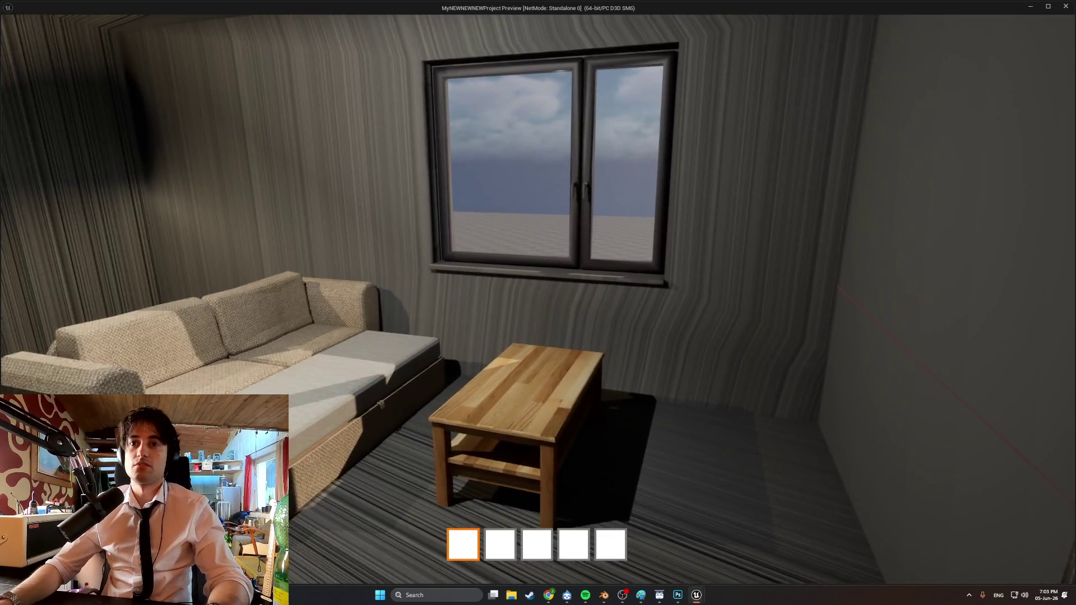
pyautogui.press('w')
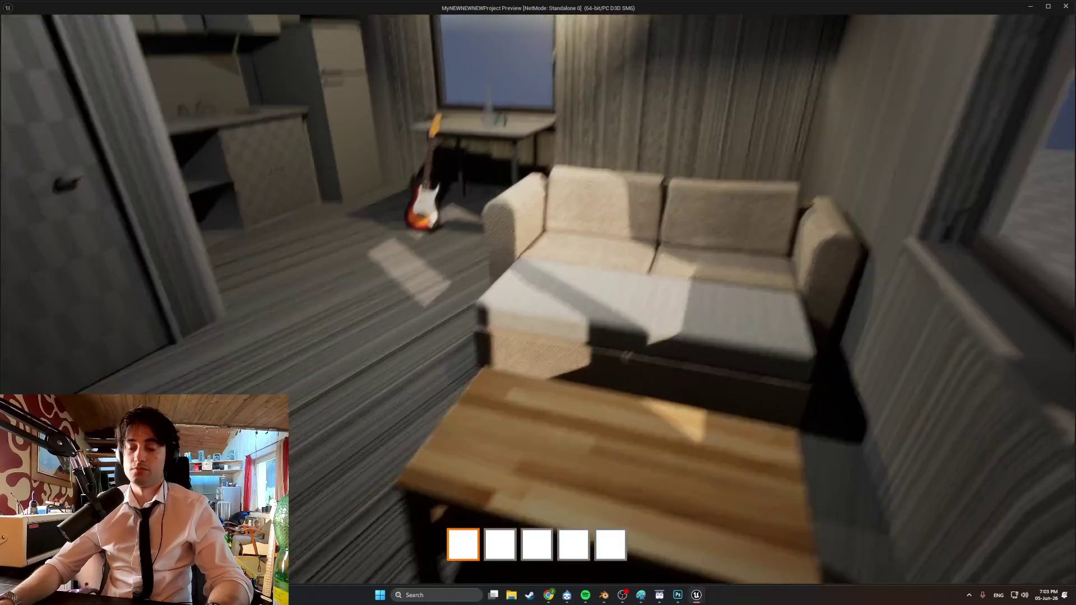
pyautogui.press('s')
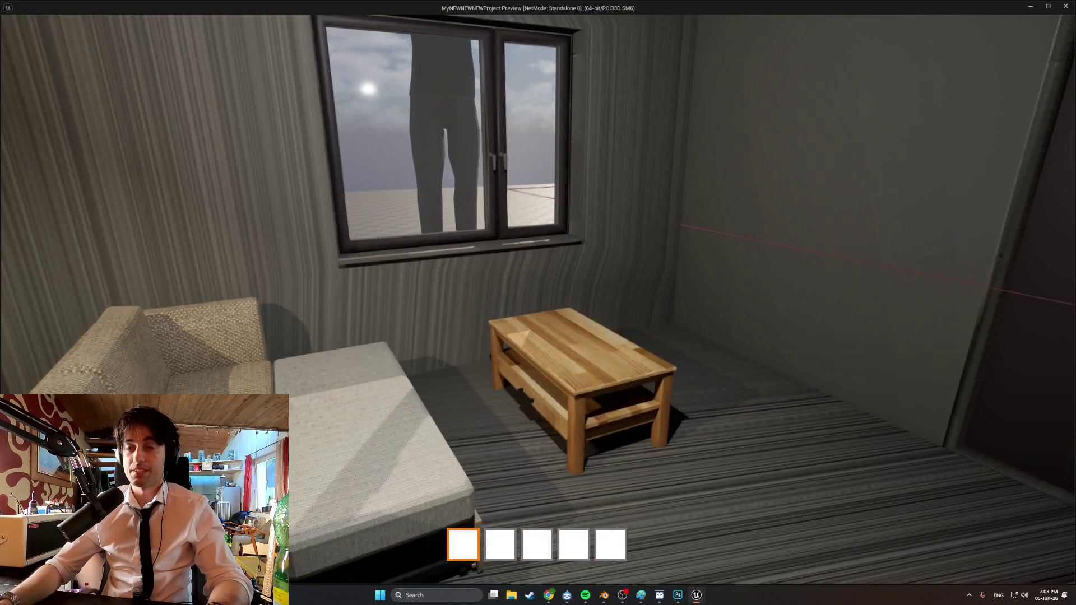
pyautogui.press('a')
pyautogui.press('d')
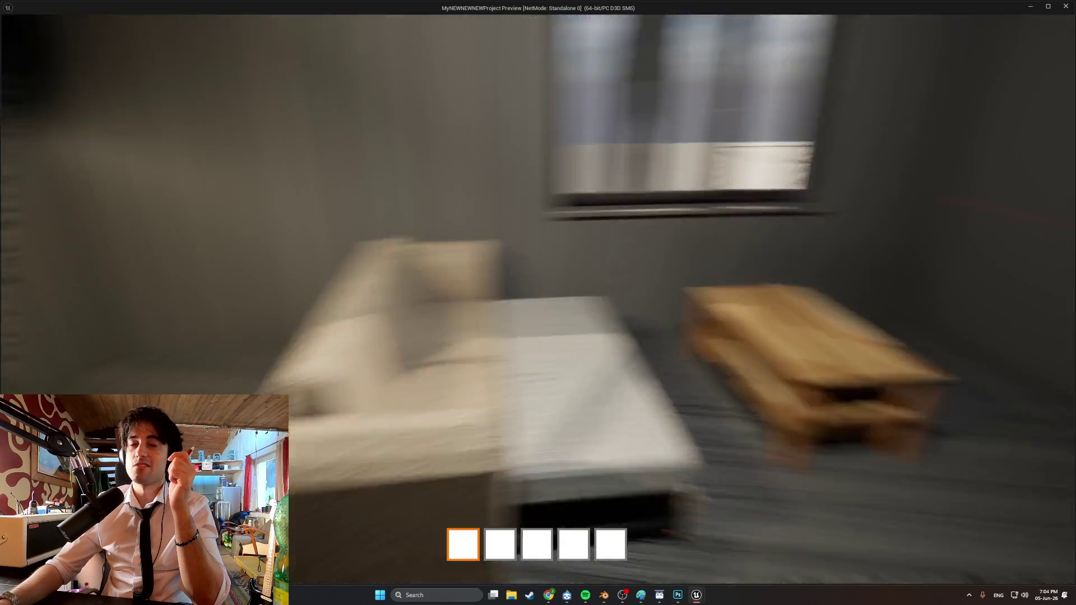
# Circle behind the sofa, back off for a wider view, then end the preview
pyautogui.press('w')
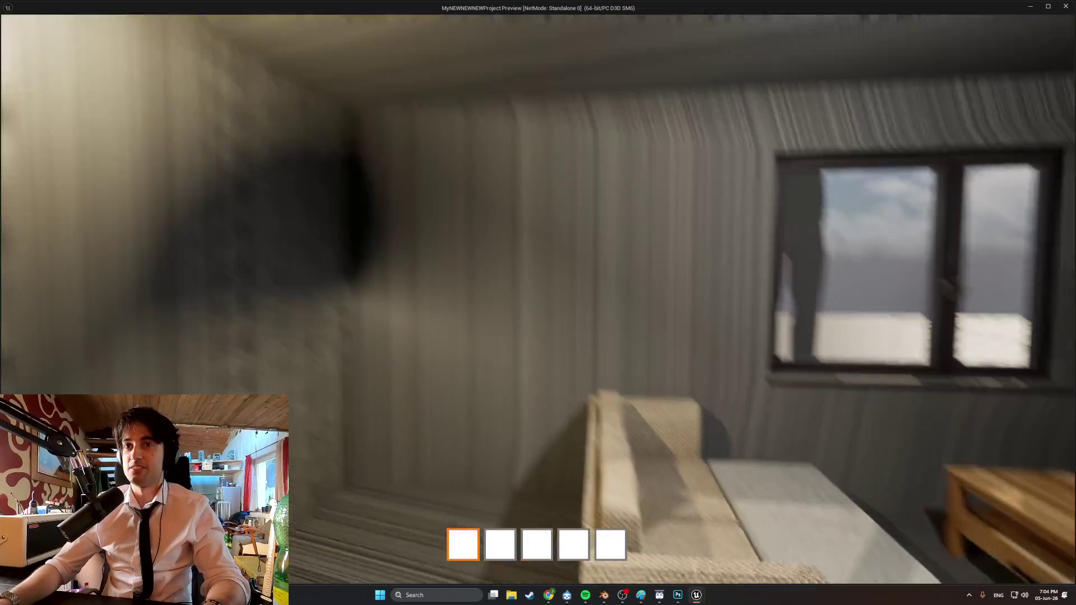
pyautogui.press('s')
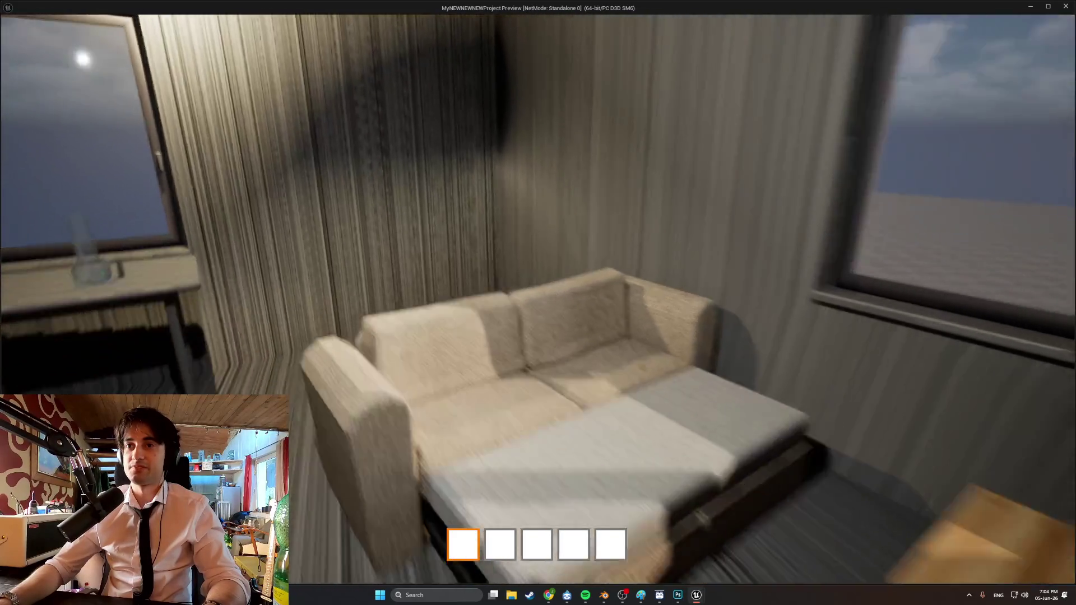
pyautogui.press('s')
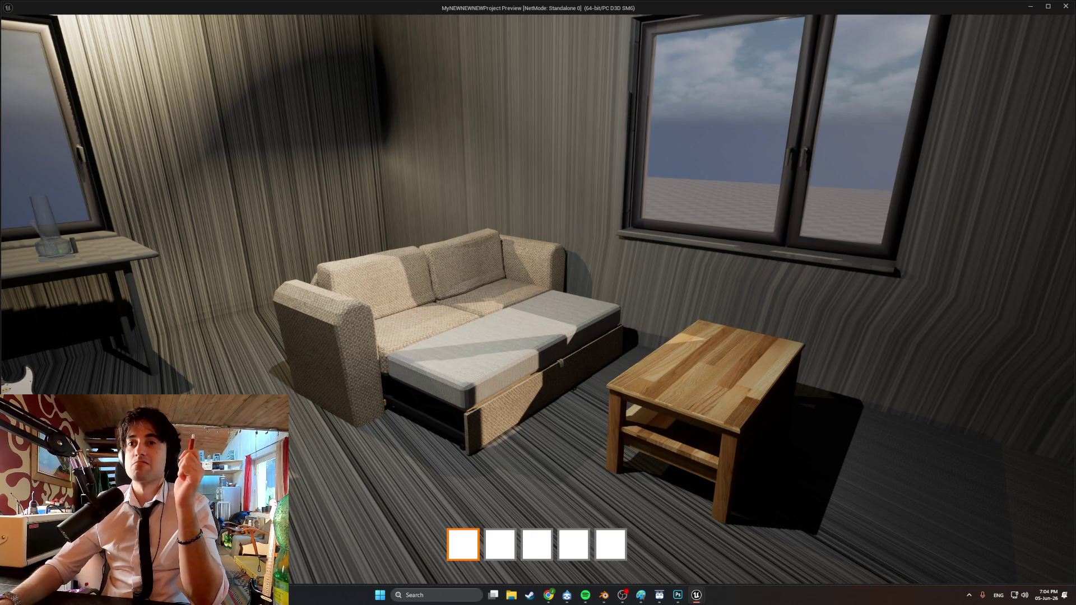
pyautogui.press('w')
pyautogui.press('w')
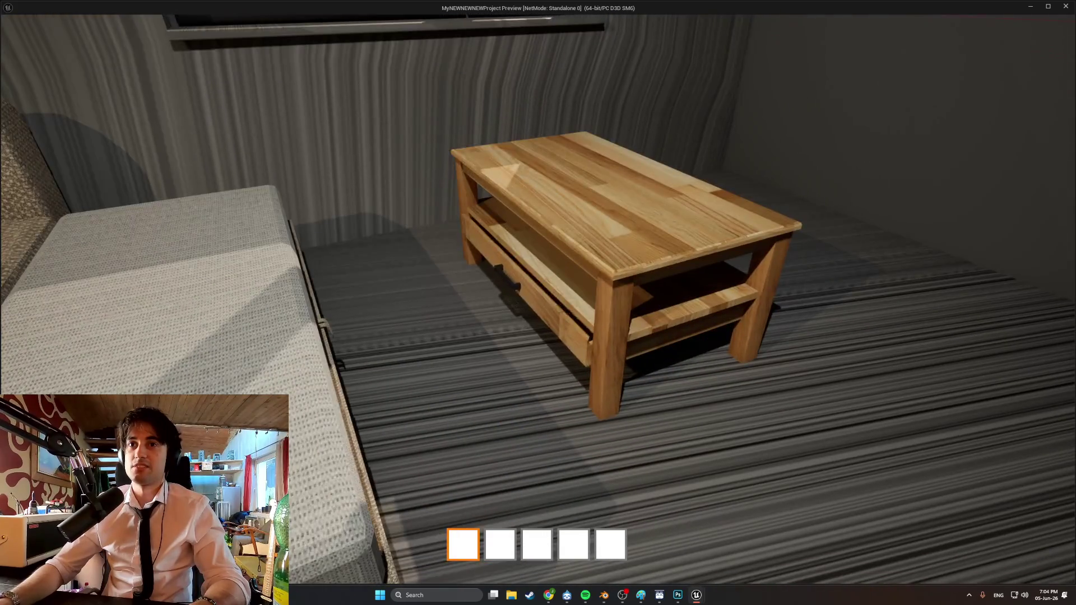
pyautogui.press('s')
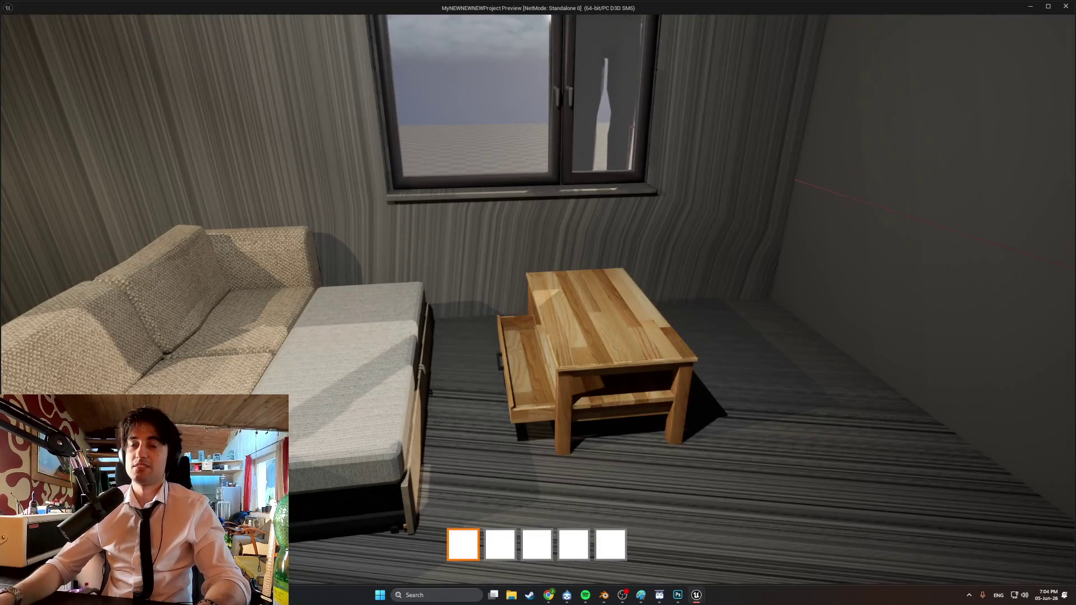
pyautogui.press('Escape')
pyautogui.moveTo(374, 357); pyautogui.dragTo(348, 337, button='right')
# Select the lighter and bong on the coffee table and orbit in close to them
pyautogui.moveTo(454, 385); pyautogui.dragTo(456, 387, button='right')
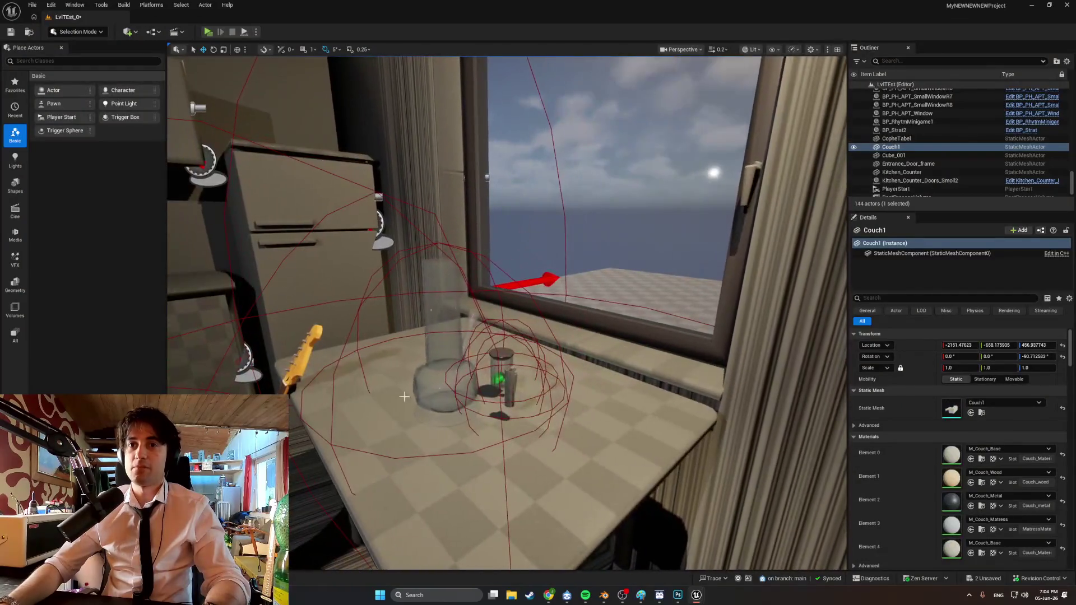
pyautogui.click(453, 385)
pyautogui.keyDown('ctrl'); pyautogui.click(454, 385); pyautogui.keyUp('ctrl')
pyautogui.moveTo(454, 385)
pyautogui.keyDown('alt'); pyautogui.mouseDown()
pyautogui.moveTo(571, 309)
pyautogui.moveTo(595, 269)
pyautogui.moveTo(574, 276)
pyautogui.mouseUp(); pyautogui.keyUp('alt')
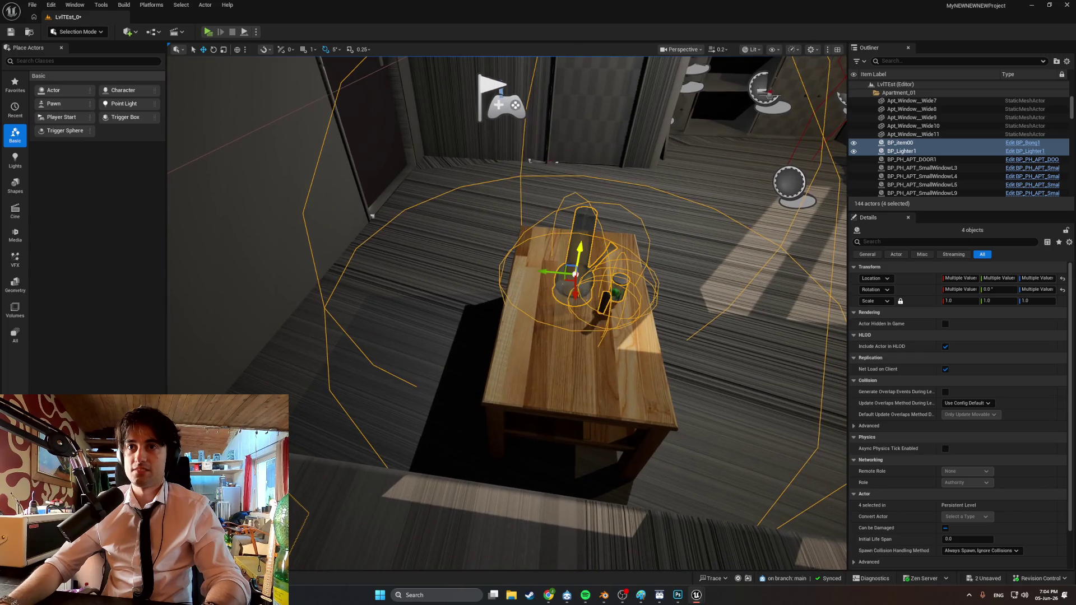
pyautogui.moveTo(573, 276)
pyautogui.keyDown('alt'); pyautogui.mouseDown()
pyautogui.moveTo(583, 224)
pyautogui.moveTo(471, 263)
pyautogui.moveTo(533, 262)
pyautogui.mouseUp(); pyautogui.keyUp('alt')
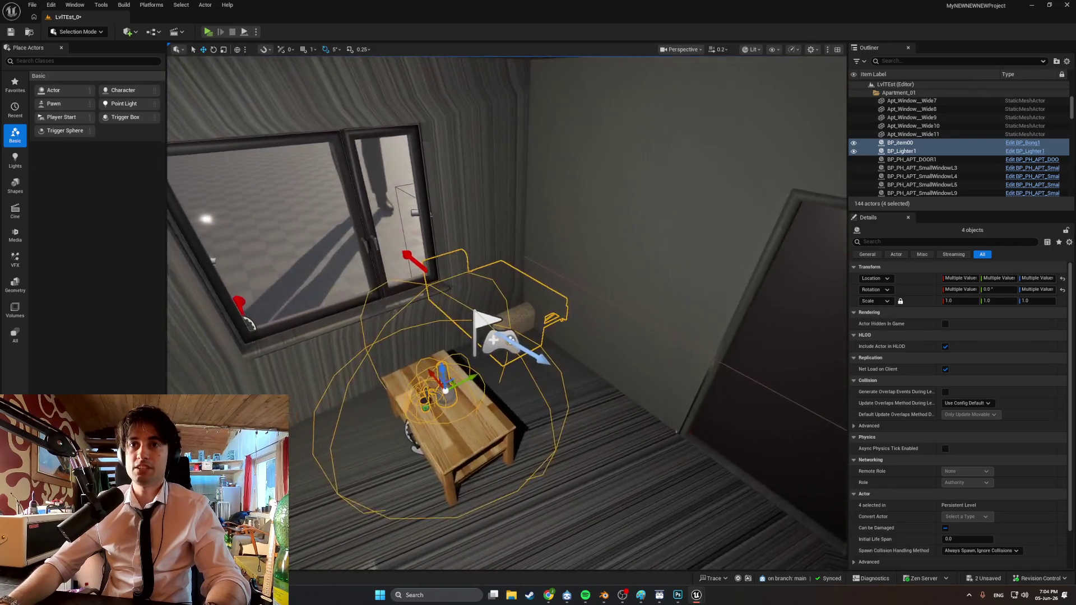
# Undo the accidental couch move with Ctrl+Z and frame the table again
pyautogui.hotkey('ctrl', 'z')
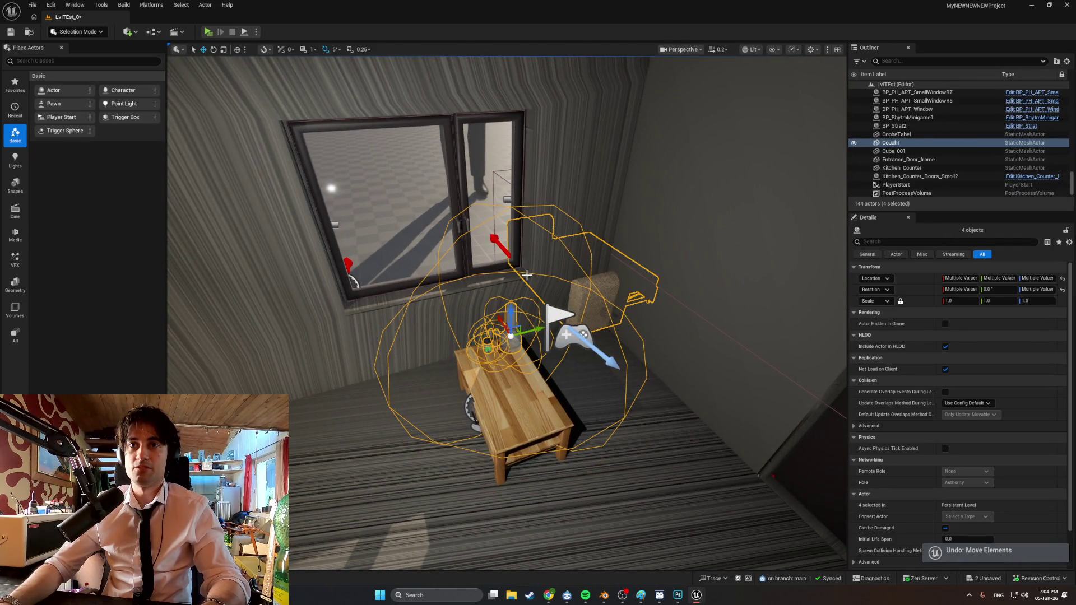
pyautogui.keyDown('alt'); pyautogui.moveTo(527, 276); pyautogui.dragTo(459, 260); pyautogui.keyUp('alt')
pyautogui.hotkey('ctrl', 'z')
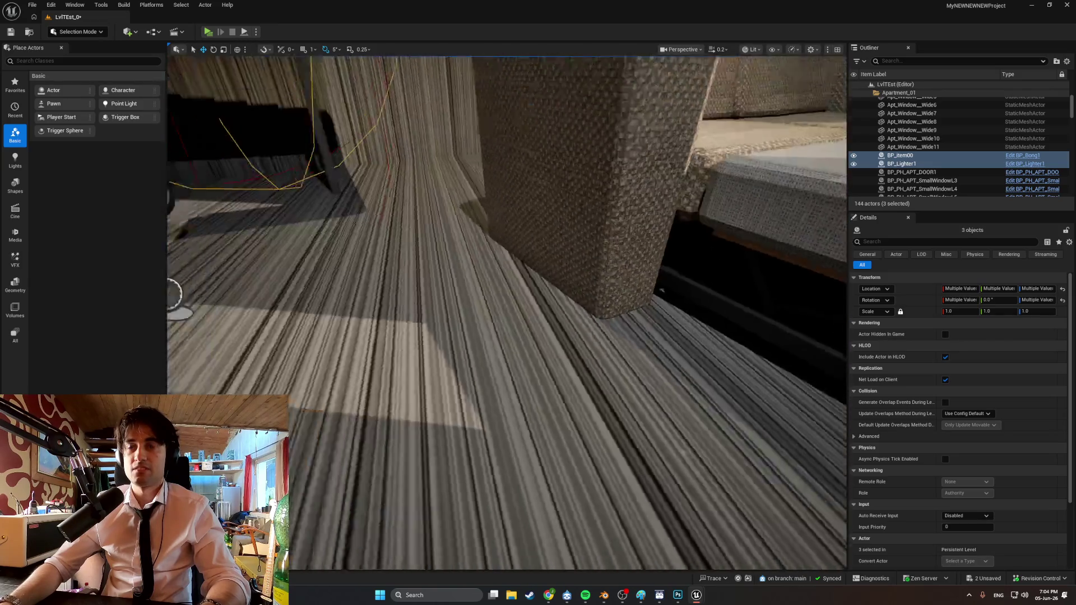
pyautogui.moveTo(460, 261)
pyautogui.keyDown('alt'); pyautogui.mouseDown()
pyautogui.moveTo(443, 247)
pyautogui.moveTo(459, 270)
pyautogui.moveTo(471, 264)
pyautogui.moveTo(448, 249)
pyautogui.moveTo(392, 347)
pyautogui.moveTo(330, 314)
pyautogui.moveTo(384, 311)
pyautogui.moveTo(393, 335)
pyautogui.moveTo(383, 314)
pyautogui.moveTo(453, 317)
pyautogui.mouseUp(); pyautogui.keyUp('alt')
pyautogui.moveTo(512, 268)
pyautogui.keyDown('alt'); pyautogui.mouseDown()
pyautogui.moveTo(555, 292)
pyautogui.moveTo(442, 288)
pyautogui.mouseUp(); pyautogui.keyUp('alt')
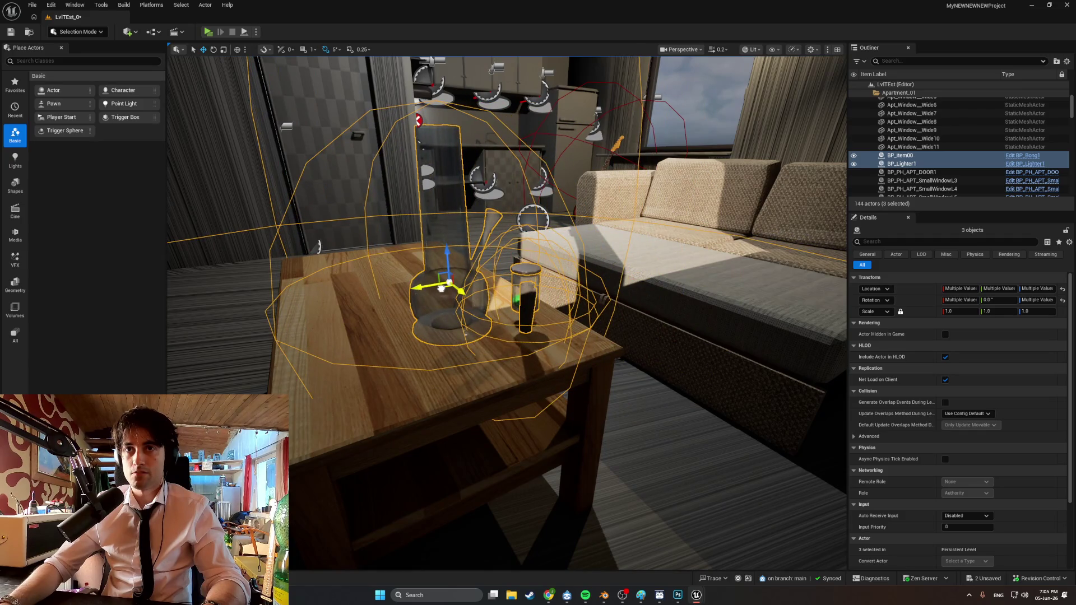
# Run two quick play tests of the level, stopping each with Esc
pyautogui.click(208, 32)
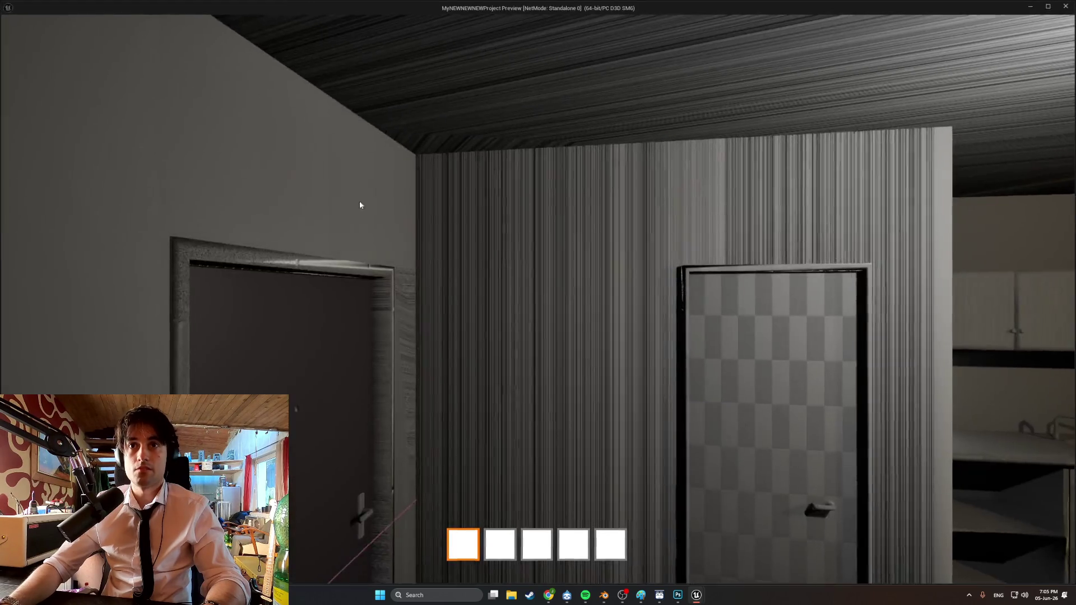
pyautogui.press('s')
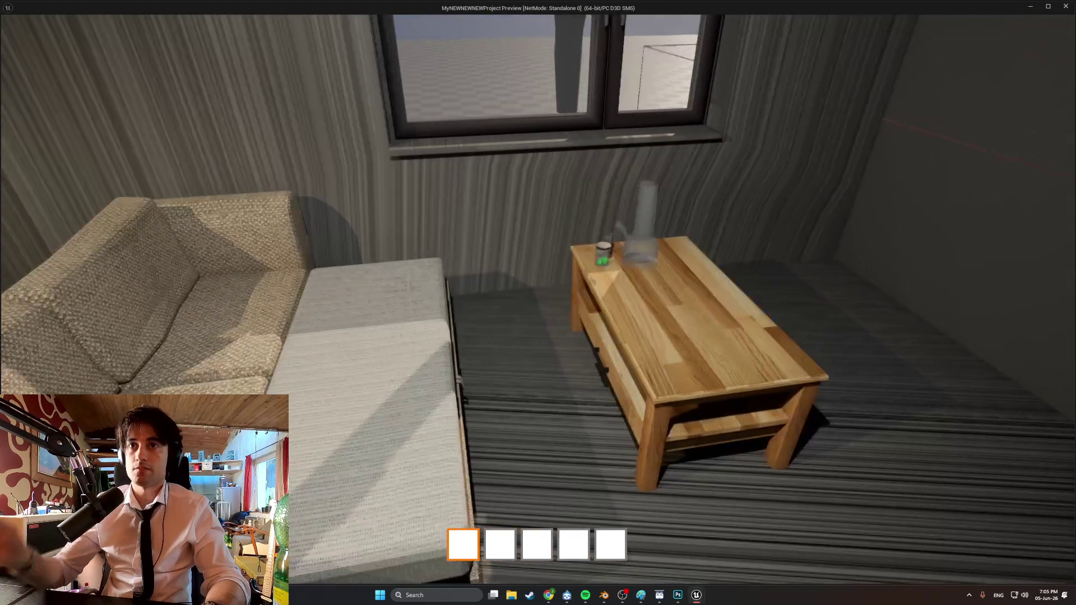
pyautogui.press('Escape')
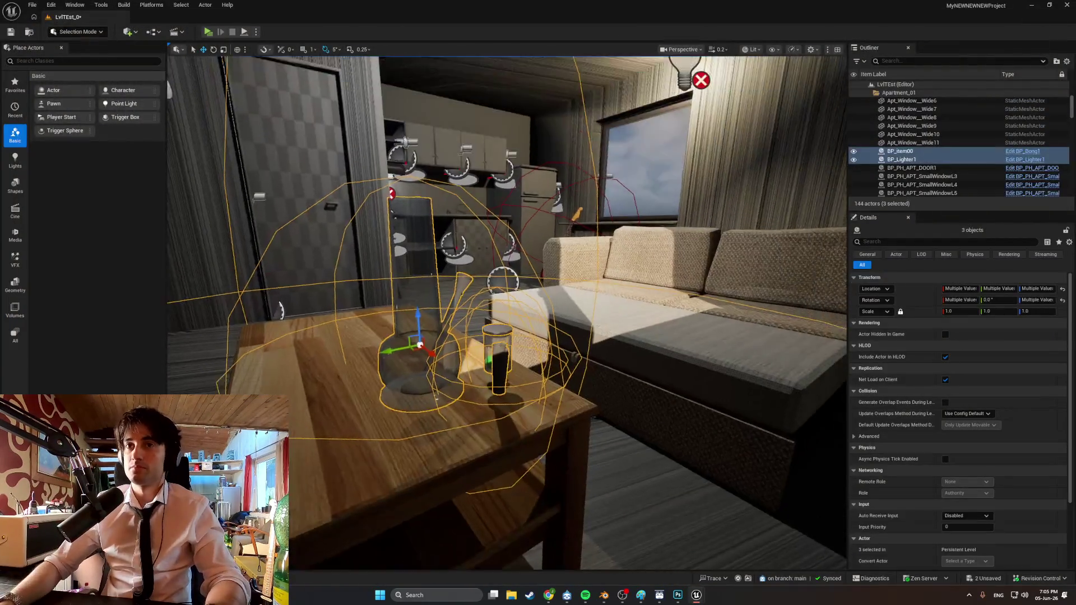
pyautogui.scroll(-5, 332, 365)
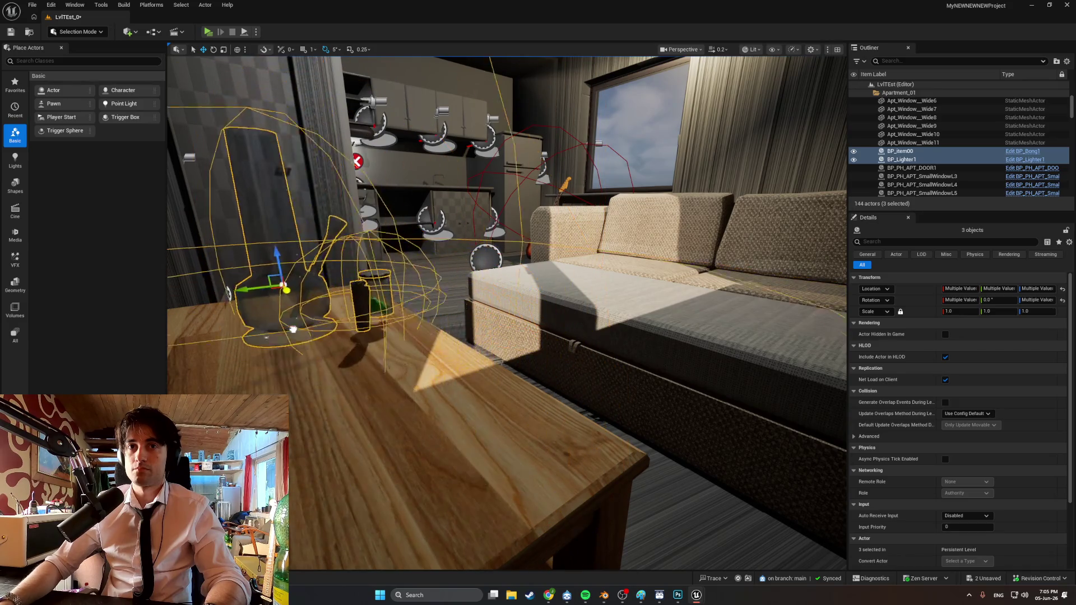
pyautogui.click(206, 32)
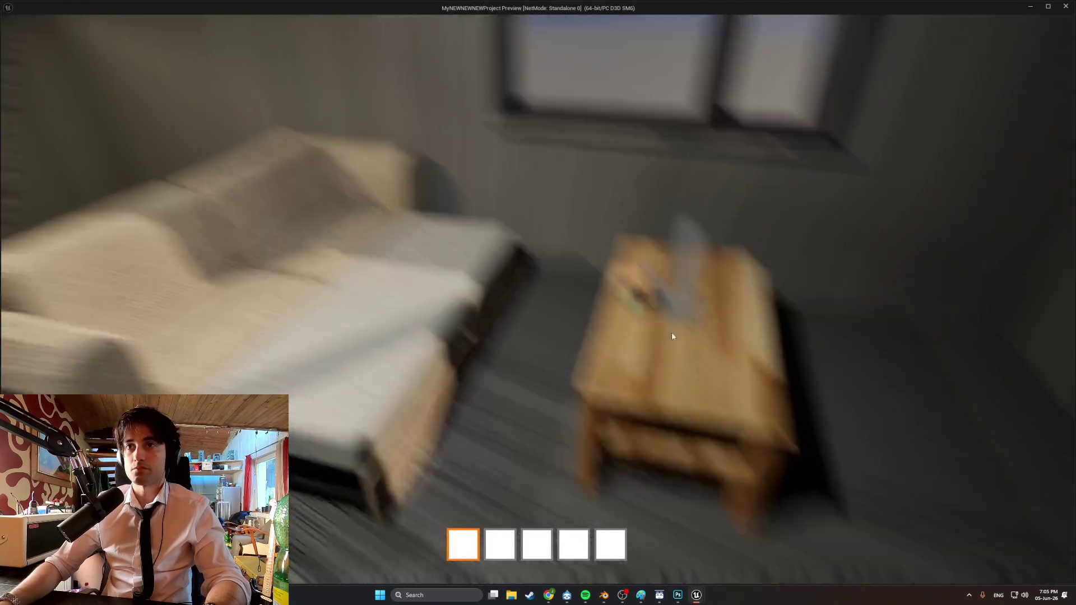
pyautogui.press('Escape')
pyautogui.moveTo(504, 308)
pyautogui.keyDown('alt'); pyautogui.mouseDown()
pyautogui.moveTo(549, 291)
pyautogui.moveTo(561, 336)
pyautogui.moveTo(538, 381)
pyautogui.moveTo(504, 348)
pyautogui.moveTo(527, 337)
pyautogui.mouseUp(); pyautogui.keyUp('alt')
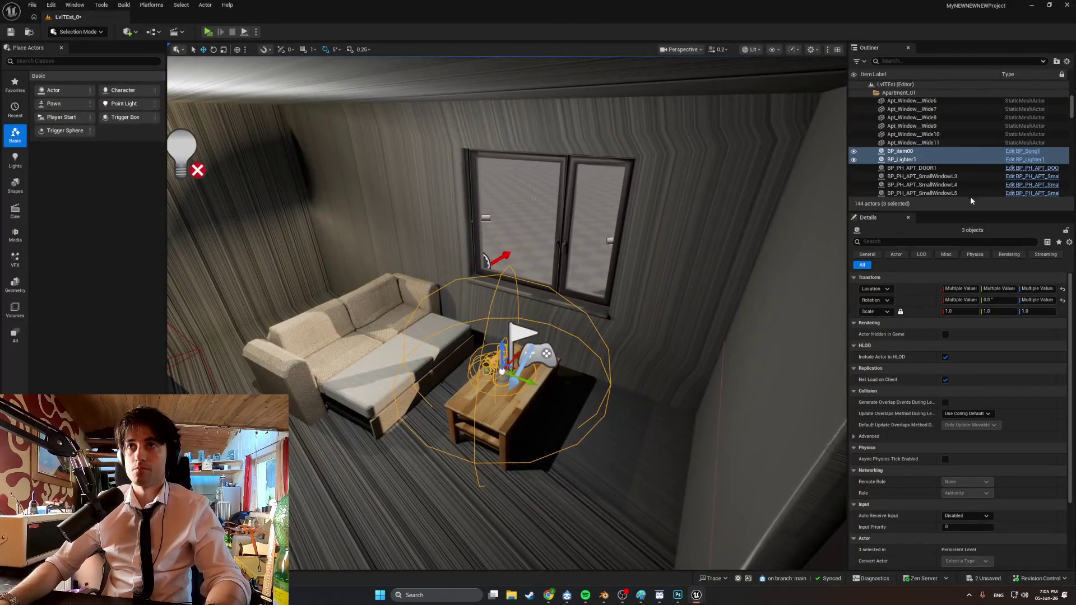
# Find PlayerStart via Outliner search 'play', drag it to the floor before the sofa, and play
pyautogui.click(909, 61)
pyautogui.write('pla')
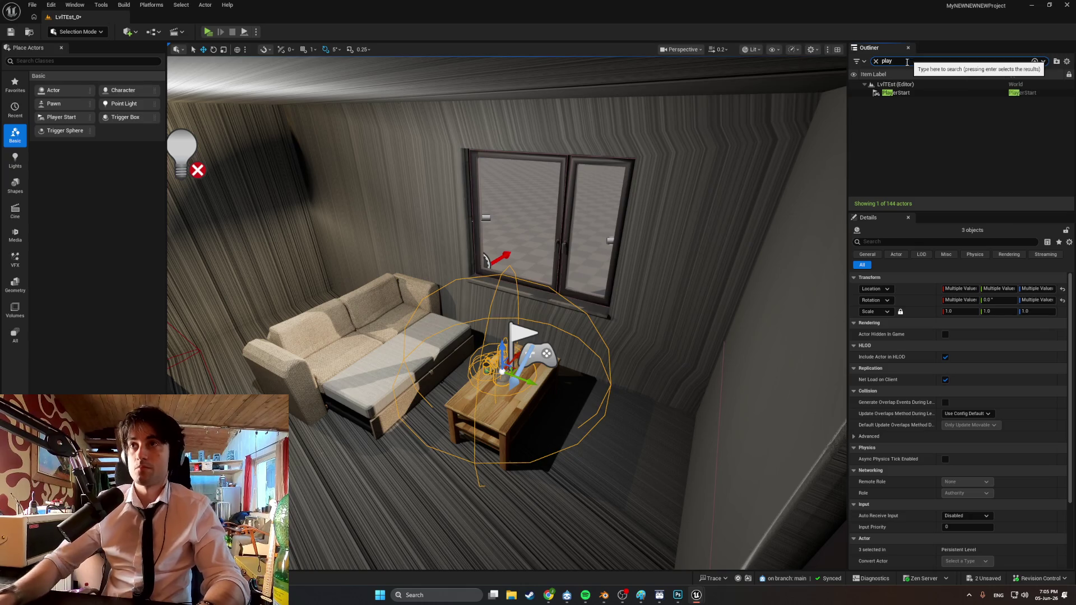
pyautogui.write('y')
pyautogui.click(904, 93)
pyautogui.moveTo(545, 339)
pyautogui.mouseDown()
pyautogui.moveTo(450, 486)
pyautogui.moveTo(510, 496)
pyautogui.mouseUp()
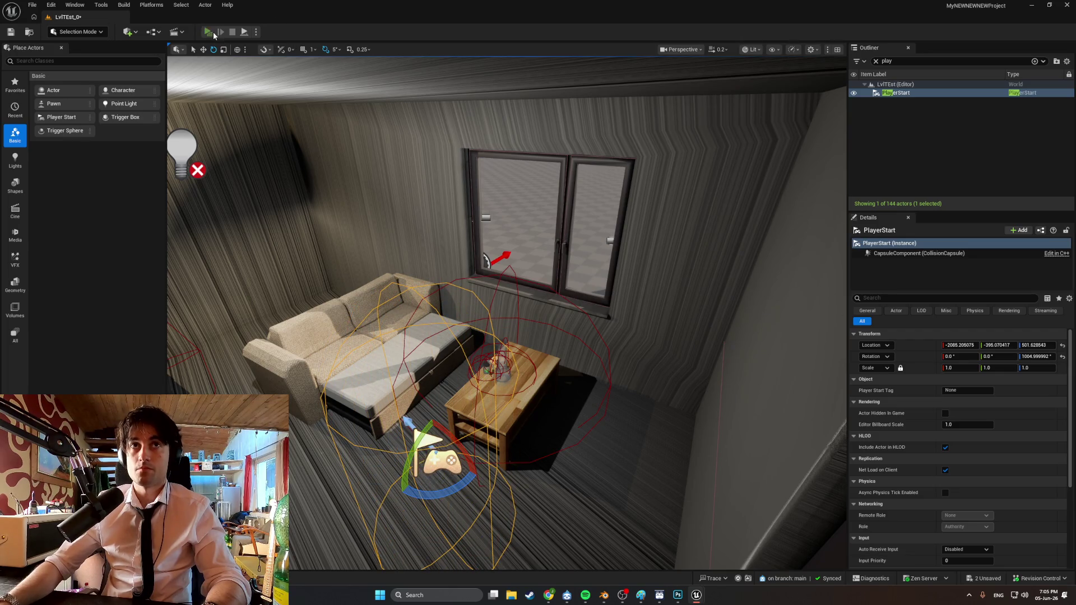
pyautogui.click(213, 31)
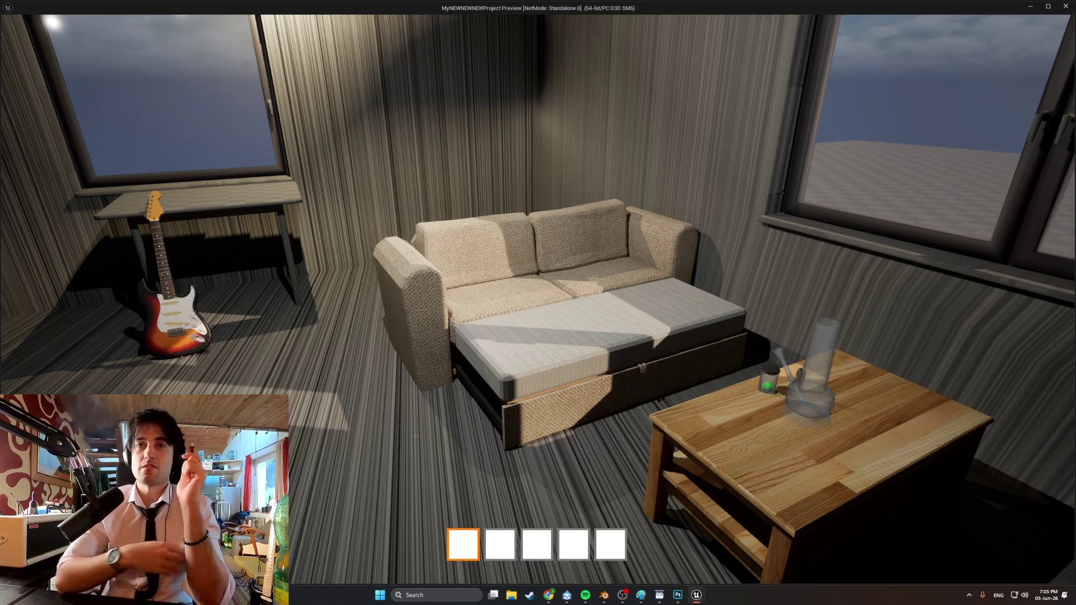
# Walk the room from the new spawn, open the fridge door with E, then exit with Esc
pyautogui.moveTo(539, 303)
pyautogui.press('s')
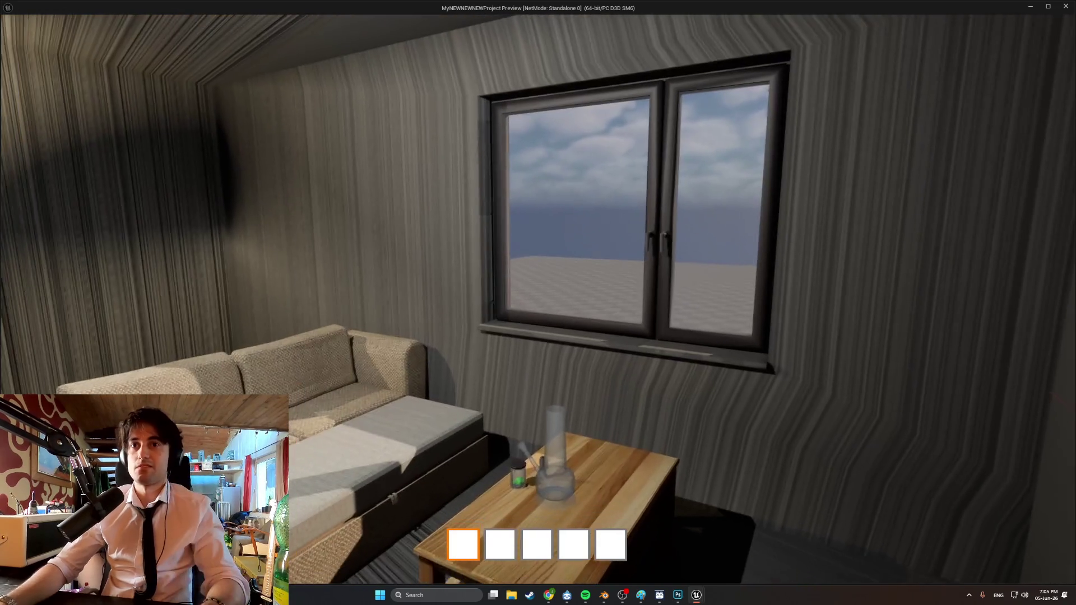
pyautogui.press('w')
pyautogui.press('s')
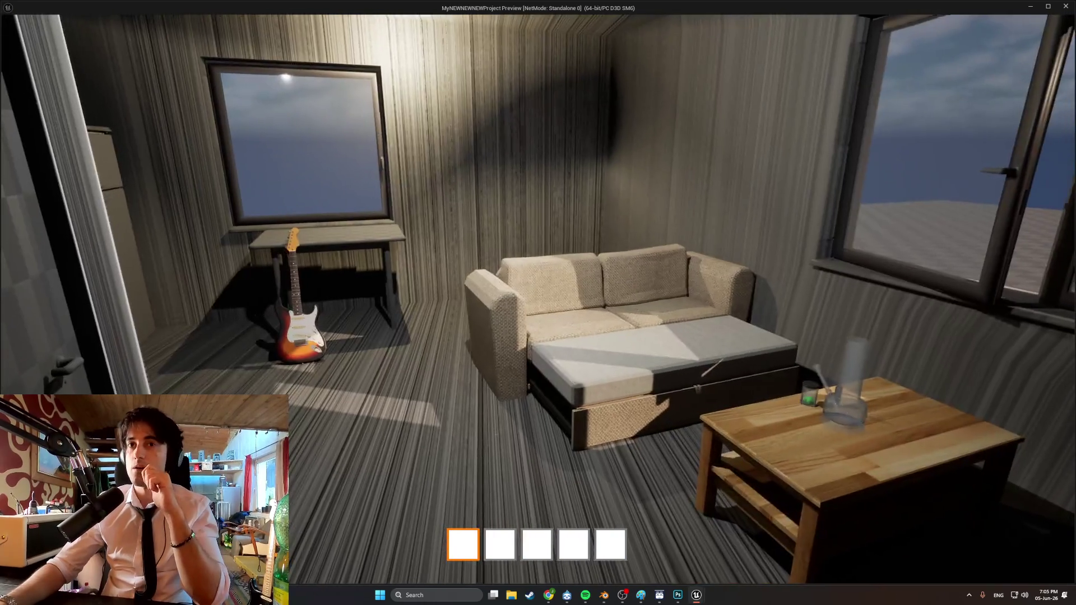
pyautogui.press('s')
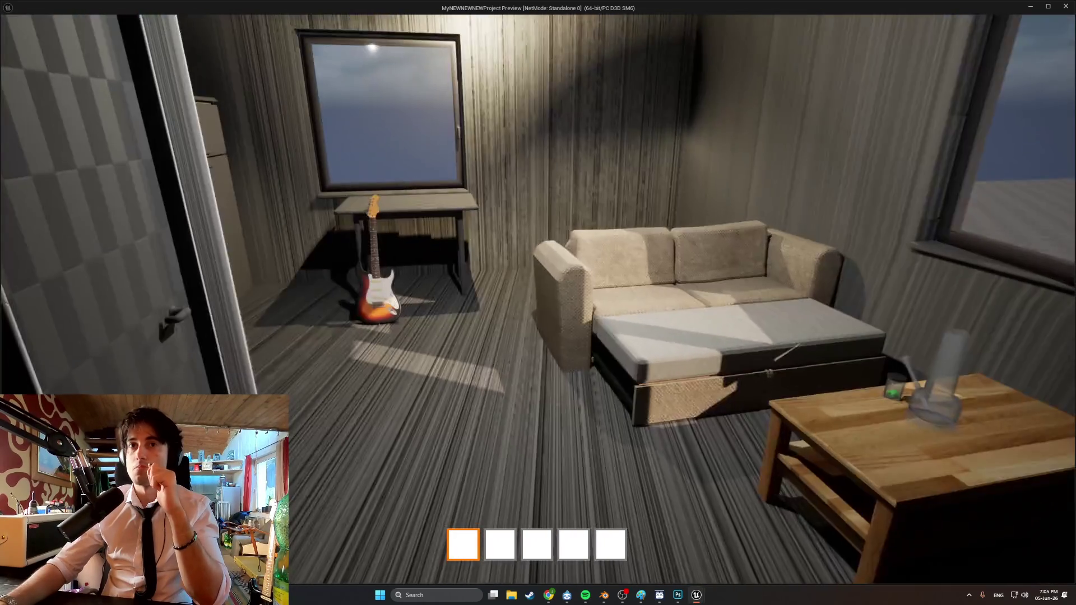
pyautogui.press('s')
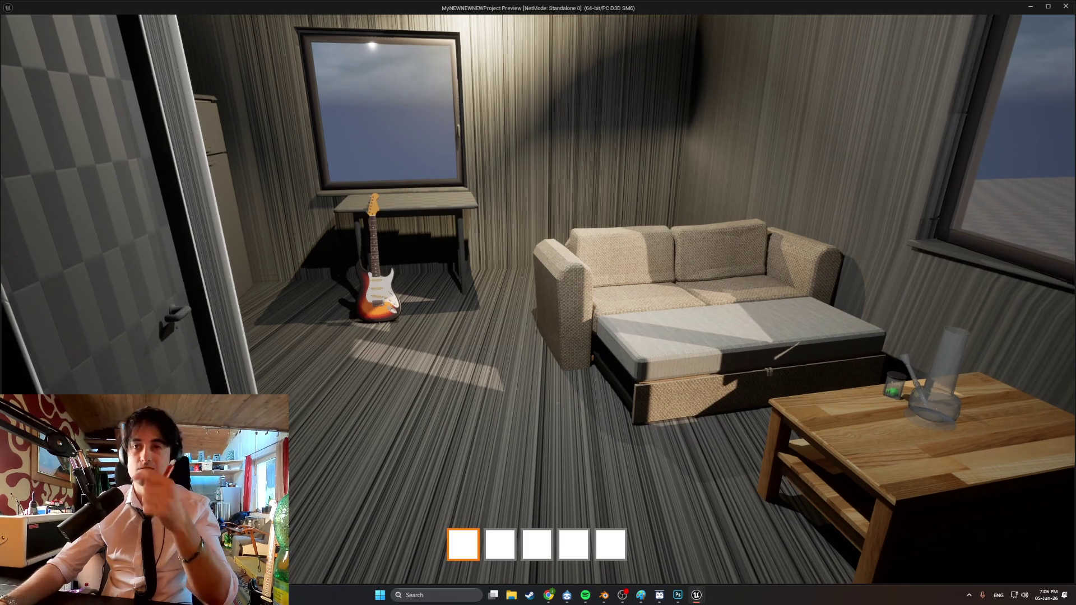
pyautogui.press('w')
pyautogui.press('w')
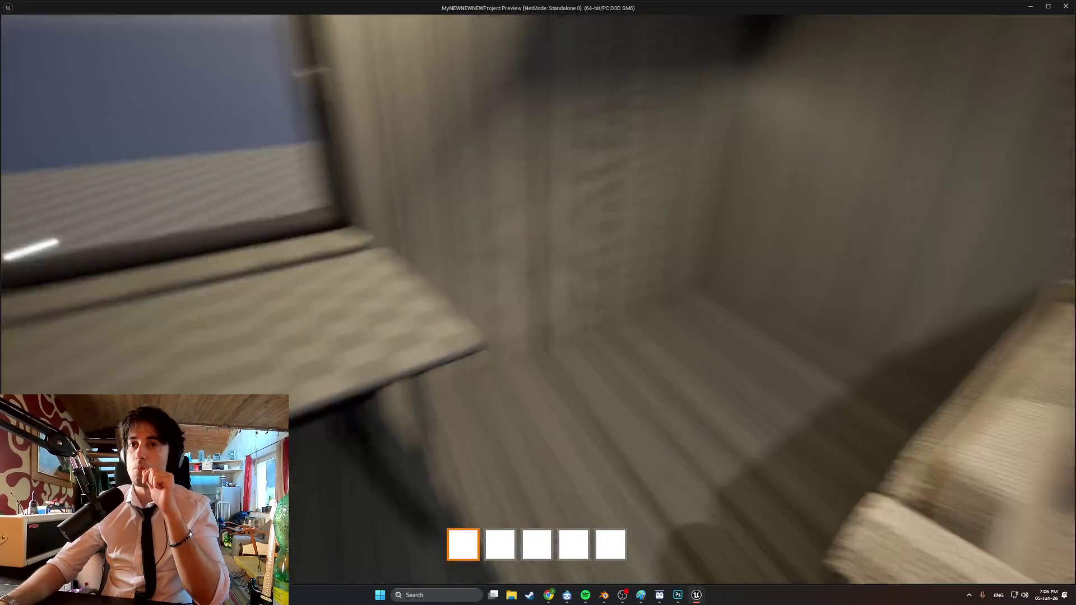
pyautogui.press('e')
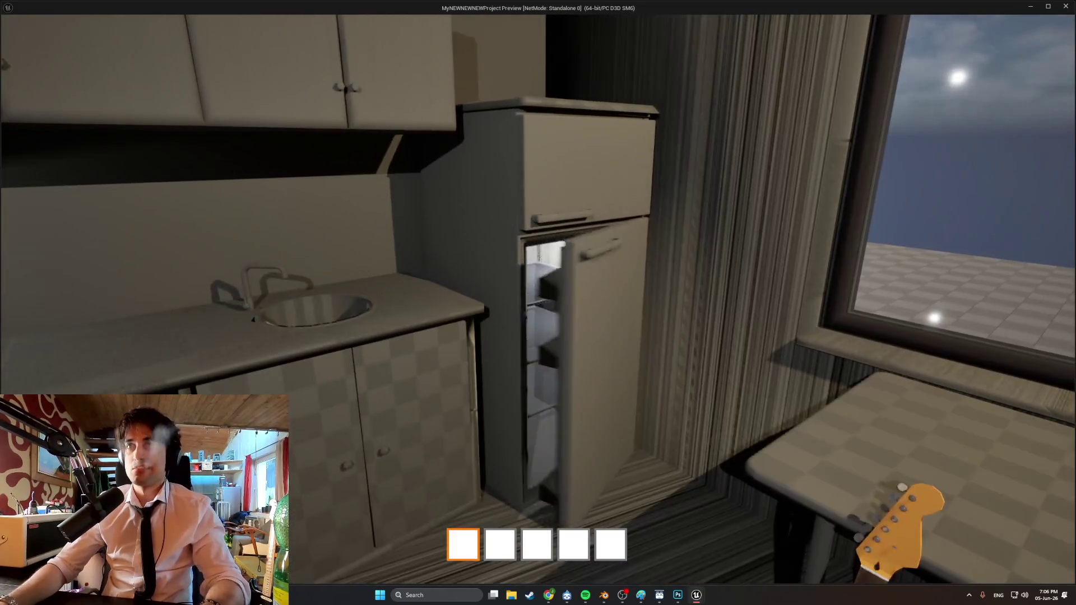
pyautogui.press('Escape')
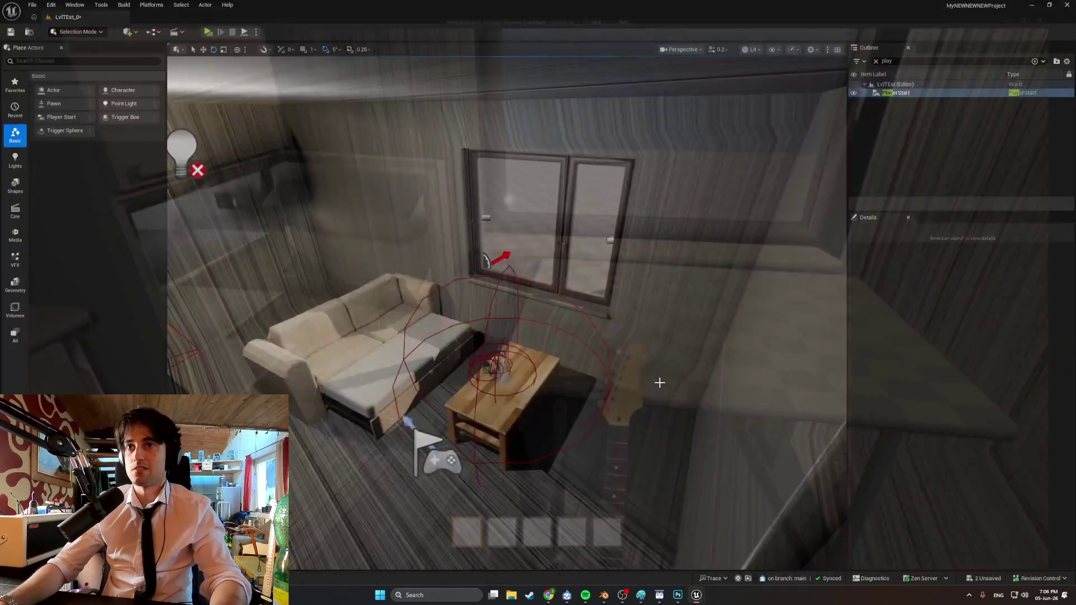
pyautogui.press('f')
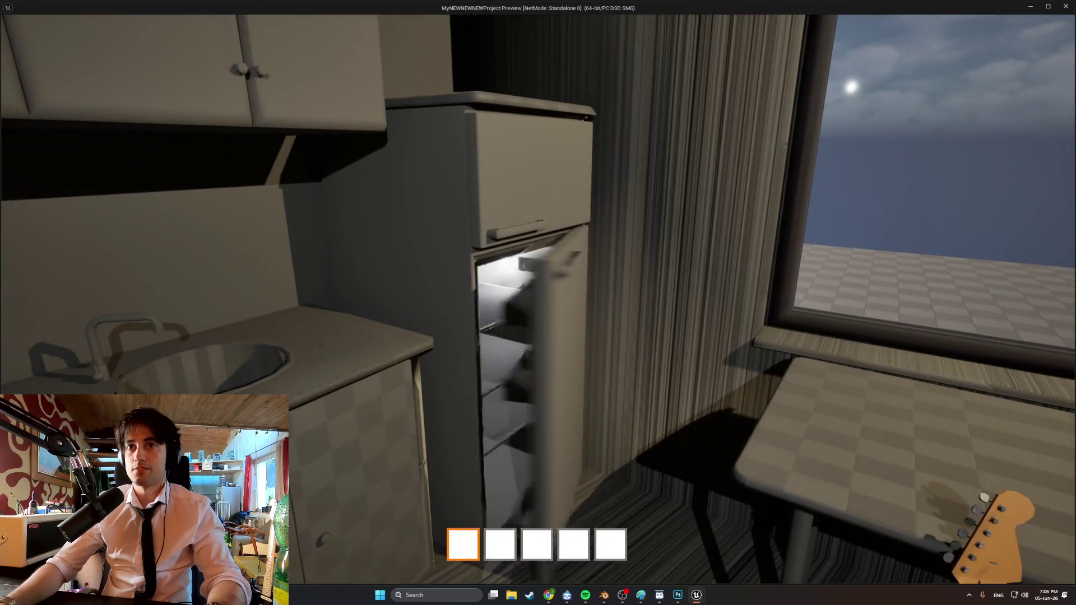
pyautogui.press('w')
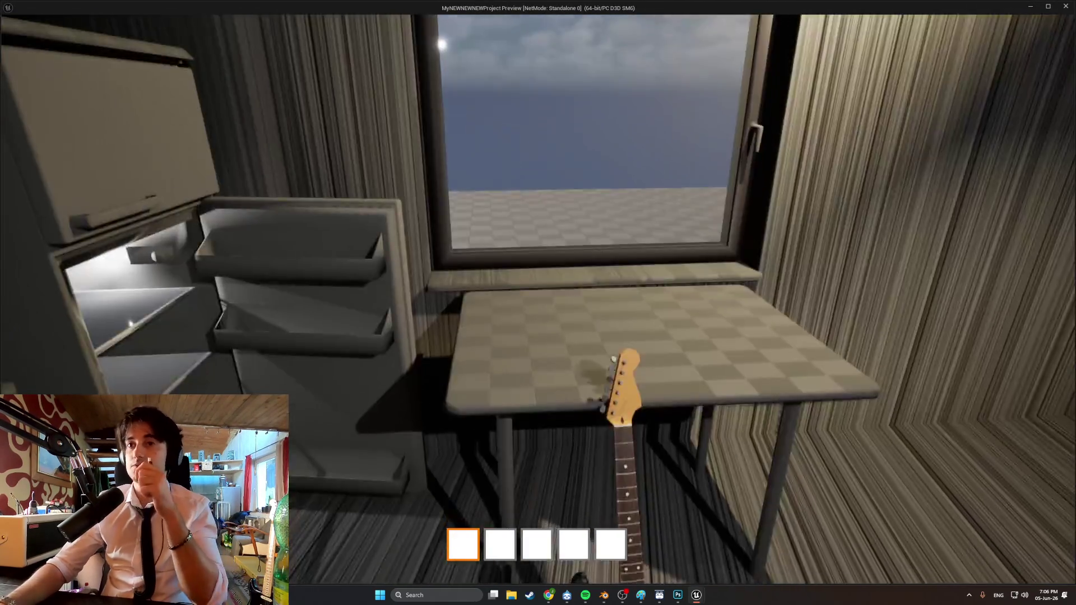
pyautogui.press('s')
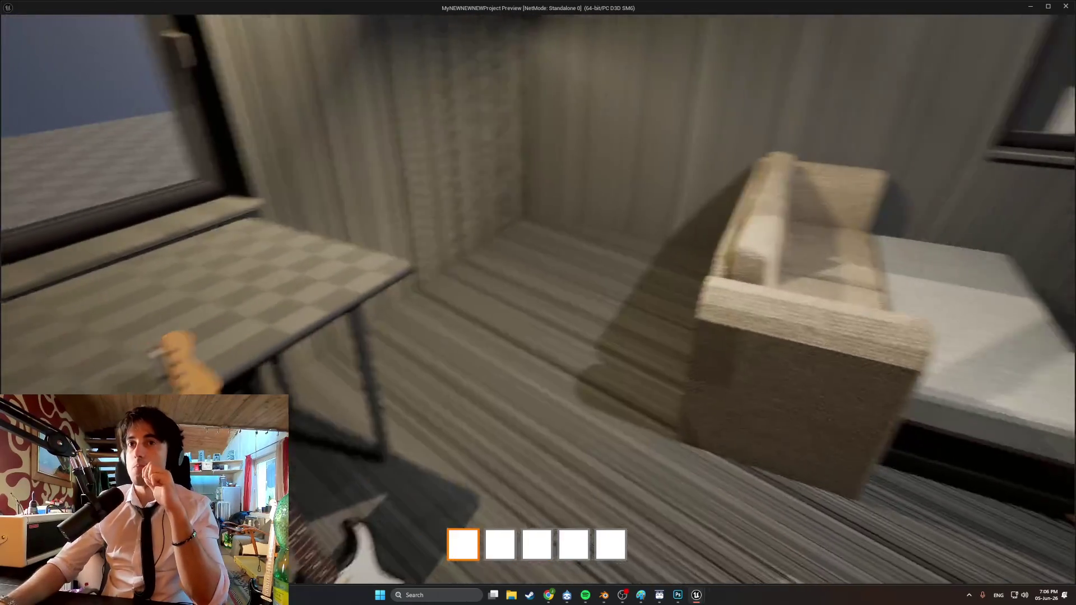
pyautogui.press('w')
pyautogui.press('s')
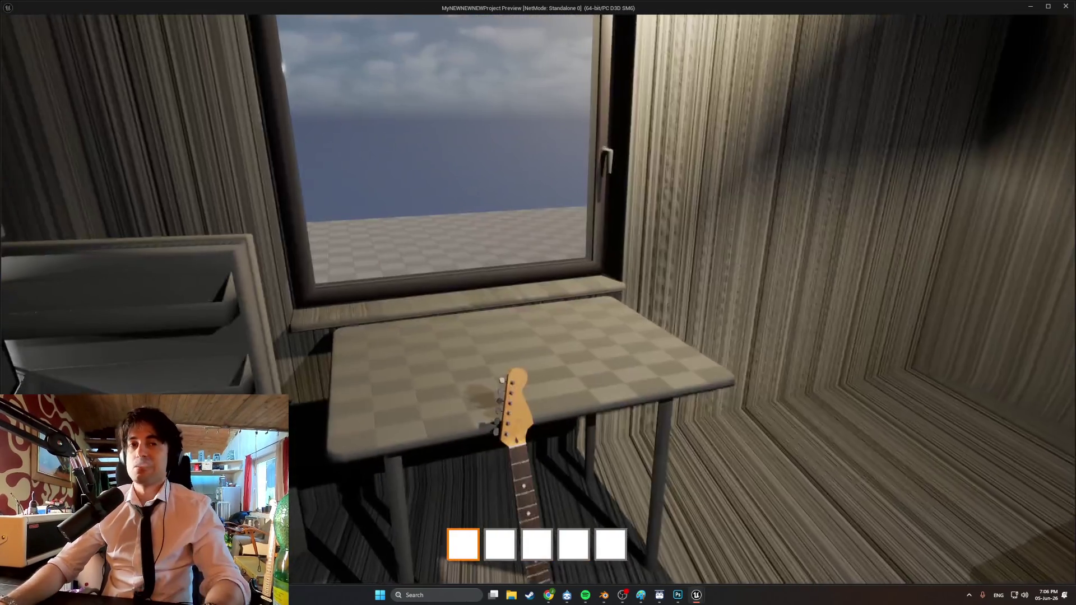
pyautogui.press('w')
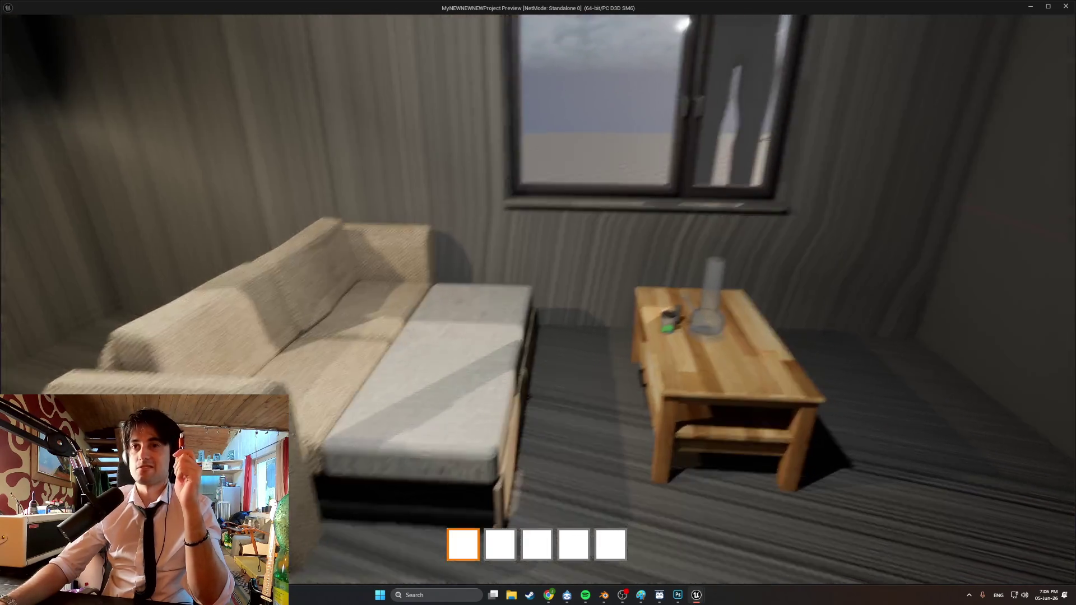
pyautogui.press('s')
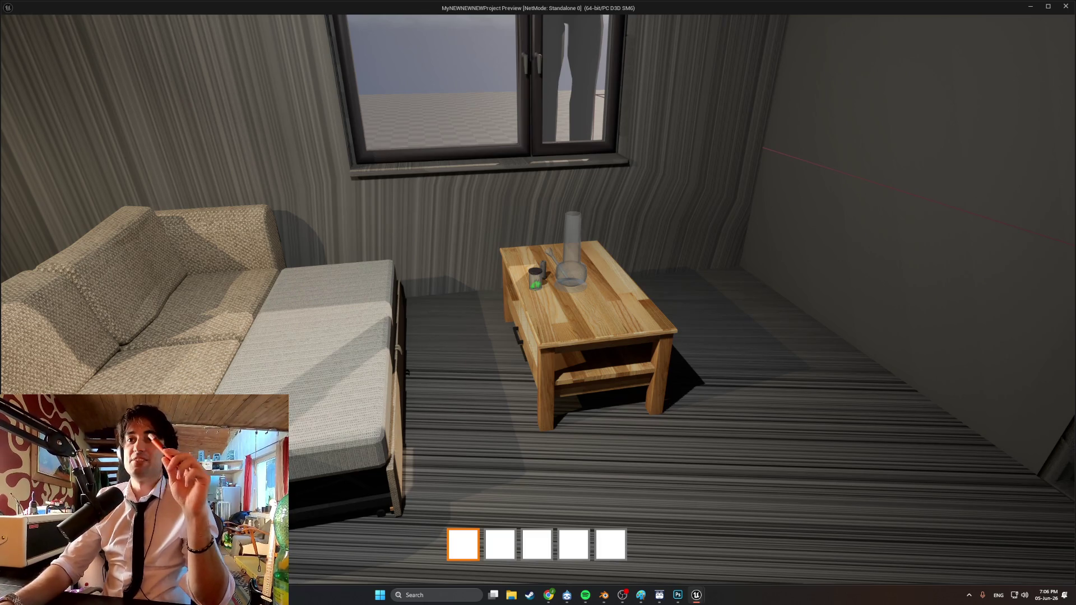
pyautogui.press('s')
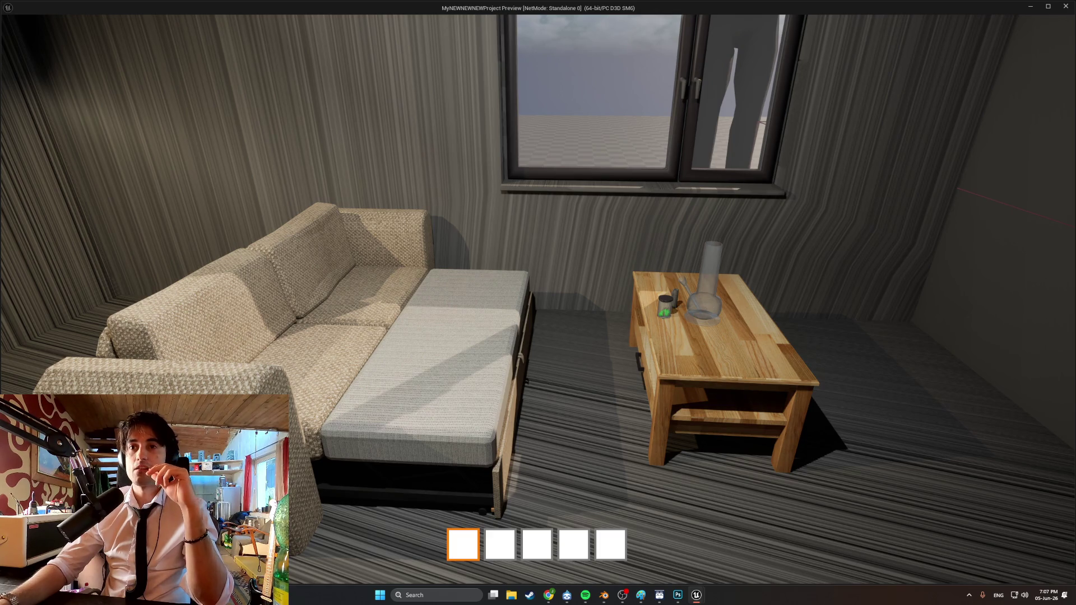
pyautogui.press('s')
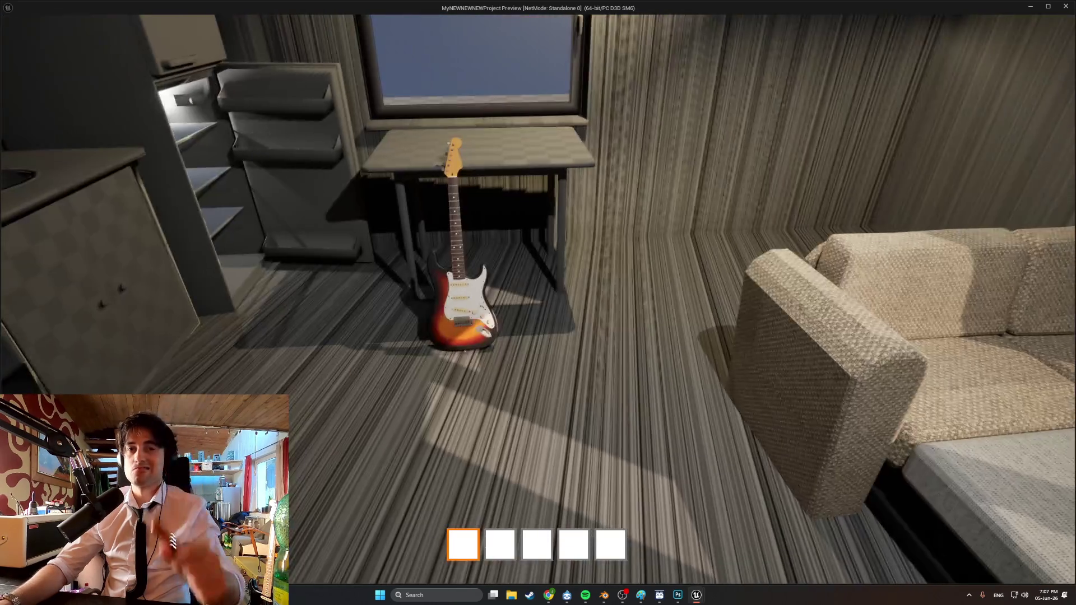
pyautogui.press('w')
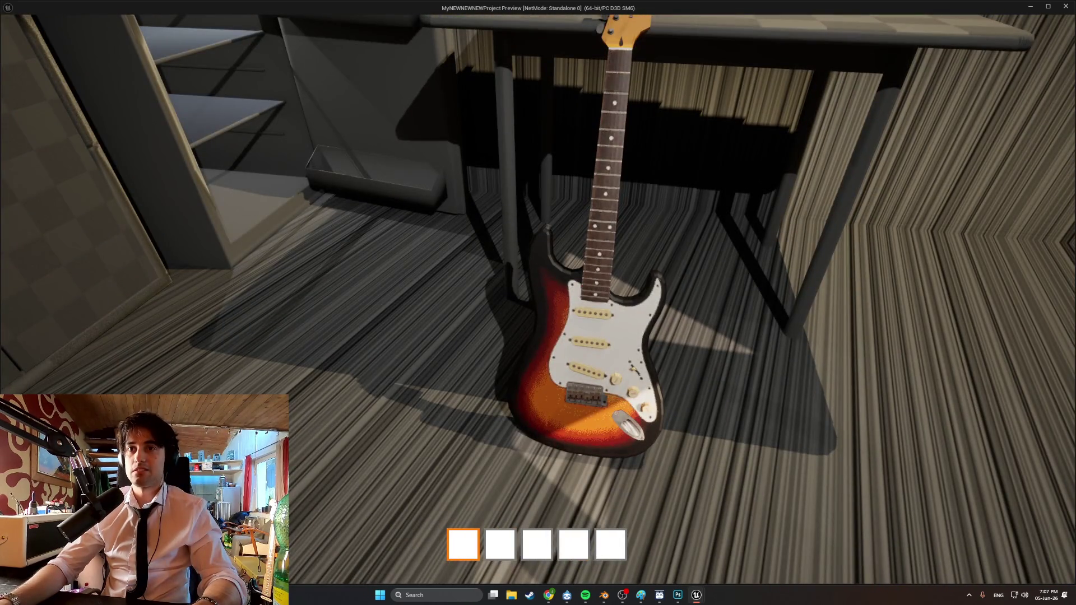
pyautogui.press('w')
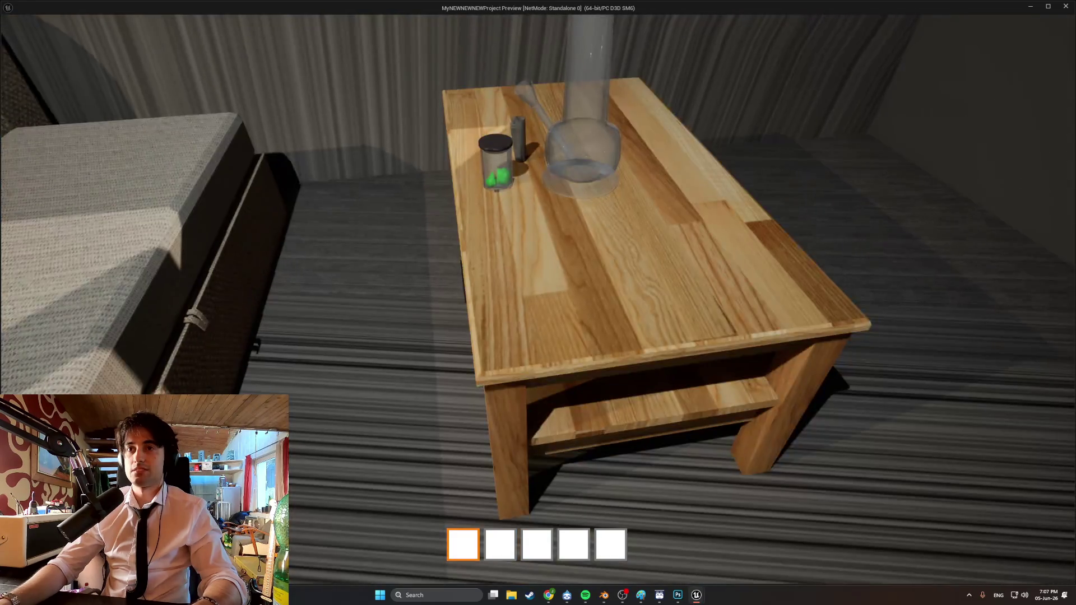
pyautogui.press('s')
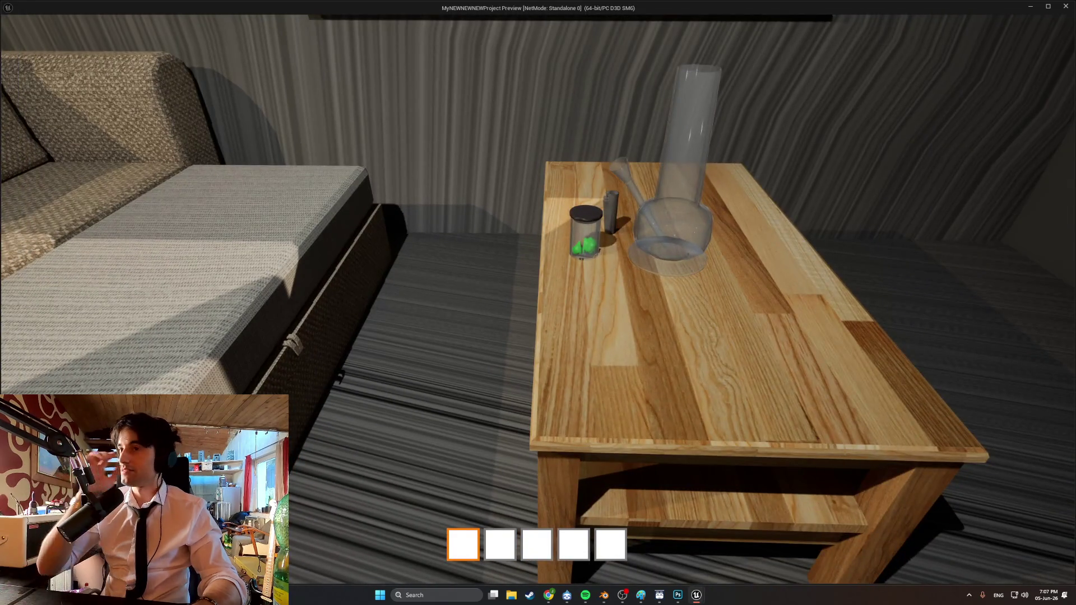
pyautogui.press('s')
pyautogui.press('s')
pyautogui.press('s')
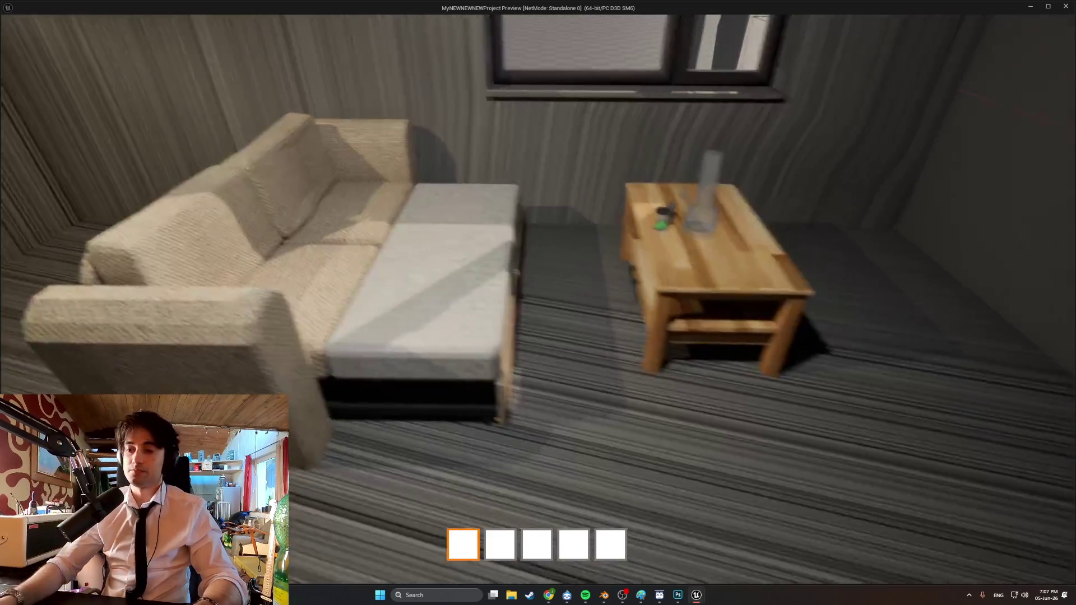
pyautogui.press('s')
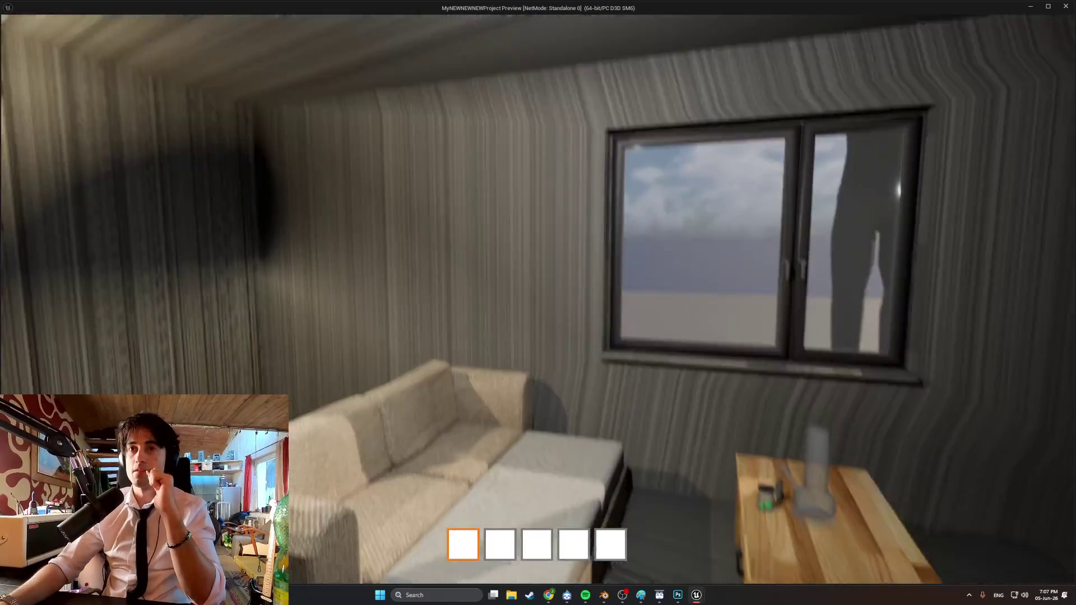
pyautogui.press('w')
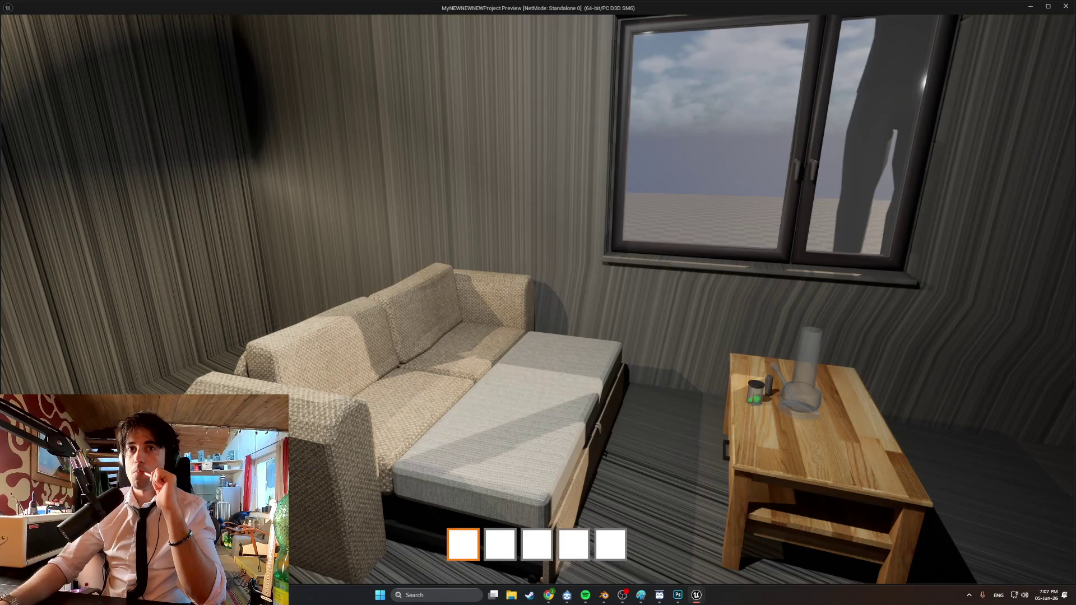
pyautogui.press('w')
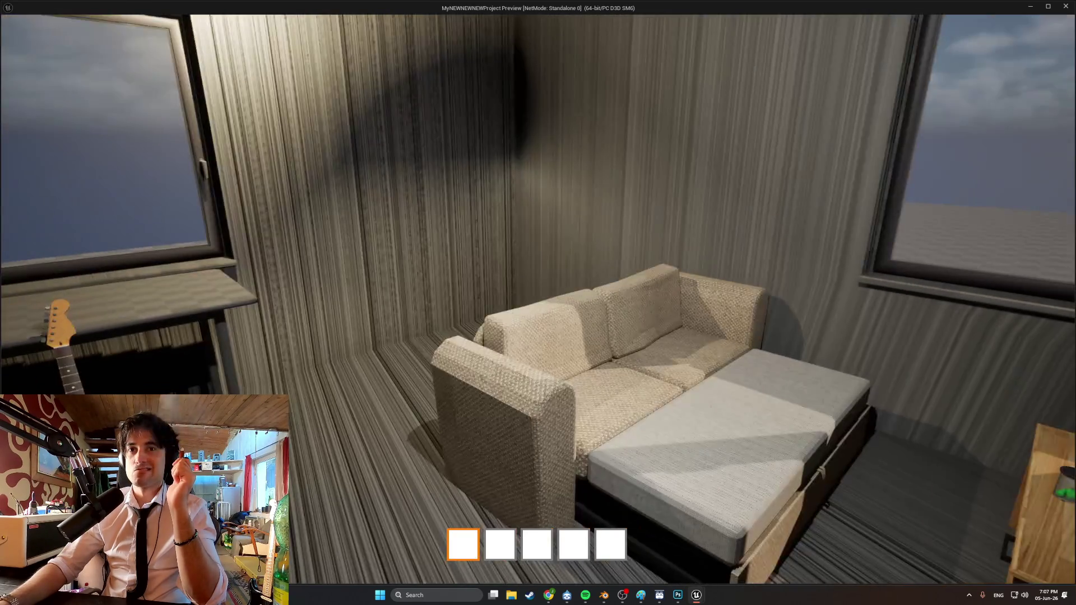
pyautogui.press('s')
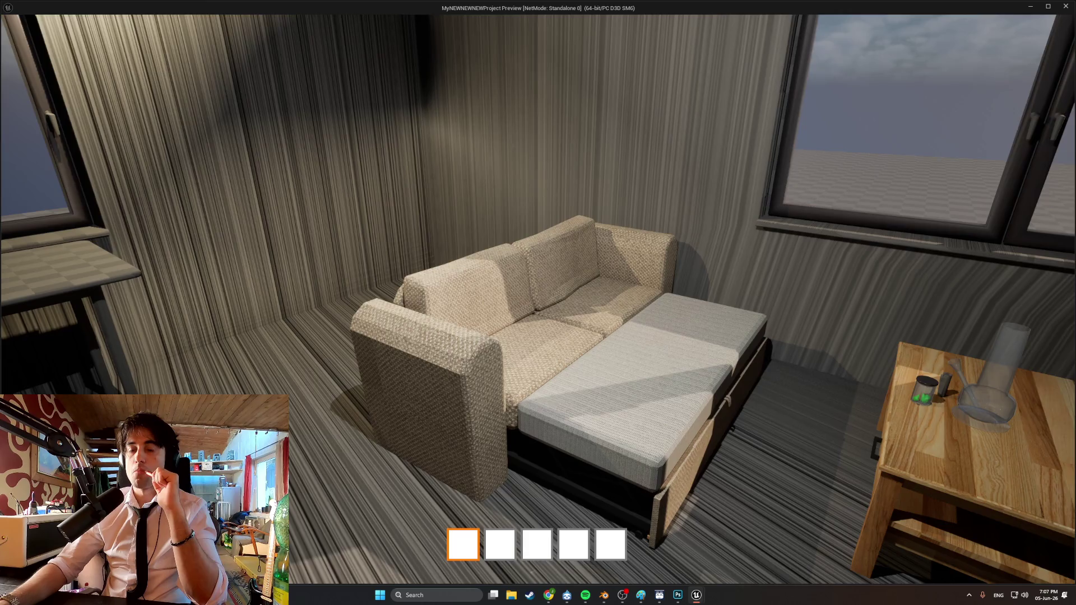
pyautogui.press('s')
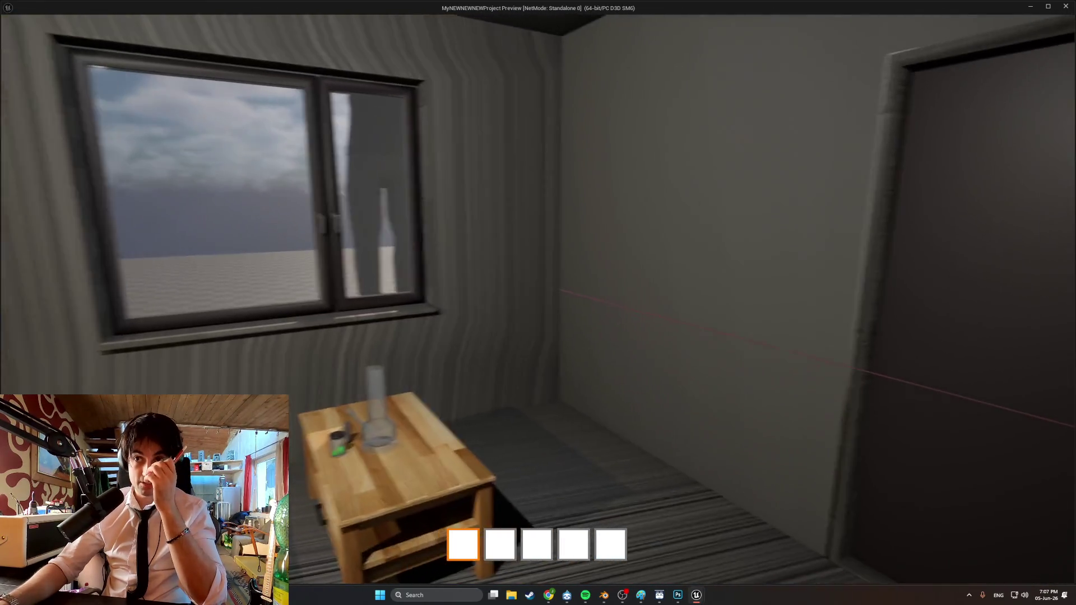
pyautogui.press('w')
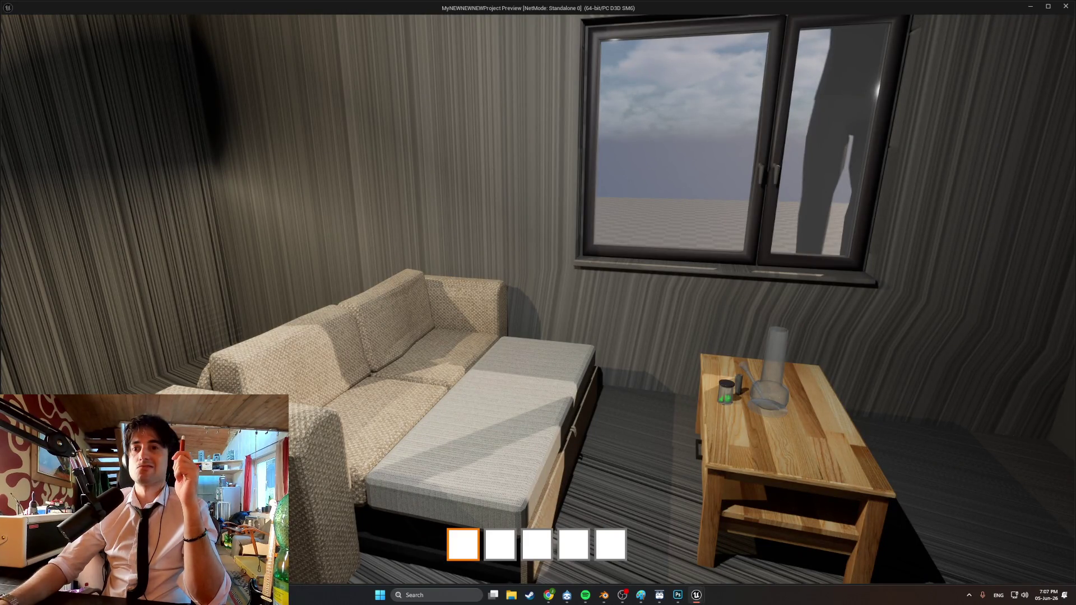
pyautogui.press('s')
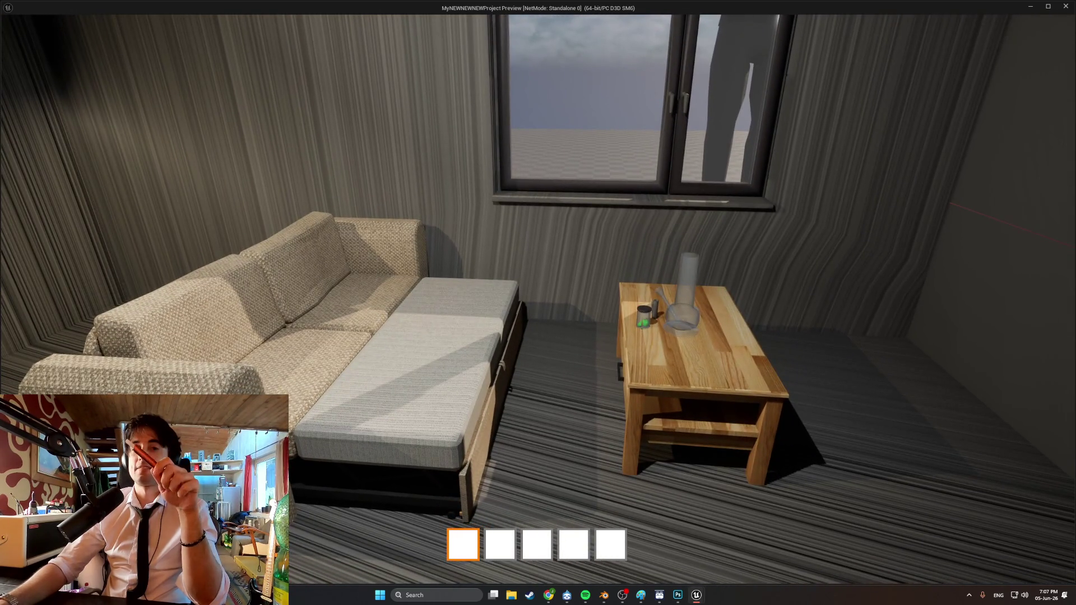
pyautogui.moveTo(538, 303)
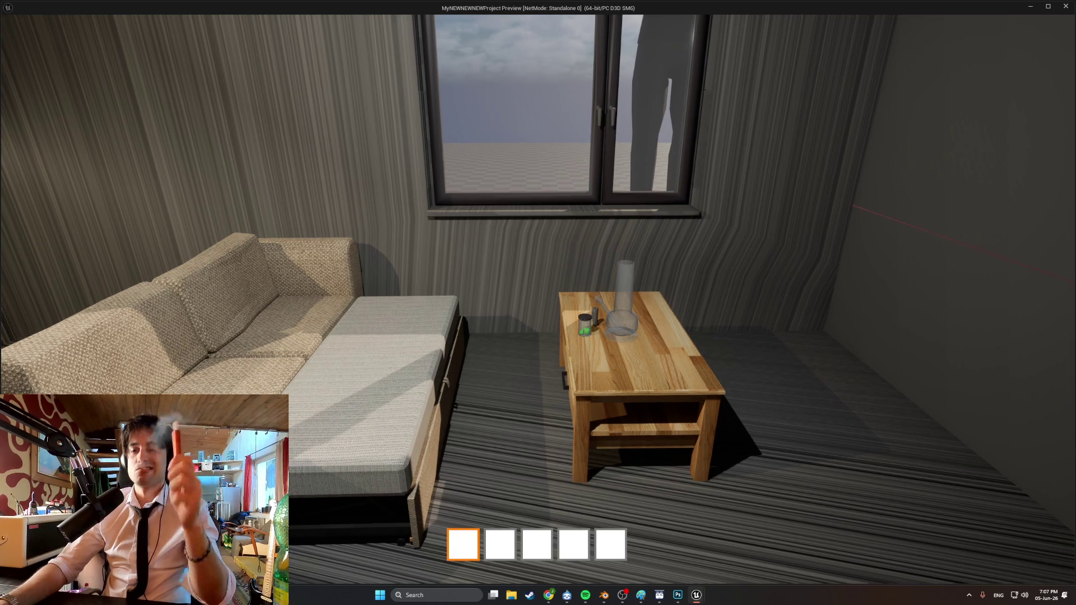
pyautogui.press('w')
pyautogui.press('w')
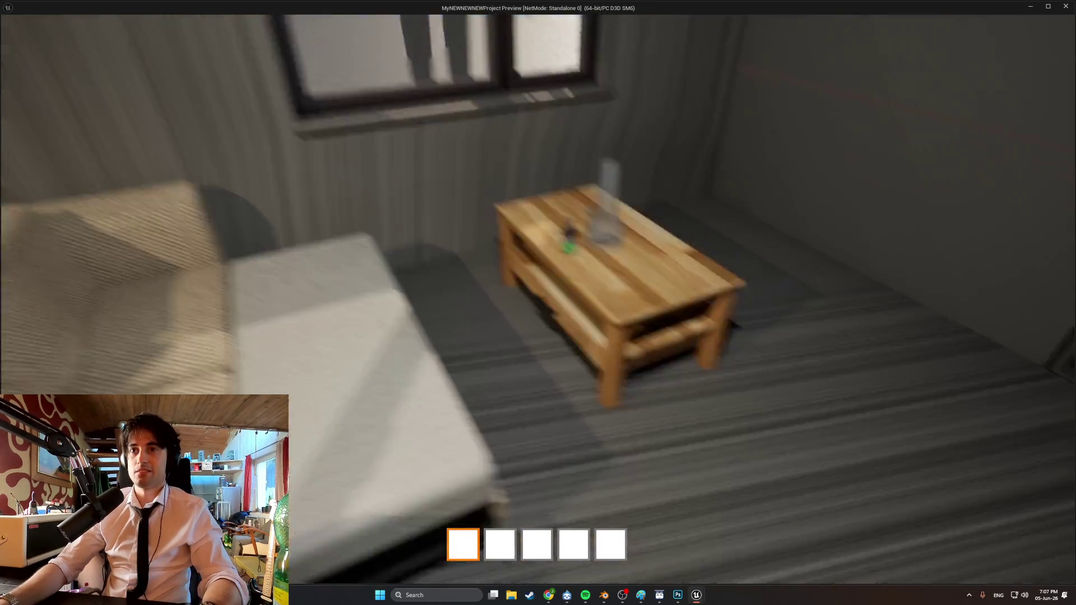
pyautogui.press('s')
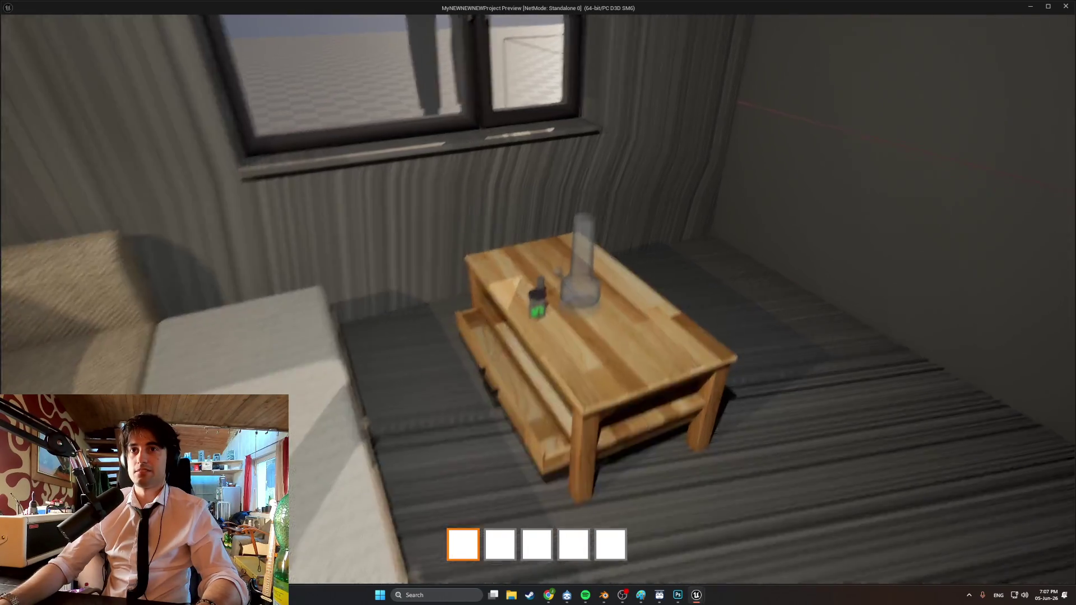
pyautogui.press('w')
pyautogui.press('e')
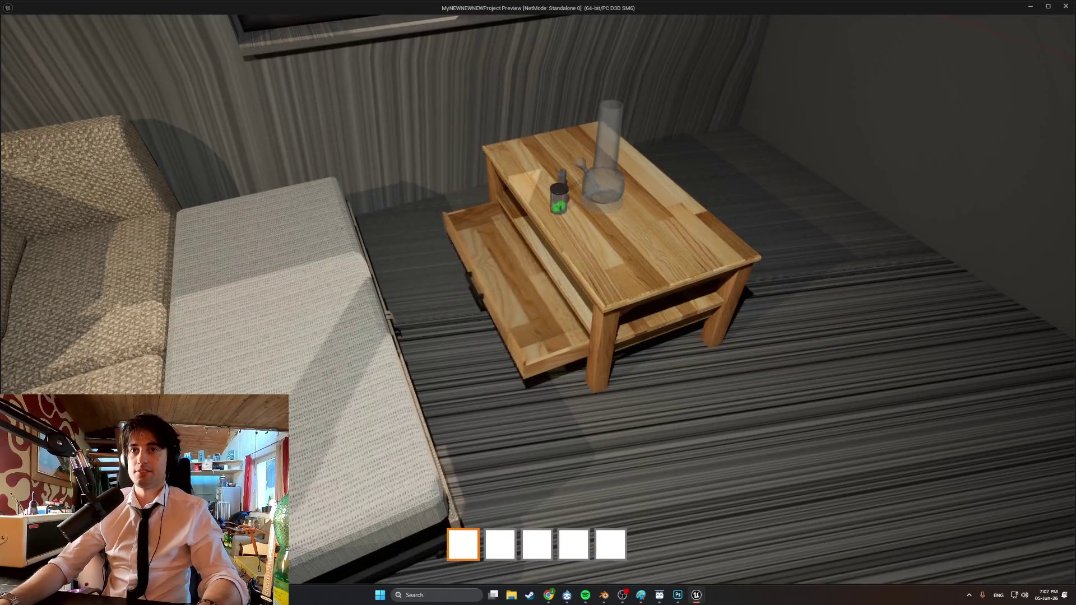
pyautogui.press('w')
pyautogui.press('s')
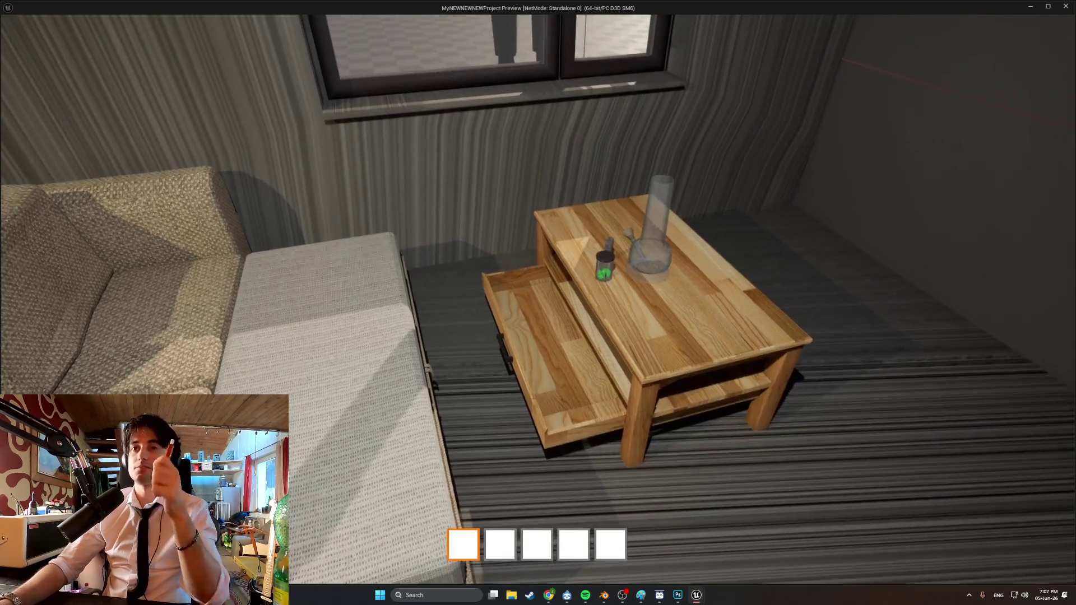
pyautogui.press('w')
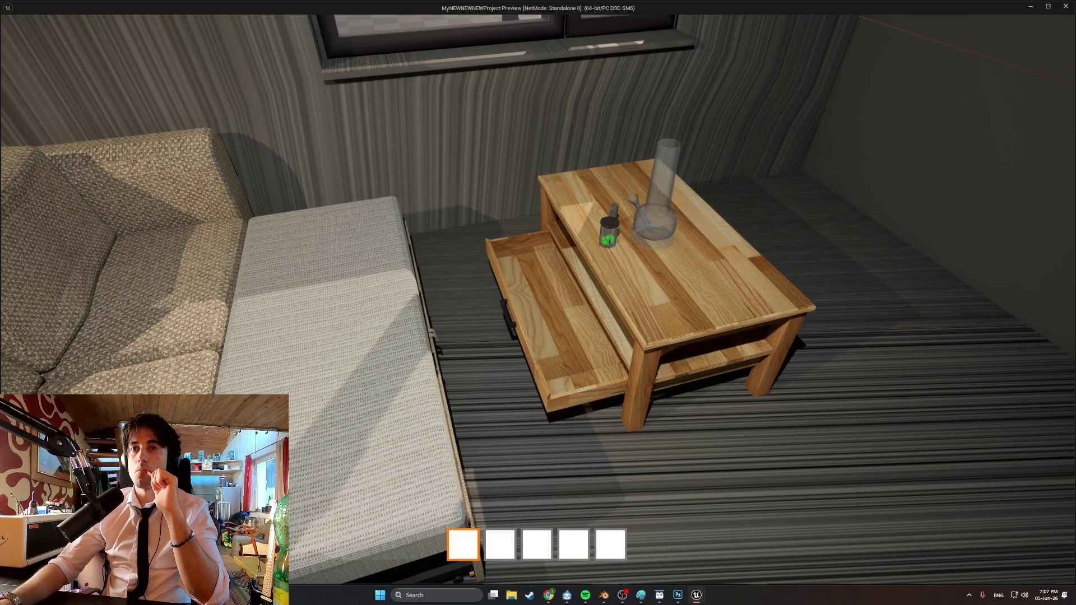
pyautogui.press('e')
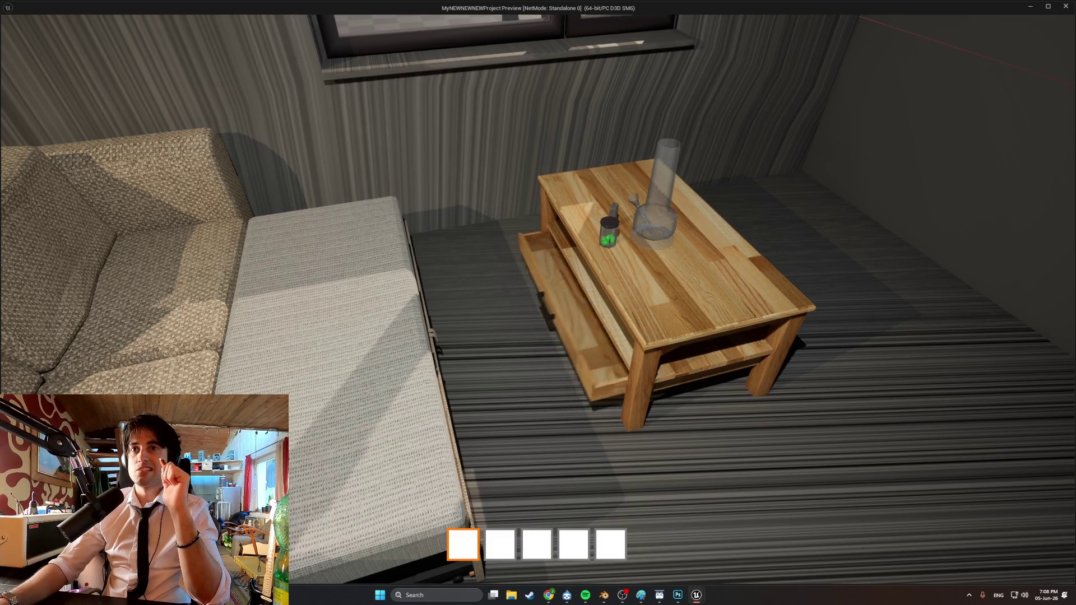
pyautogui.press('e')
pyautogui.press('s')
pyautogui.press('a')
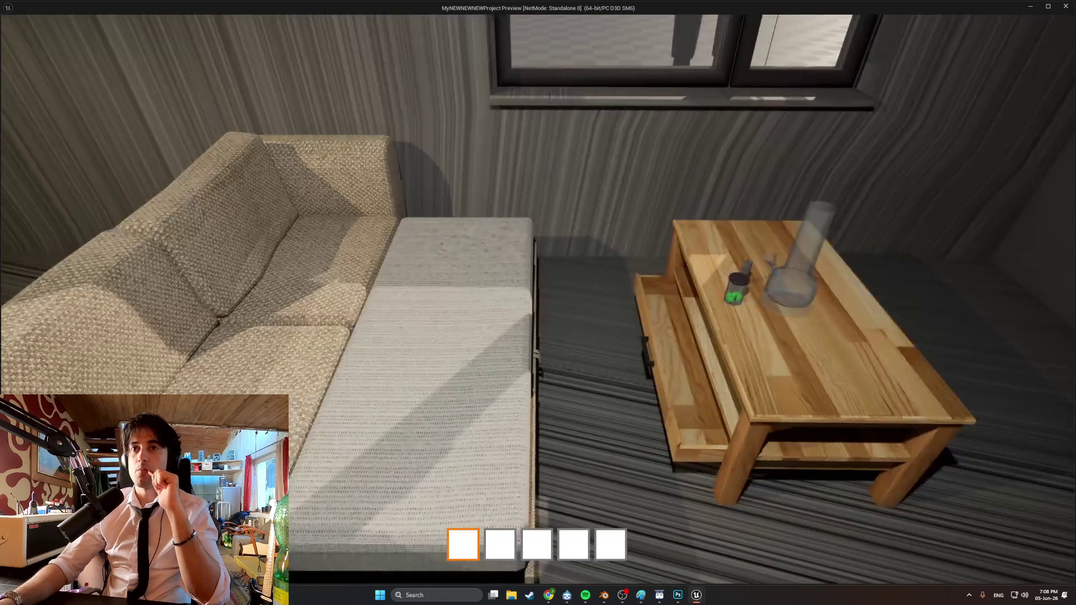
pyautogui.press('s')
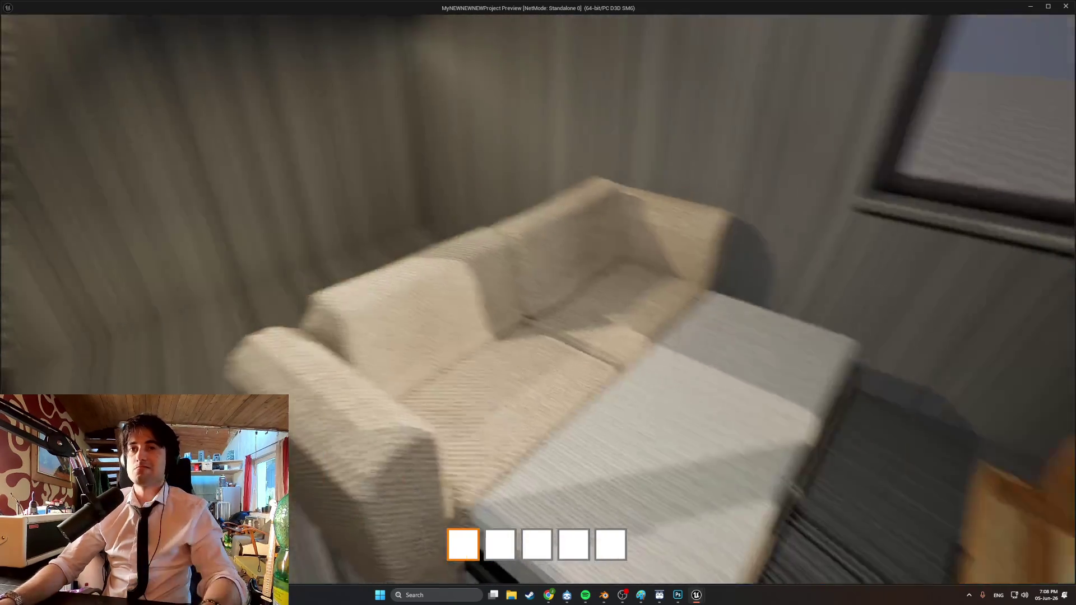
pyautogui.press('s')
pyautogui.press('a')
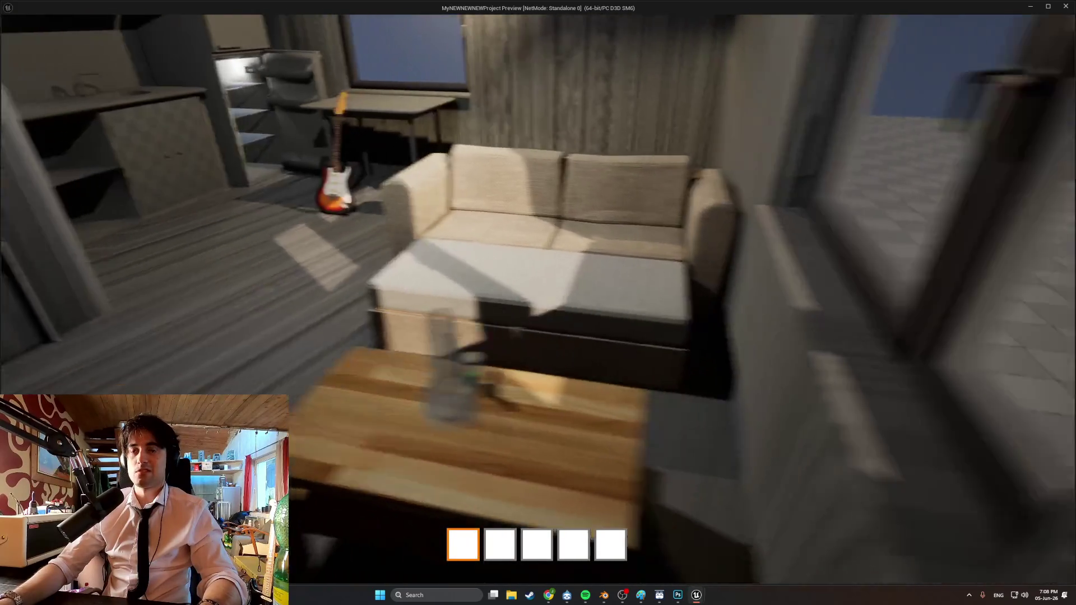
pyautogui.press('w')
pyautogui.press('s')
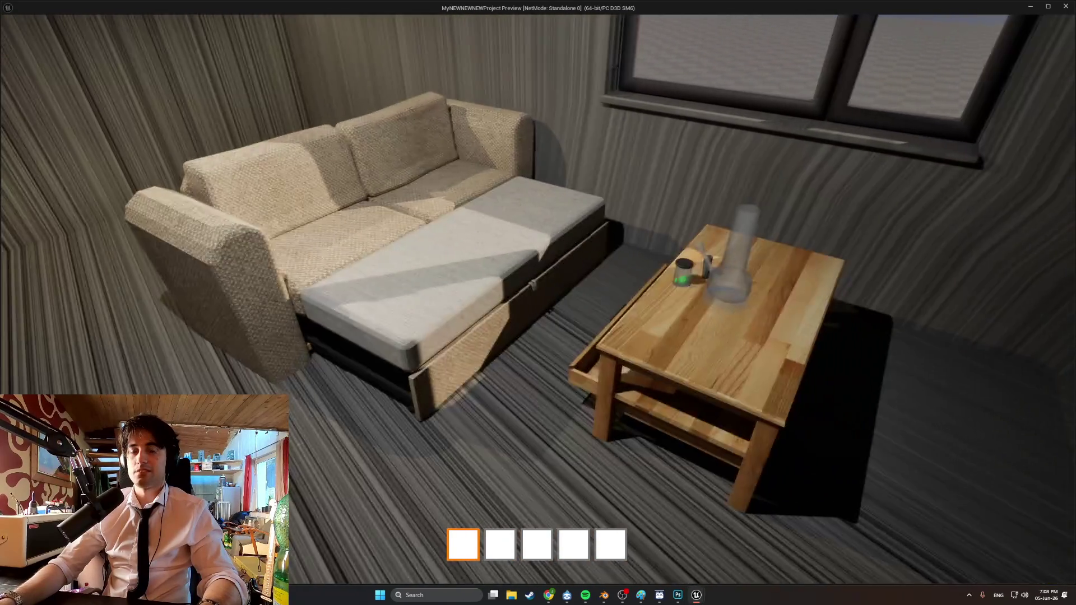
pyautogui.press('w')
pyautogui.press('s')
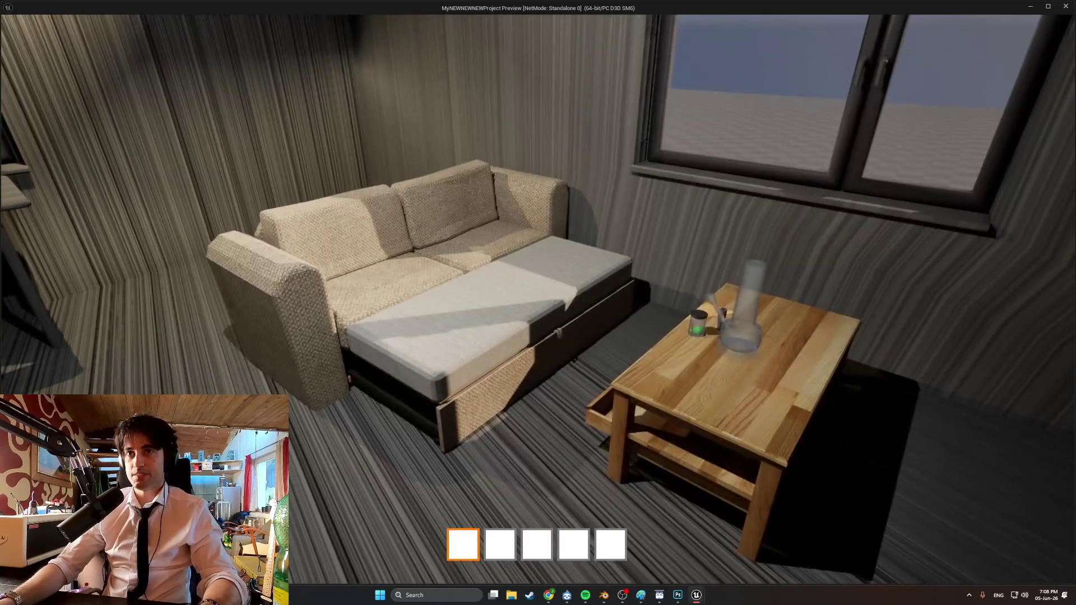
pyautogui.press('w')
pyautogui.press('s')
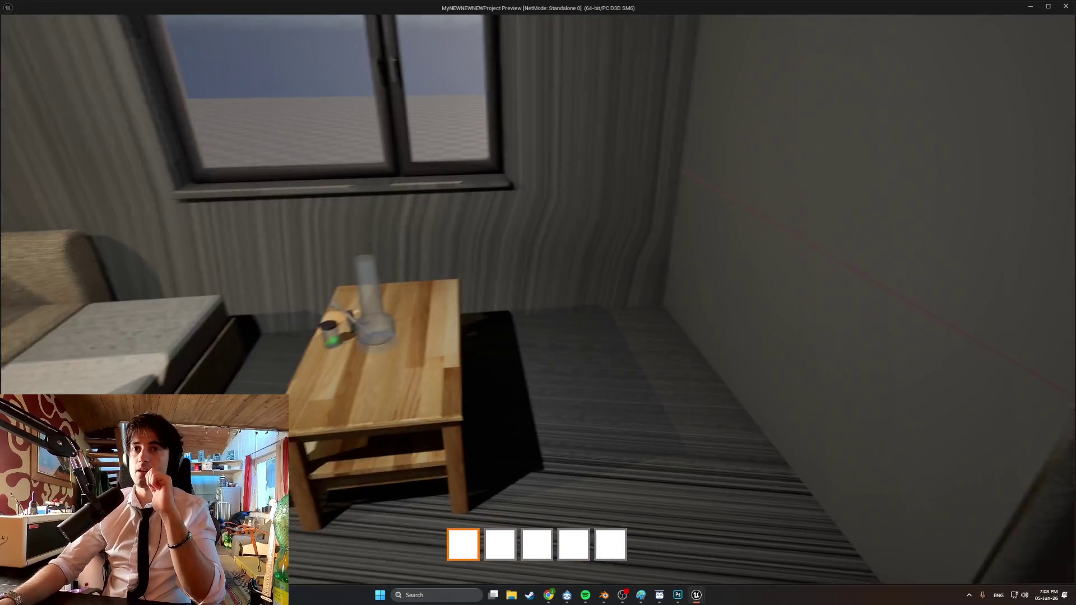
pyautogui.press('s')
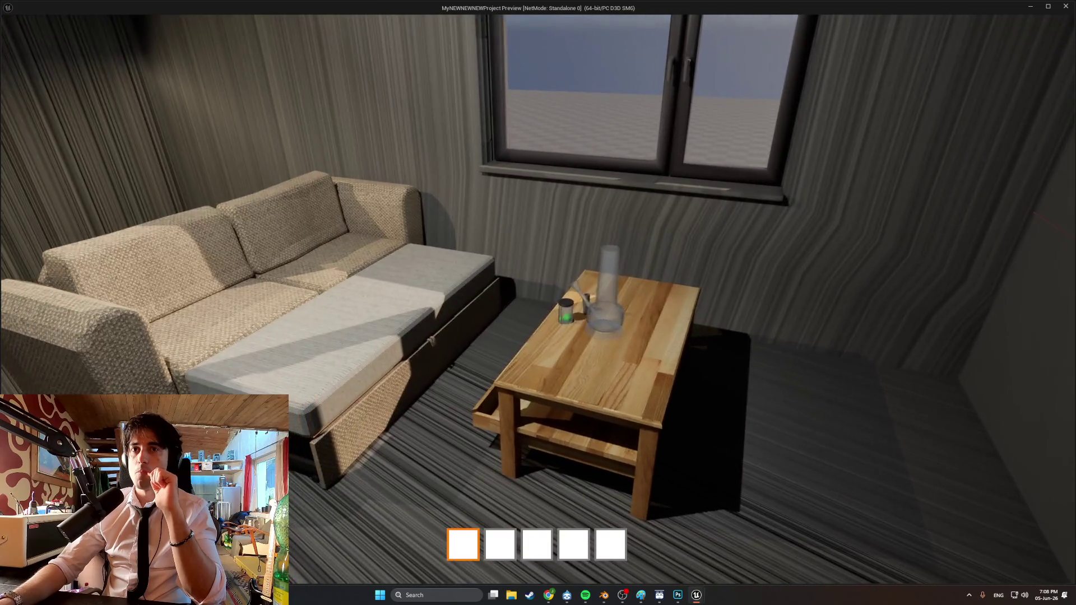
pyautogui.press('s')
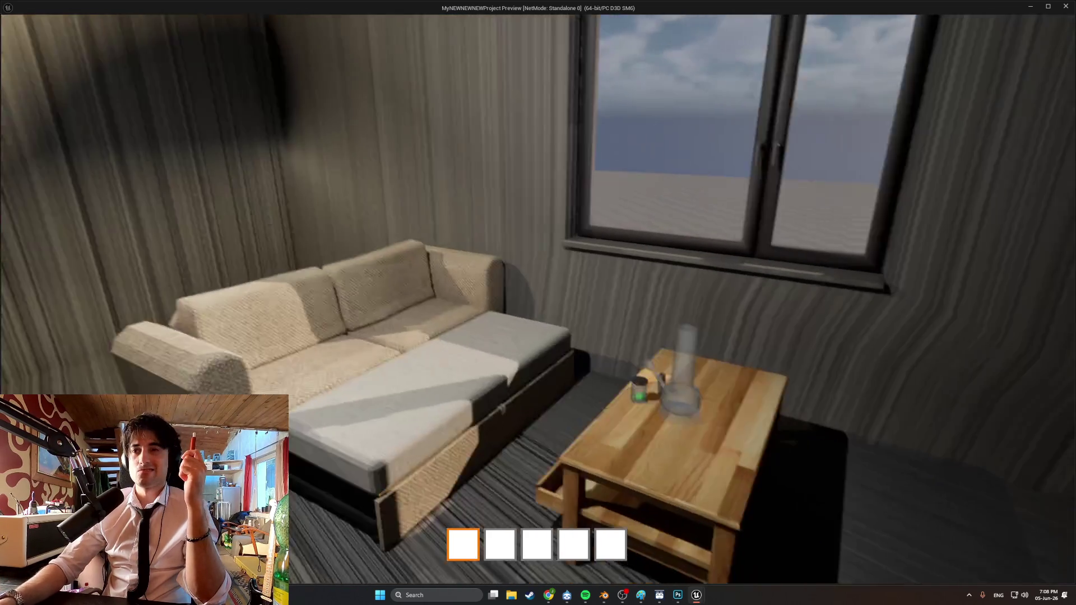
pyautogui.press('w')
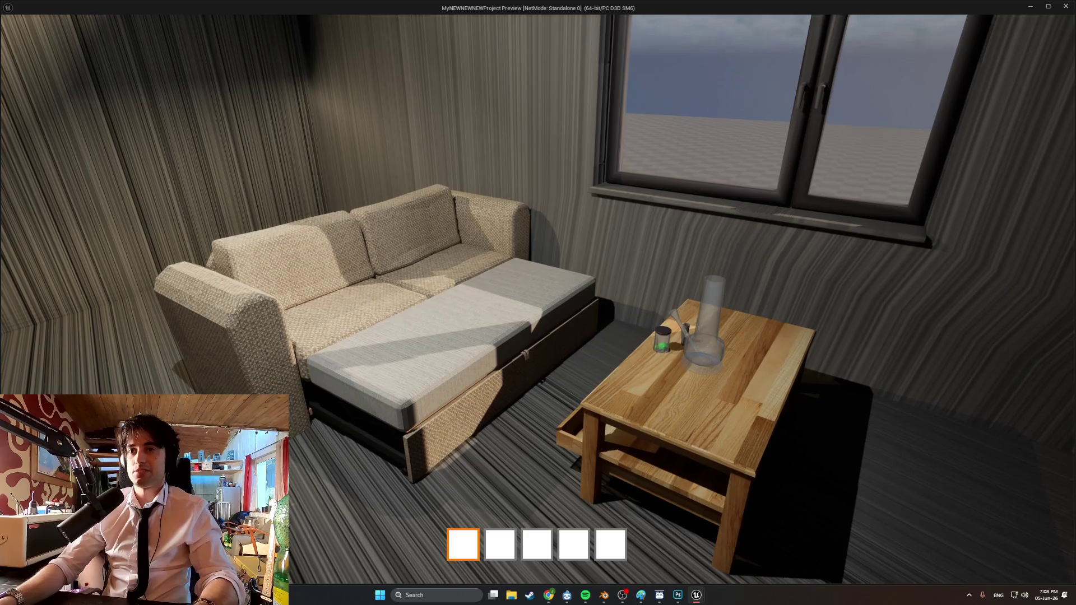
pyautogui.press('w')
pyautogui.press('s')
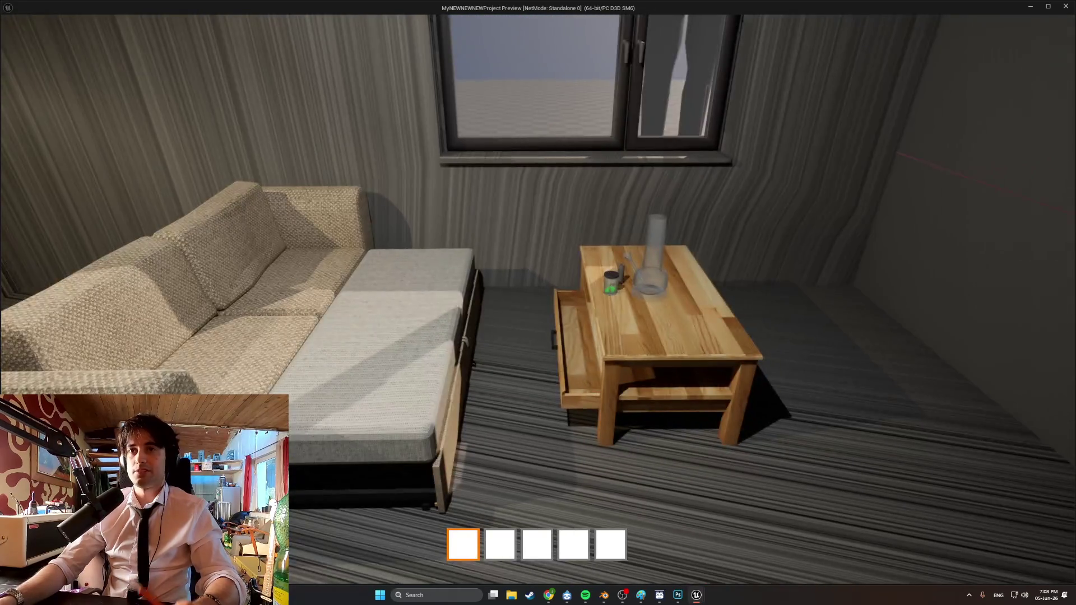
pyautogui.press('s')
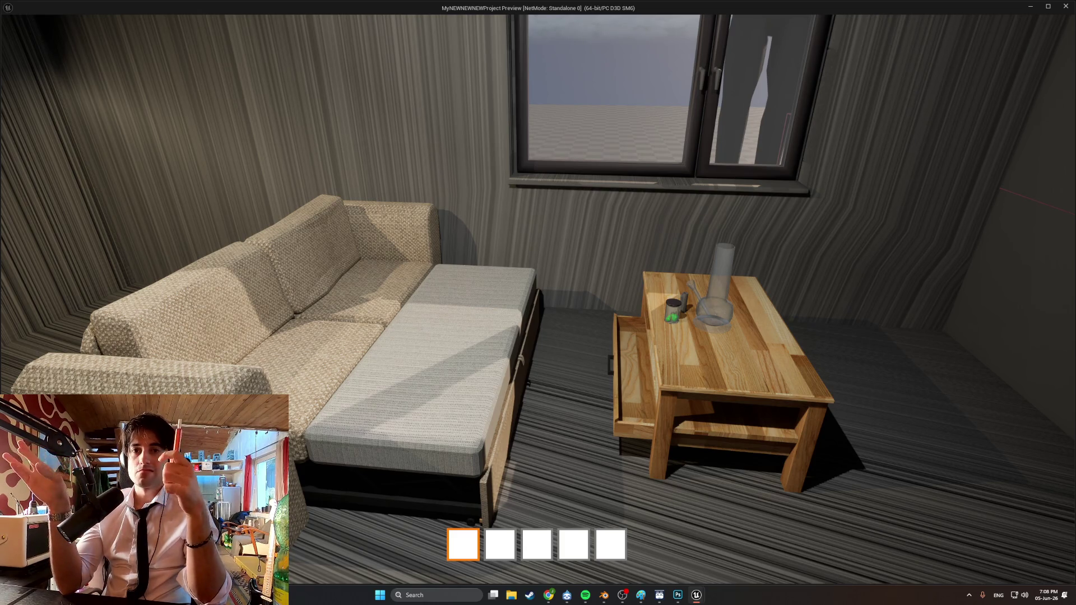
pyautogui.press('s')
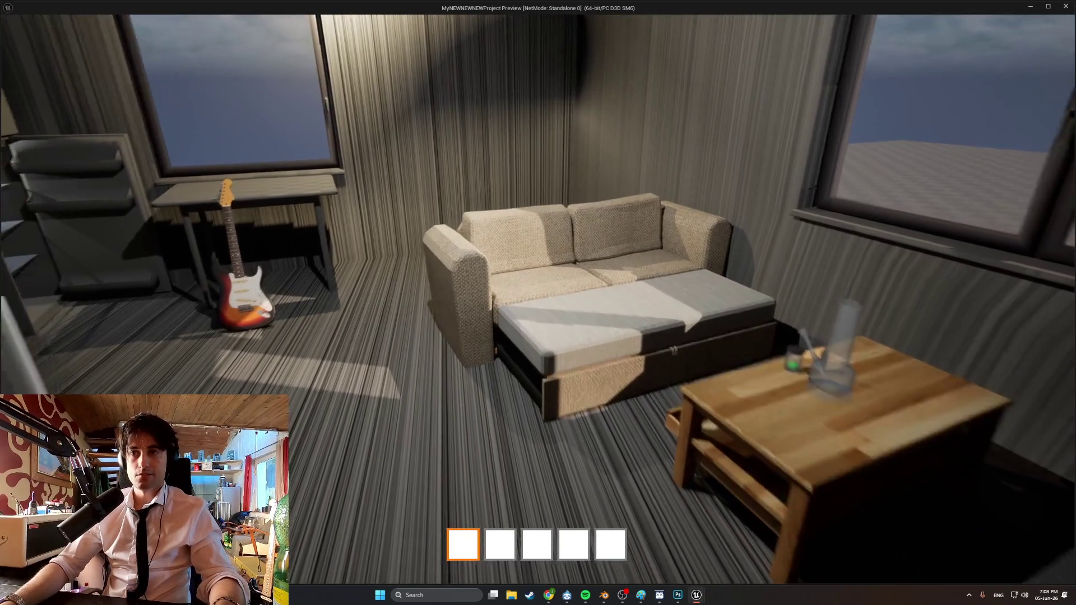
pyautogui.press('w')
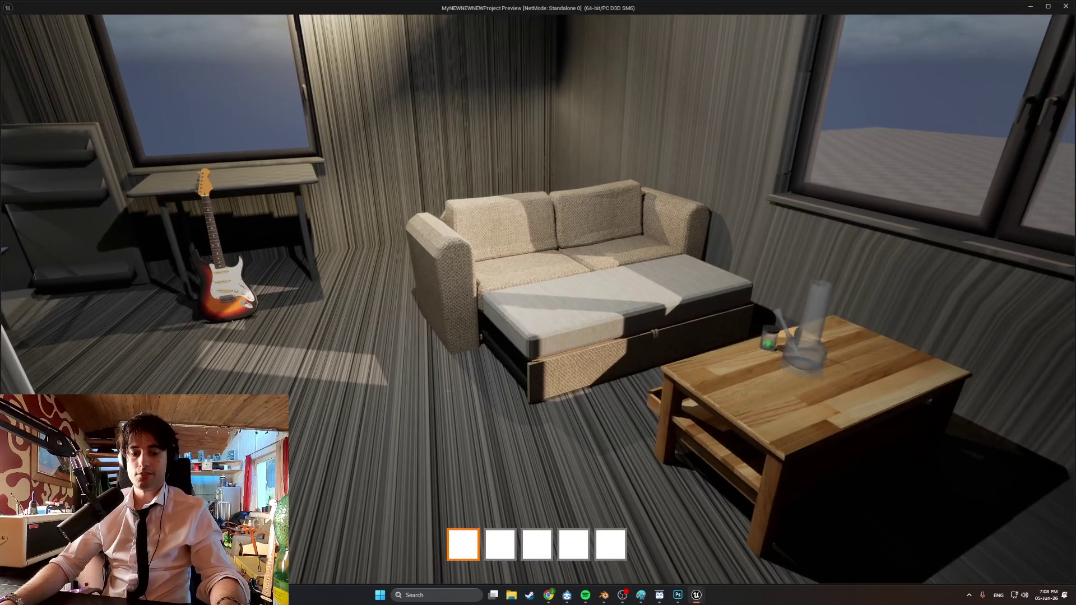
pyautogui.press('super+shift+s')
pyautogui.moveTo(1062, 562)
pyautogui.mouseDown()
pyautogui.moveTo(812, 446)
pyautogui.moveTo(1, 4)
pyautogui.mouseUp()
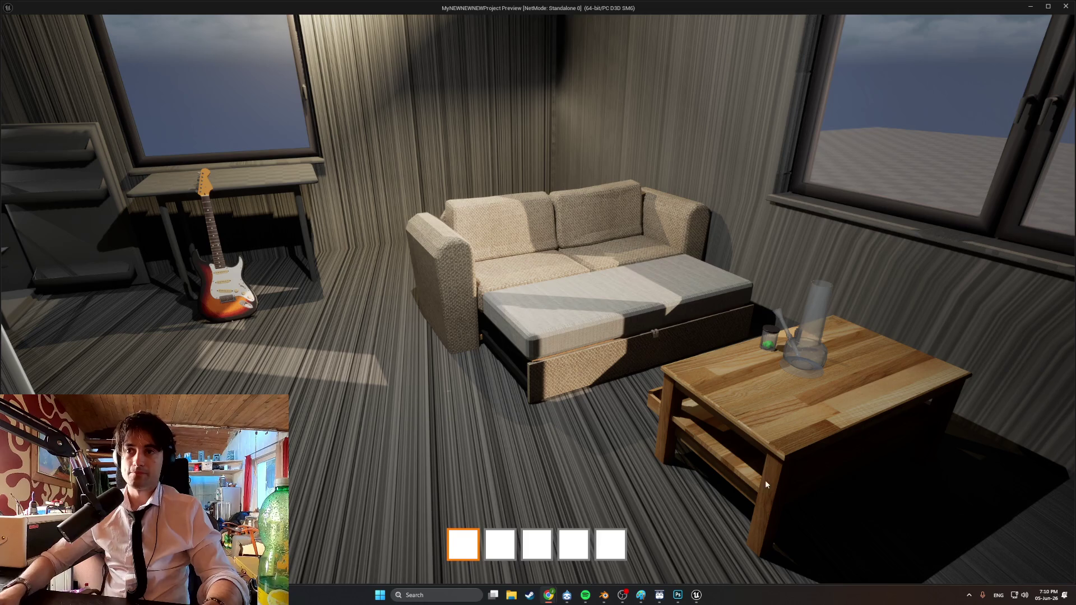
pyautogui.press('w')
pyautogui.press('w')
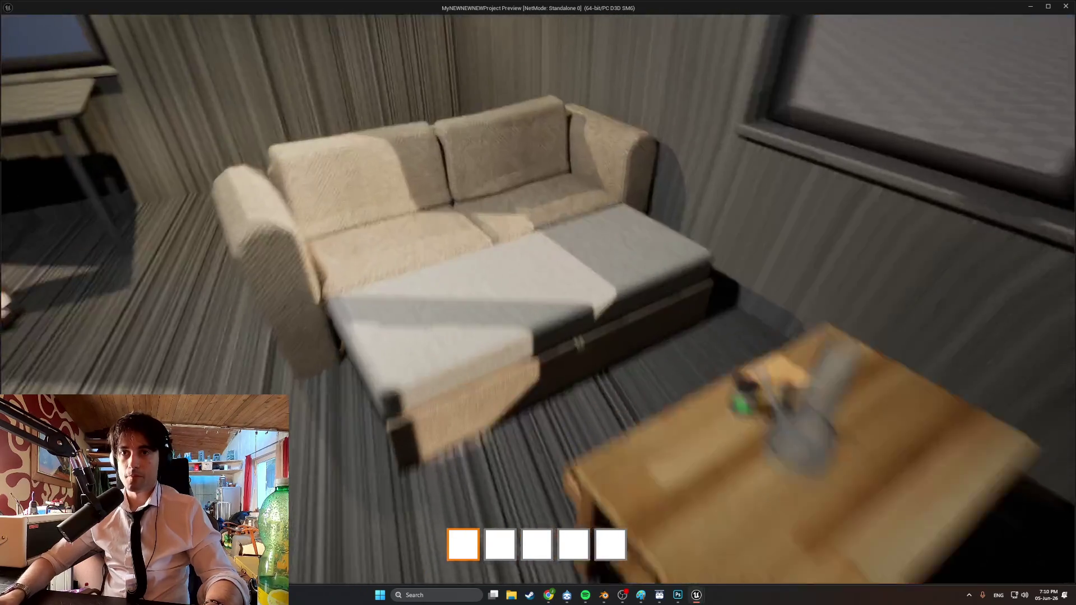
pyautogui.press('w')
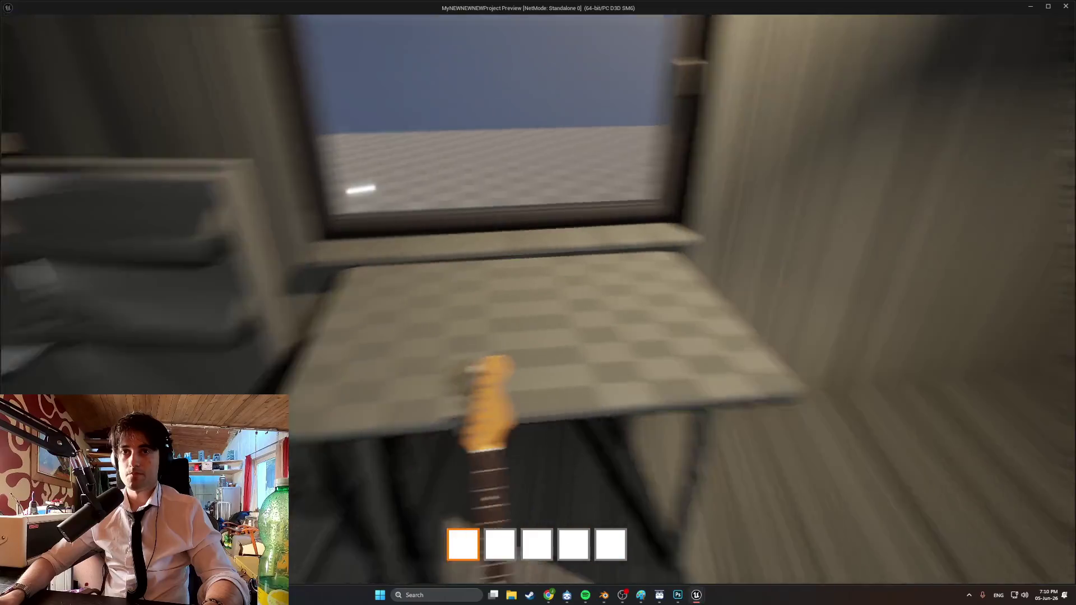
pyautogui.press('s')
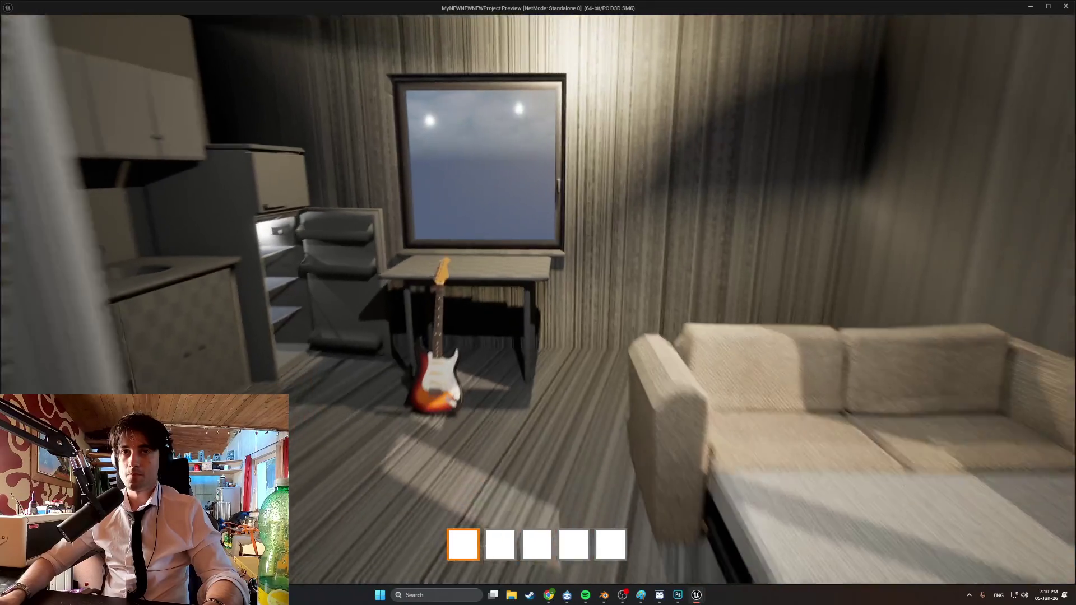
pyautogui.press('a')
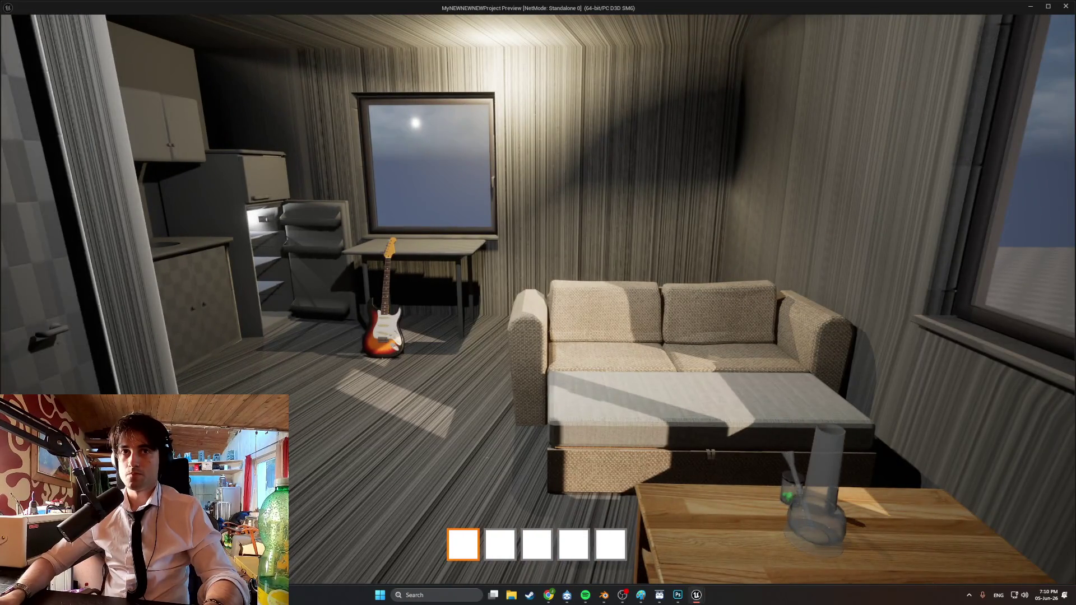
pyautogui.press('w')
pyautogui.press('s')
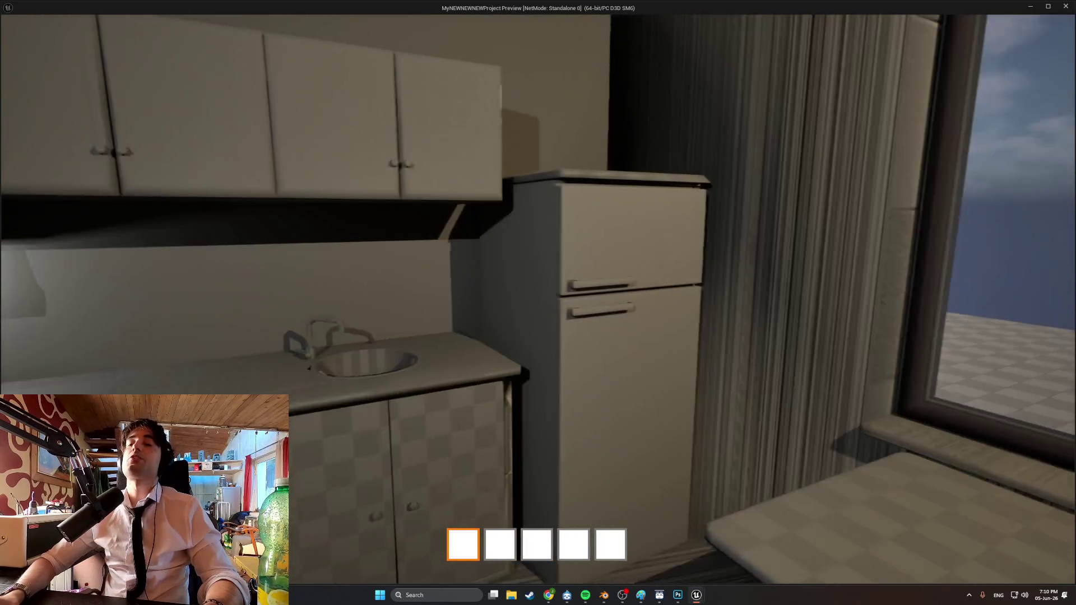
pyautogui.press('s')
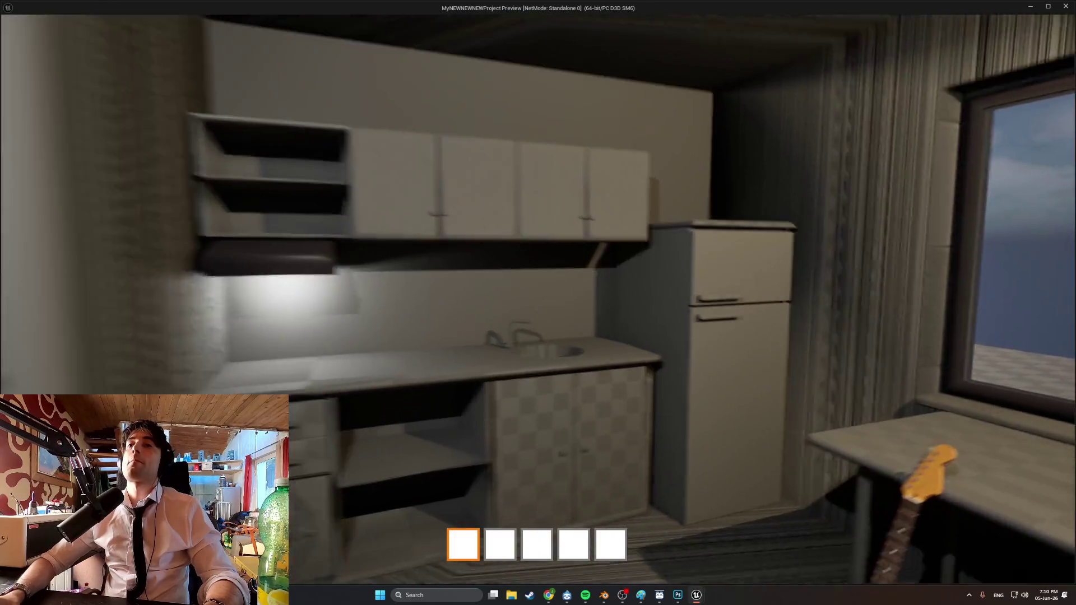
pyautogui.press('w')
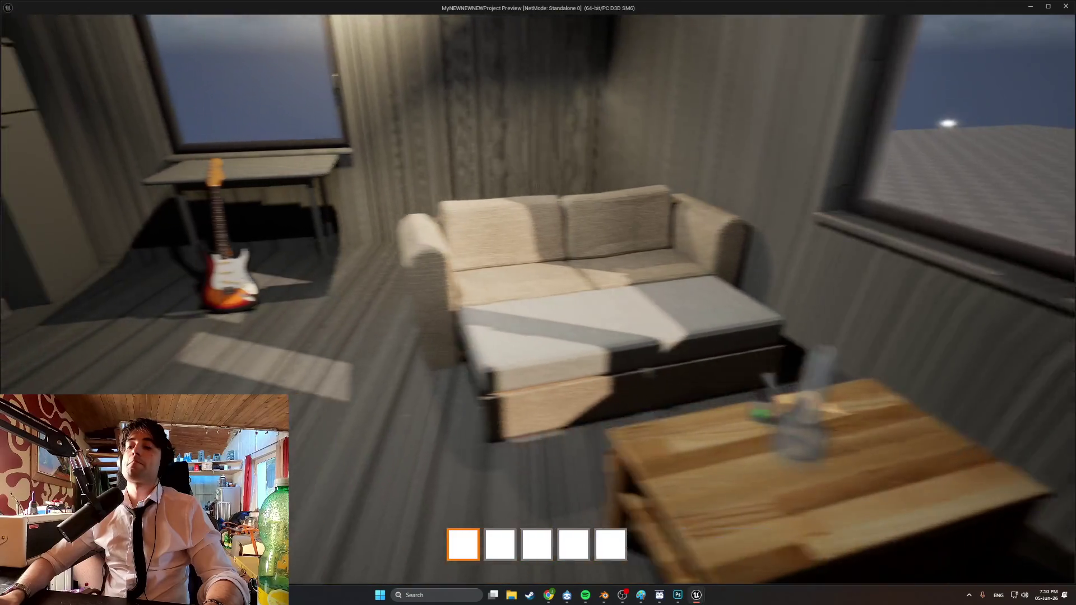
pyautogui.press('s')
pyautogui.press('s')
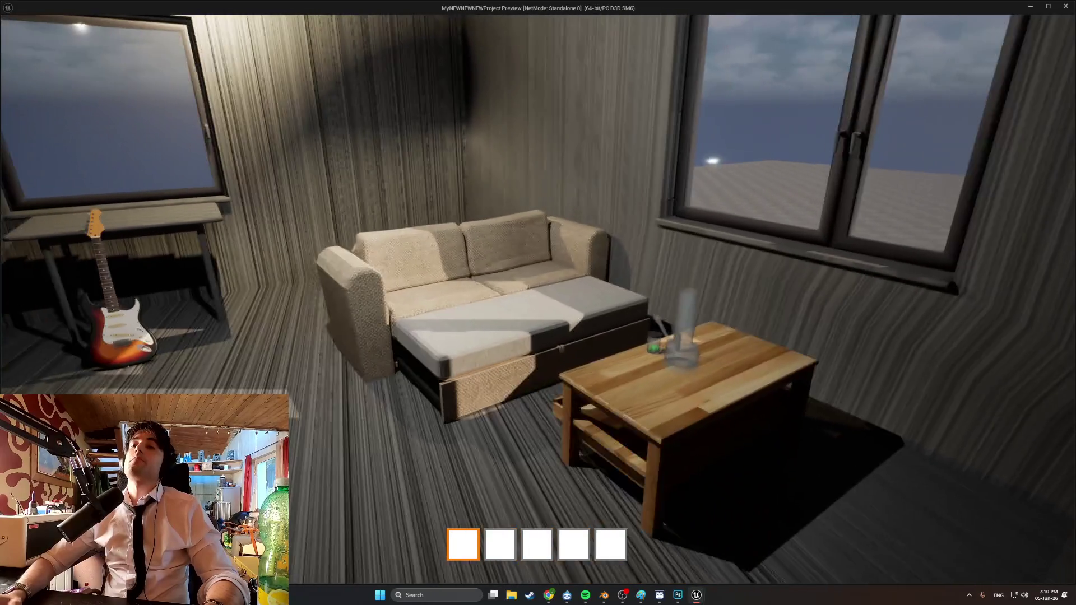
pyautogui.press('w')
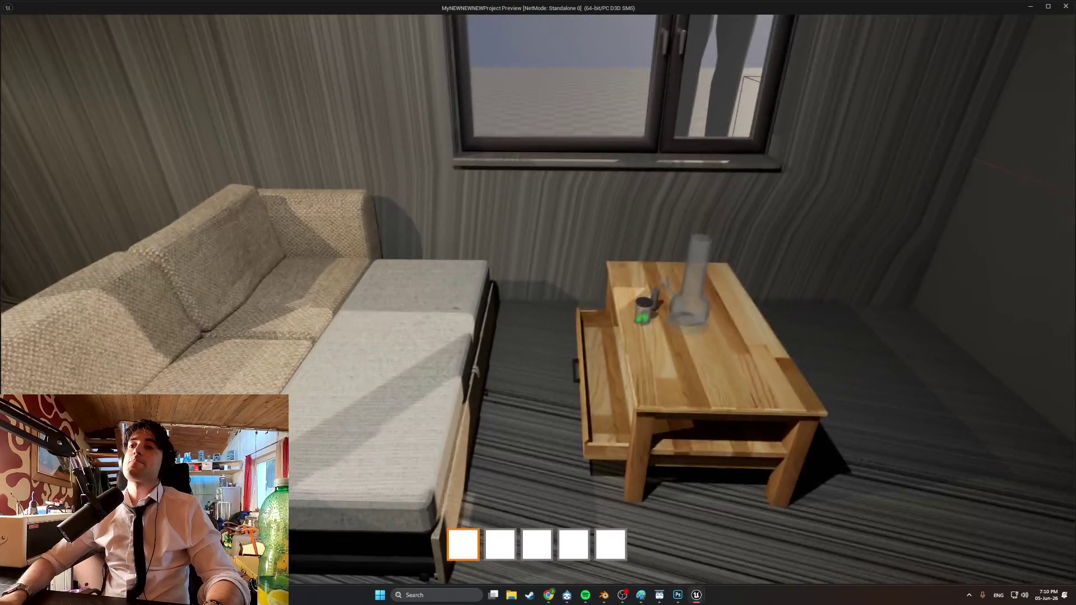
pyautogui.press('w')
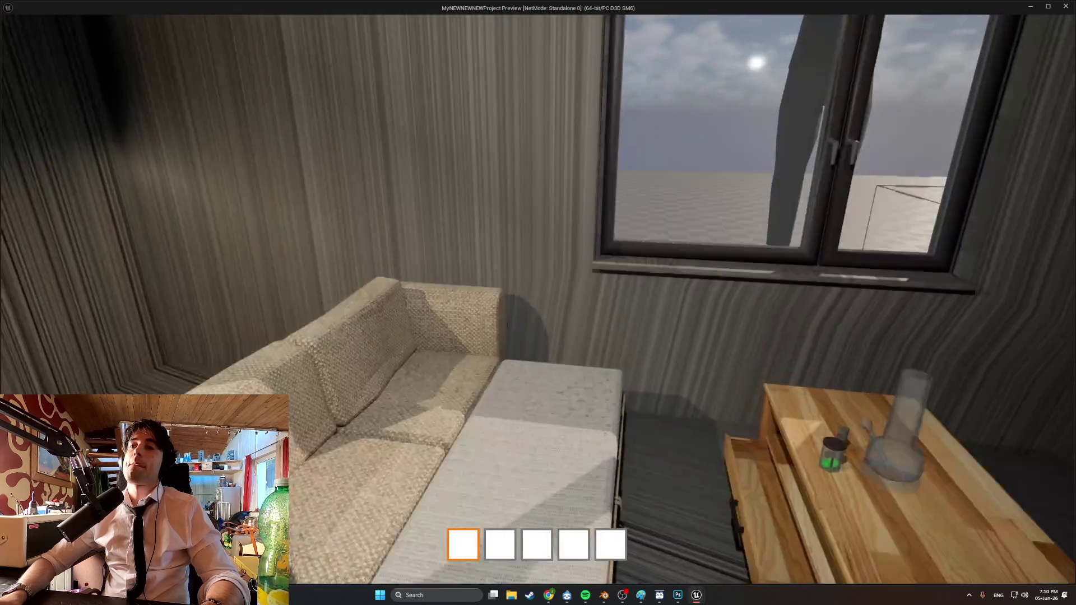
pyautogui.moveTo(538, 303)
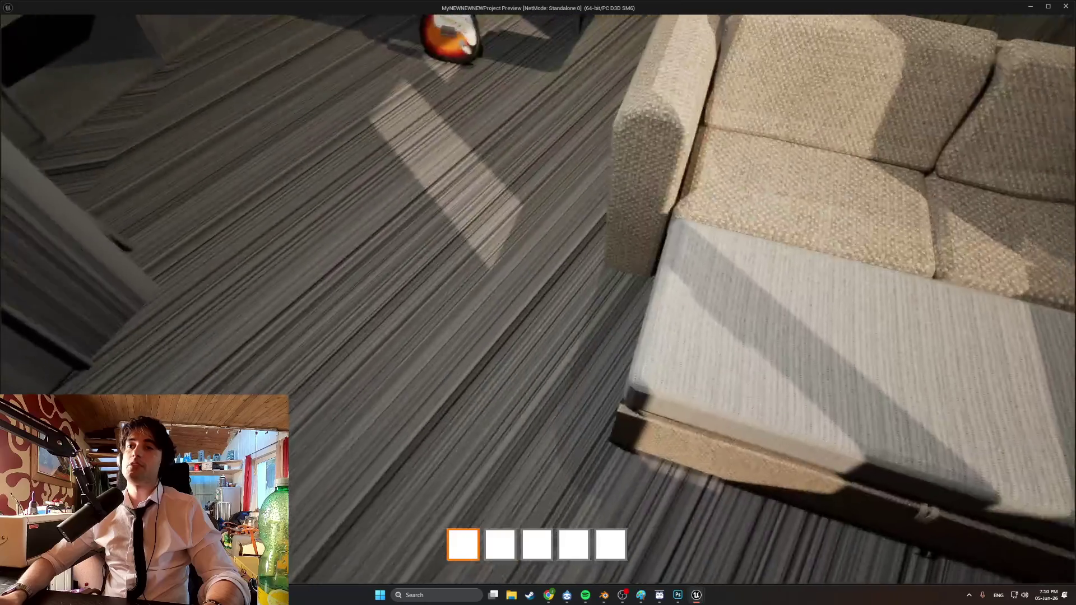
pyautogui.press('s')
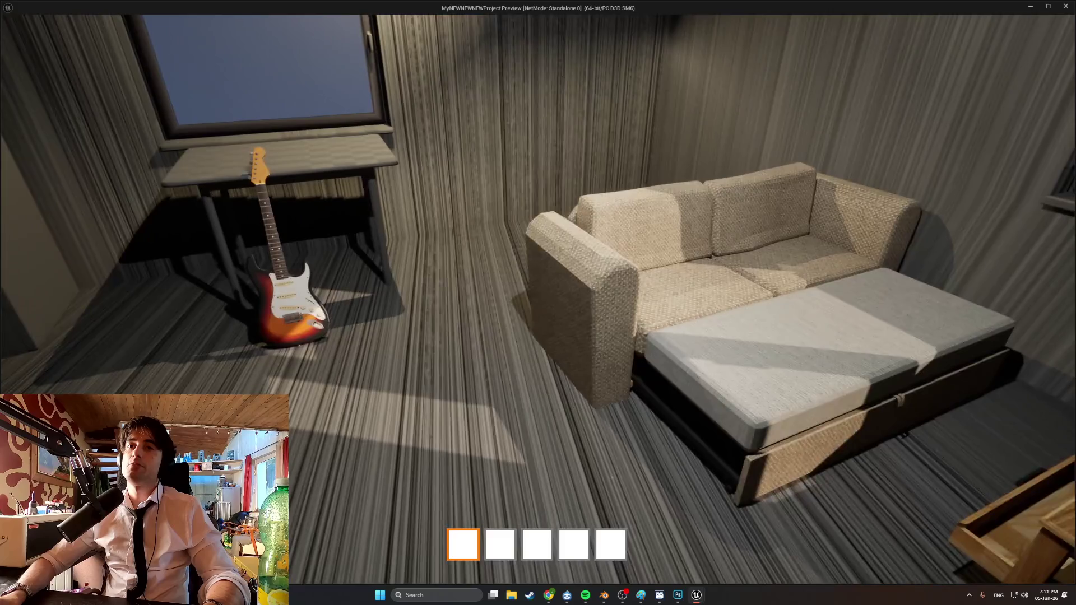
pyautogui.press('w')
pyautogui.press('s')
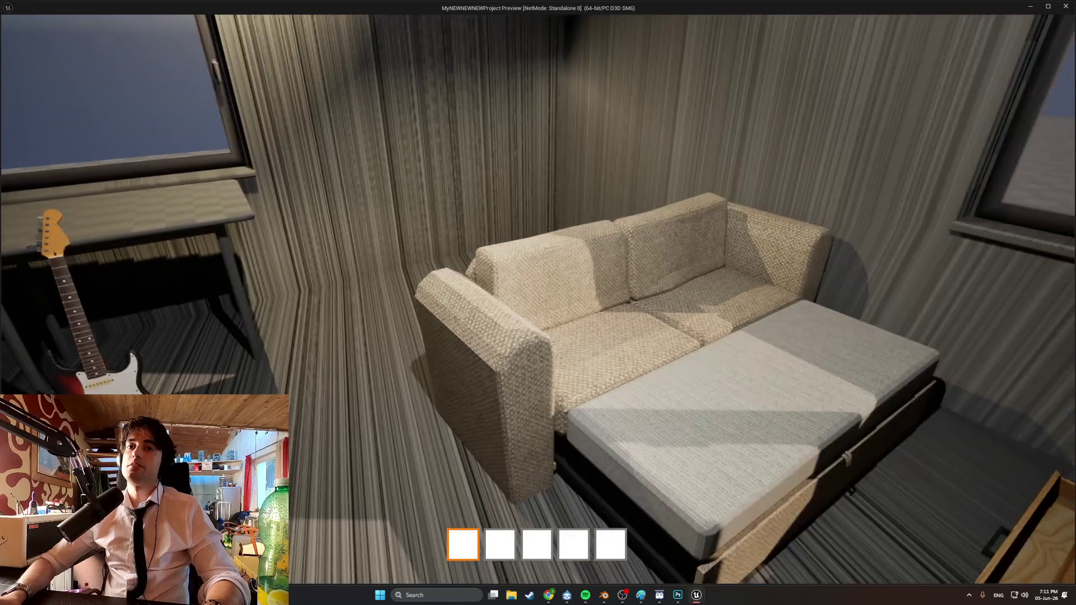
pyautogui.press('Escape')
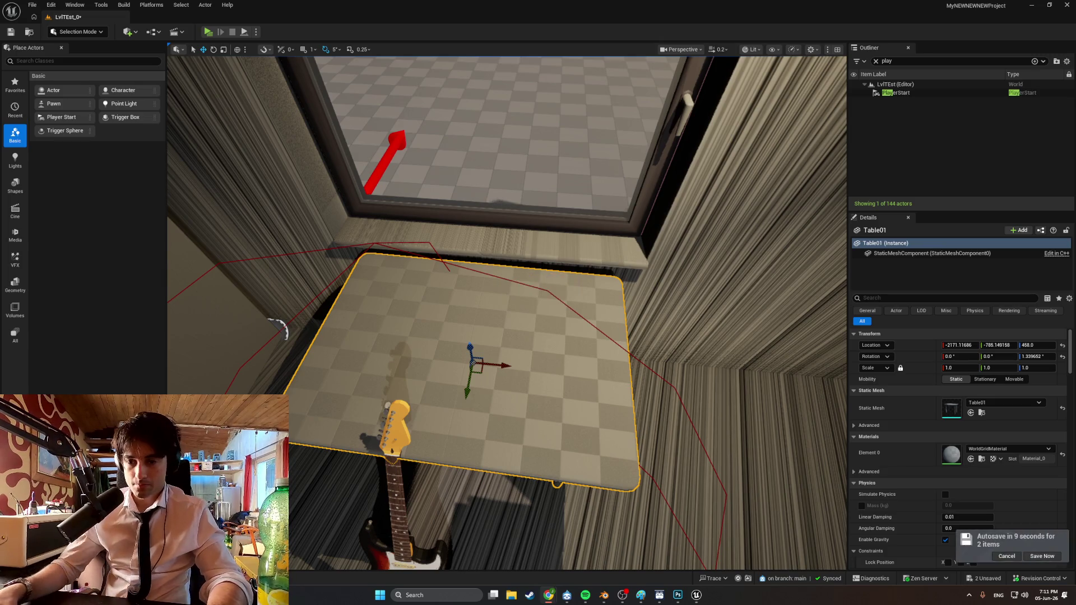
# Bring up the browser's Google results for 'small fender amp'
pyautogui.click(549, 595)
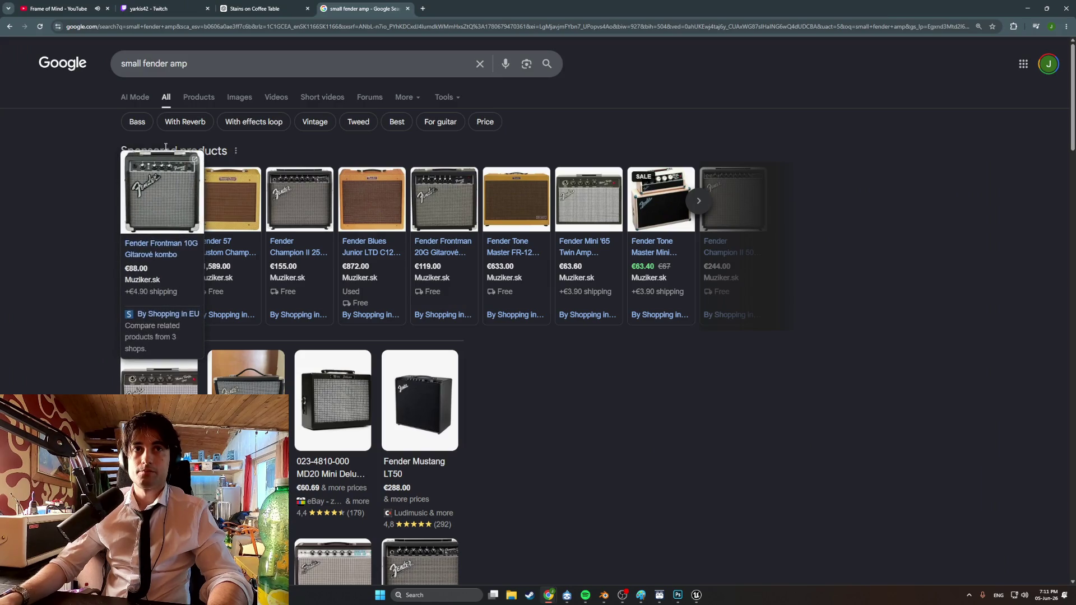
# Switch to image results and open a large preview of the Fender Frontman 10G
pyautogui.click(239, 97)
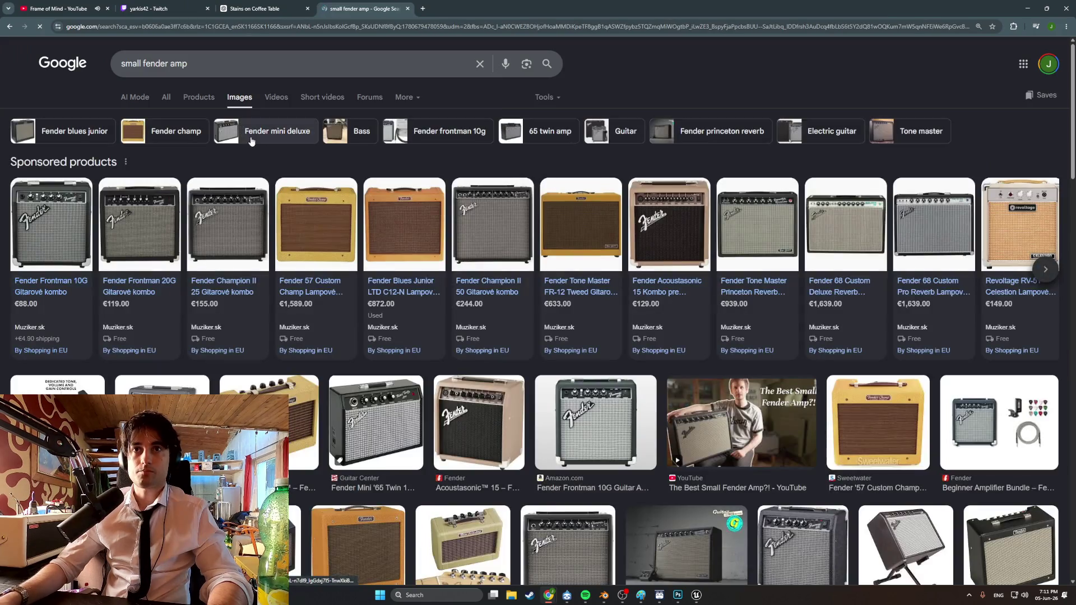
pyautogui.click(564, 385)
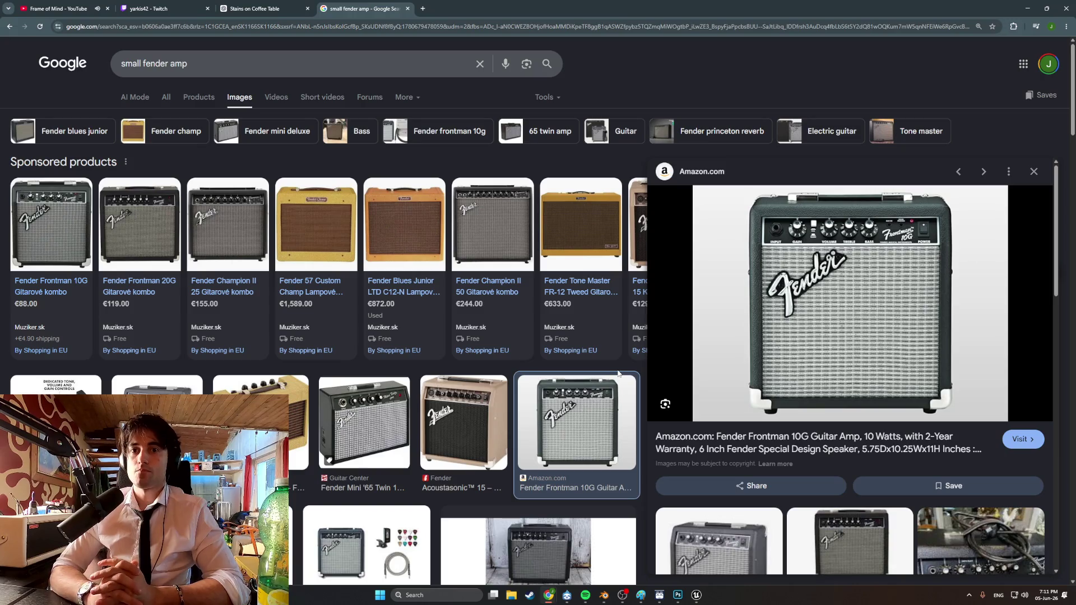
pyautogui.scroll(-6, 610, 335)
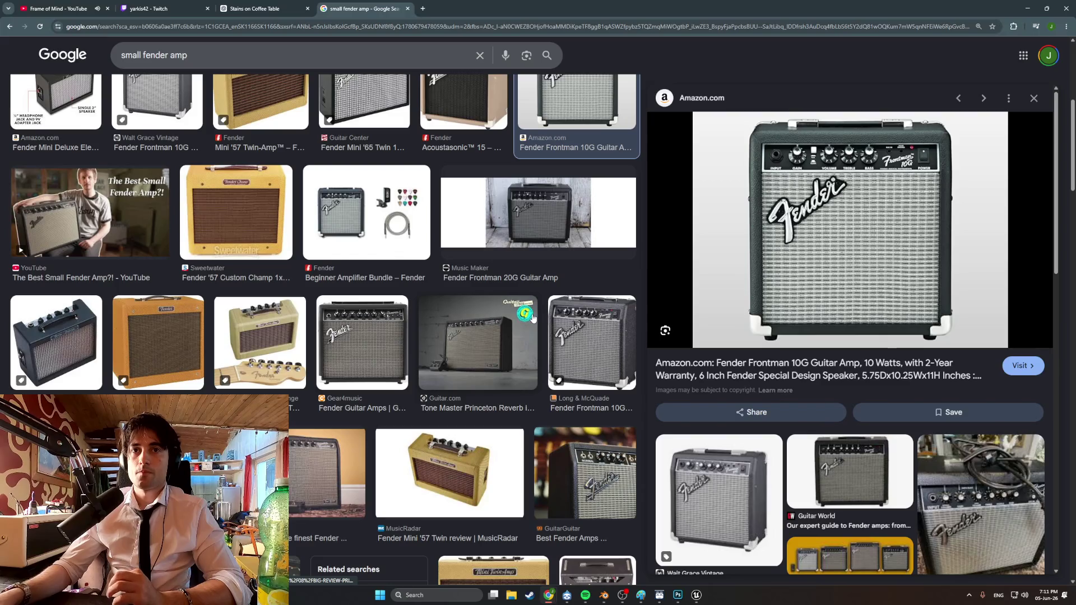
pyautogui.scroll(-1, 532, 319)
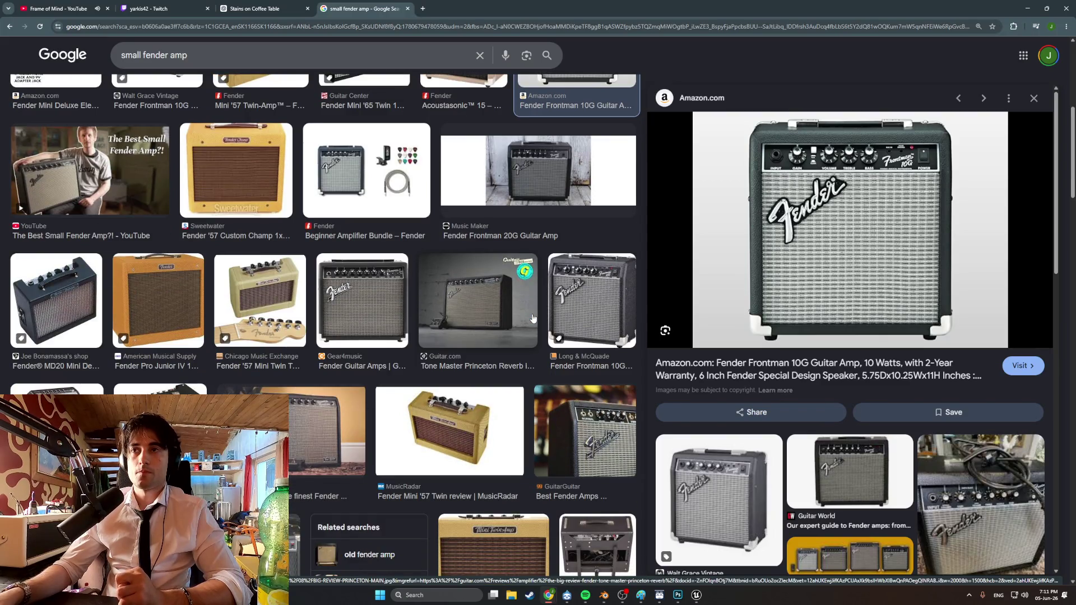
pyautogui.scroll(-2, 532, 318)
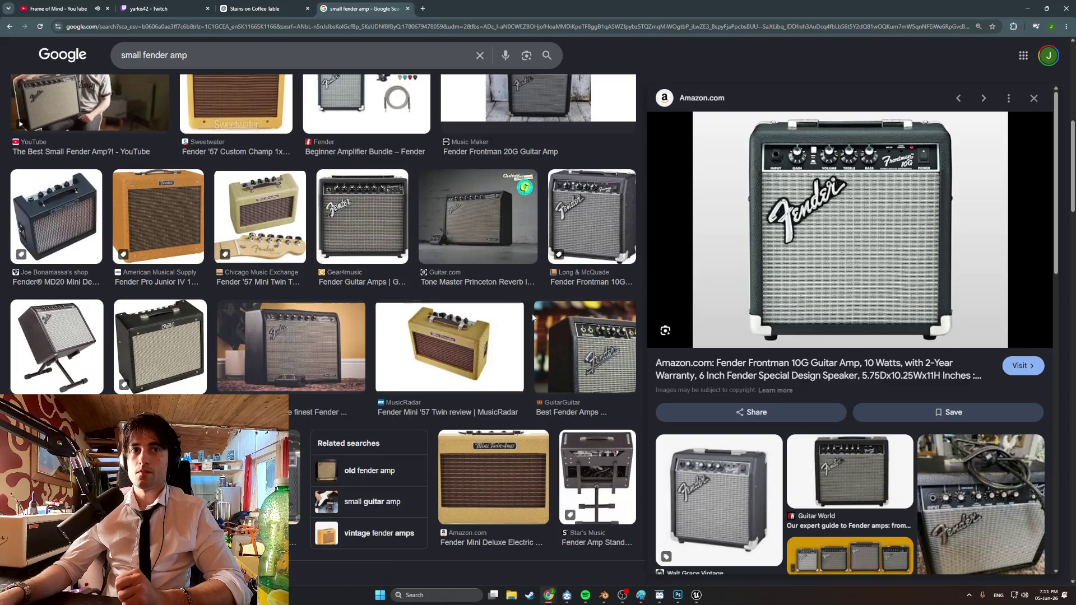
pyautogui.scroll(5, 532, 316)
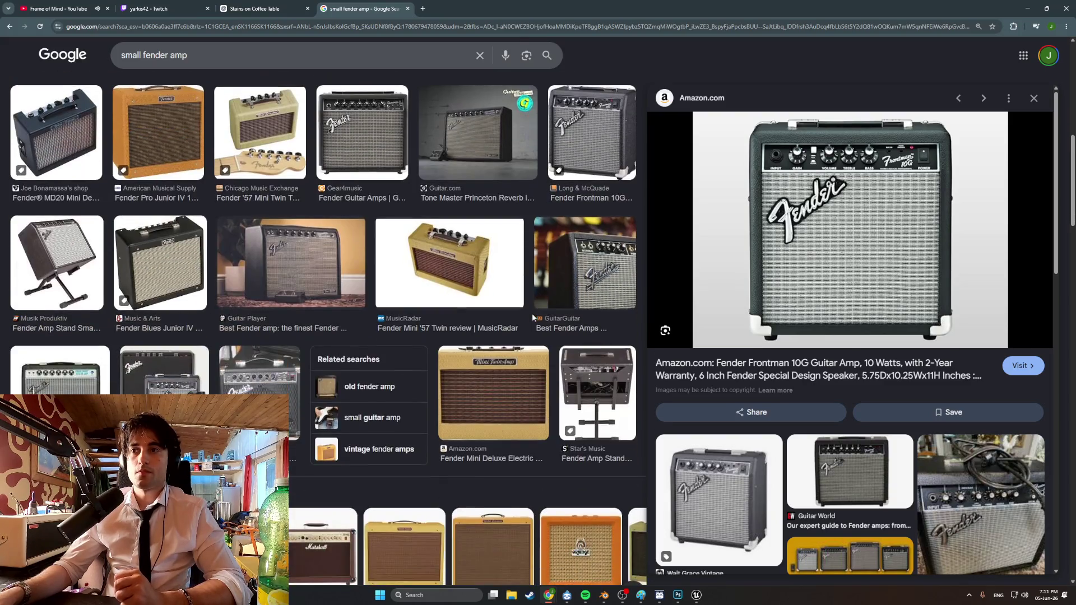
pyautogui.scroll(6, 532, 318)
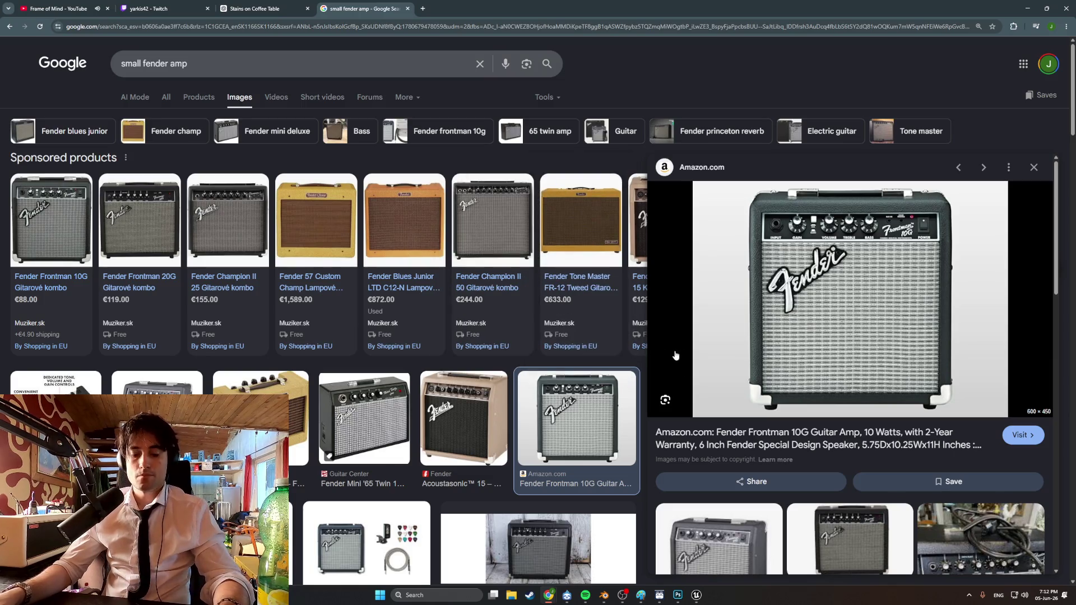
# Snip the enlarged Frontman 10G photo, then save the coffee-table scene in Blender
pyautogui.press('super+shift+s')
pyautogui.moveTo(982, 419)
pyautogui.mouseDown()
pyautogui.moveTo(703, 182)
pyautogui.moveTo(716, 186)
pyautogui.mouseUp()
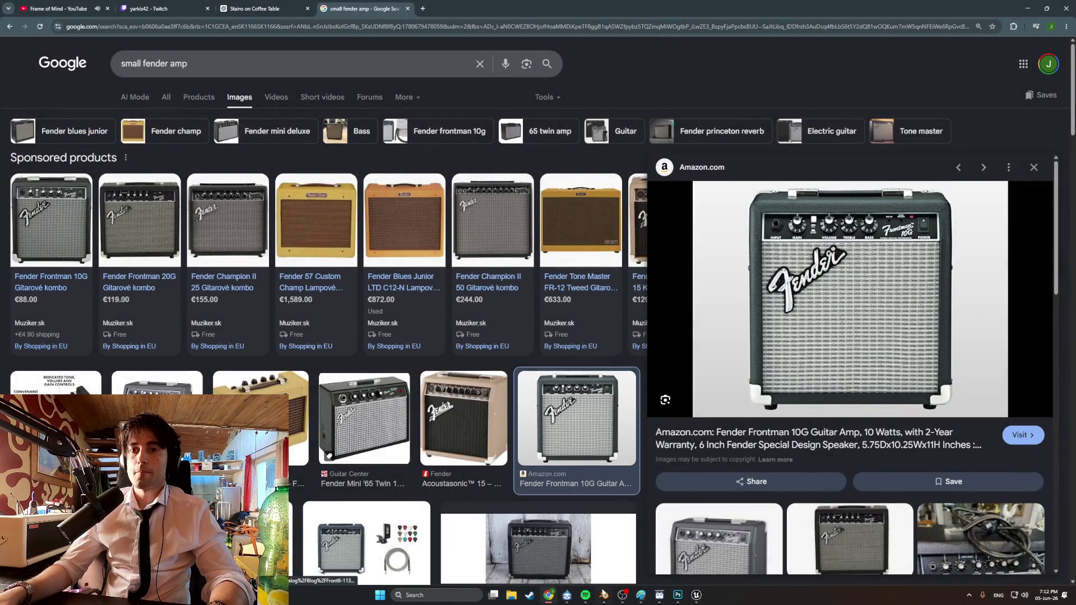
pyautogui.hotkey('alt', 'Tab')
pyautogui.hotkey('ctrl', 's')
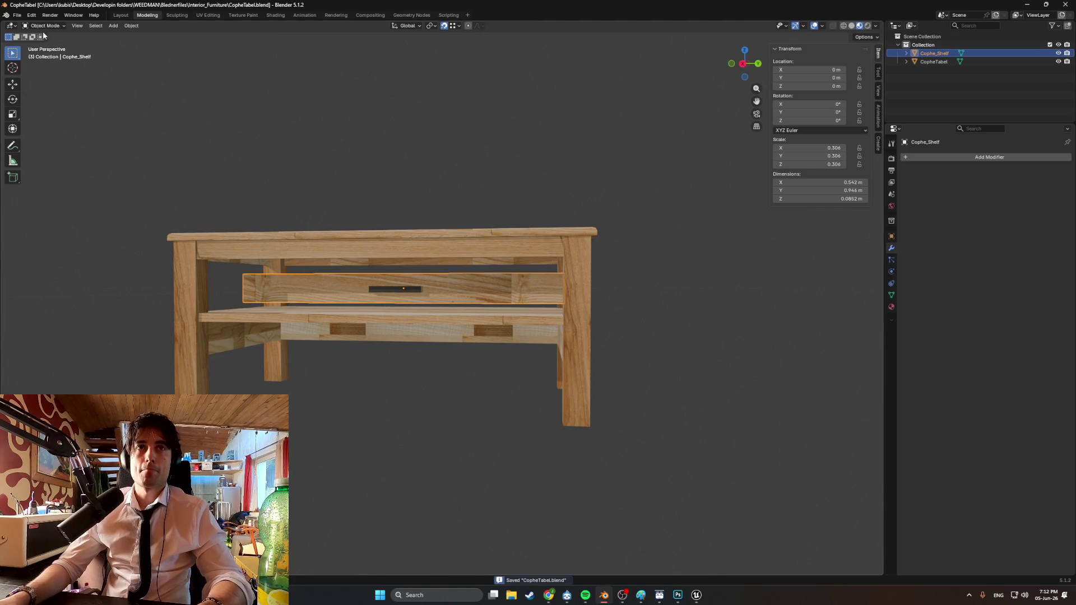
# Start a new General file and delete its default camera, cube and light
pyautogui.click(16, 15)
pyautogui.moveTo(26, 26)
pyautogui.click(113, 25)
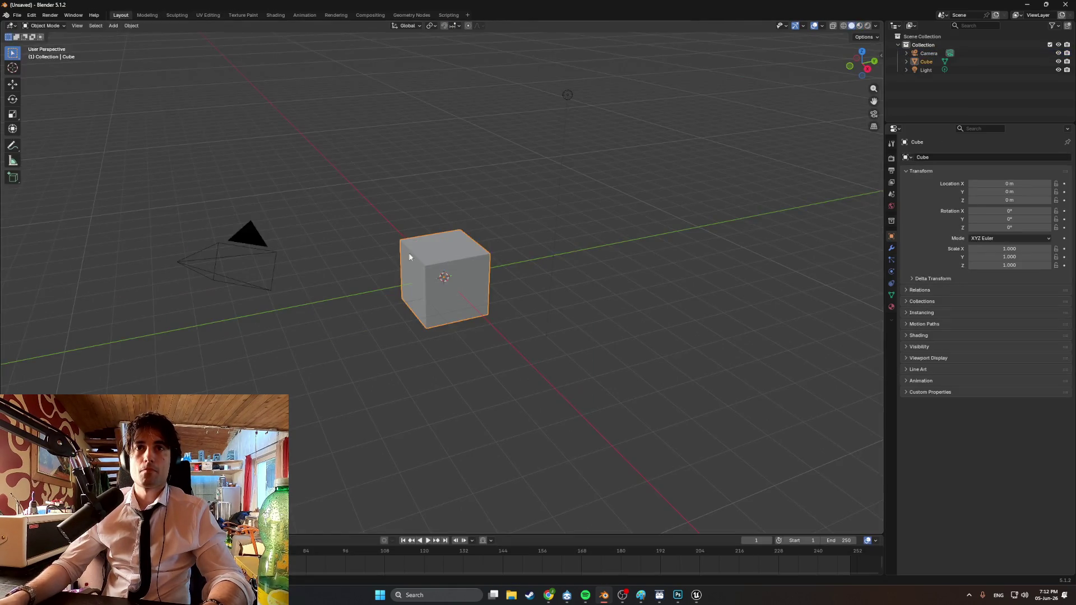
pyautogui.moveTo(917, 70); pyautogui.dragTo(919, 53)
pyautogui.press('Delete')
pyautogui.moveTo(523, 171); pyautogui.dragTo(483, 201, button='middle')
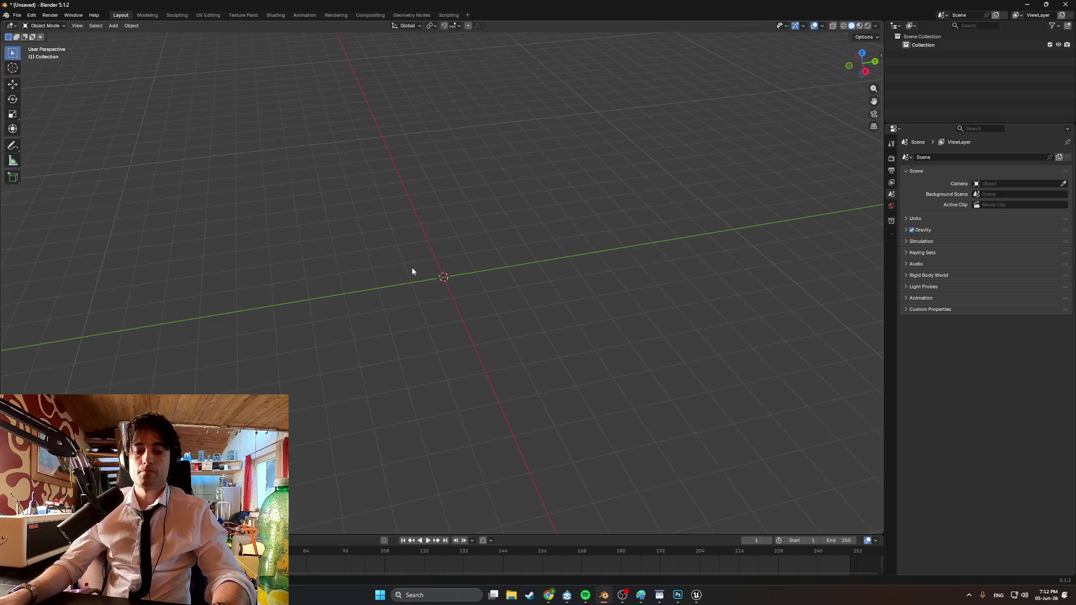
# Add a new mesh cube and enter Edit Mode on it
pyautogui.hotkey('shift', 'a')
pyautogui.moveTo(413, 271)
pyautogui.click(465, 277)
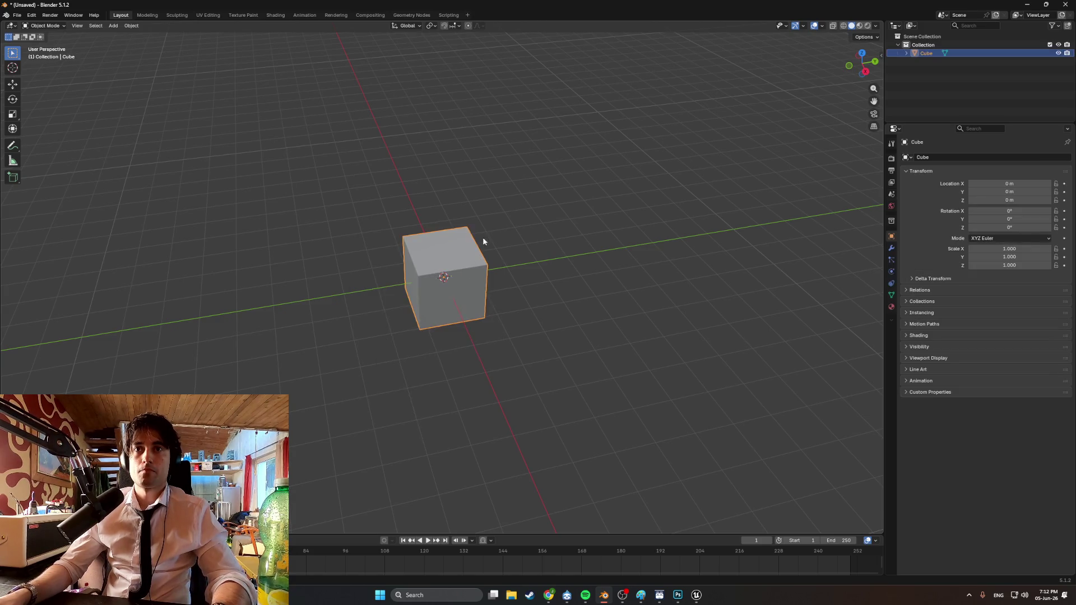
pyautogui.moveTo(481, 238); pyautogui.dragTo(454, 252, button='middle')
pyautogui.press('Tab')
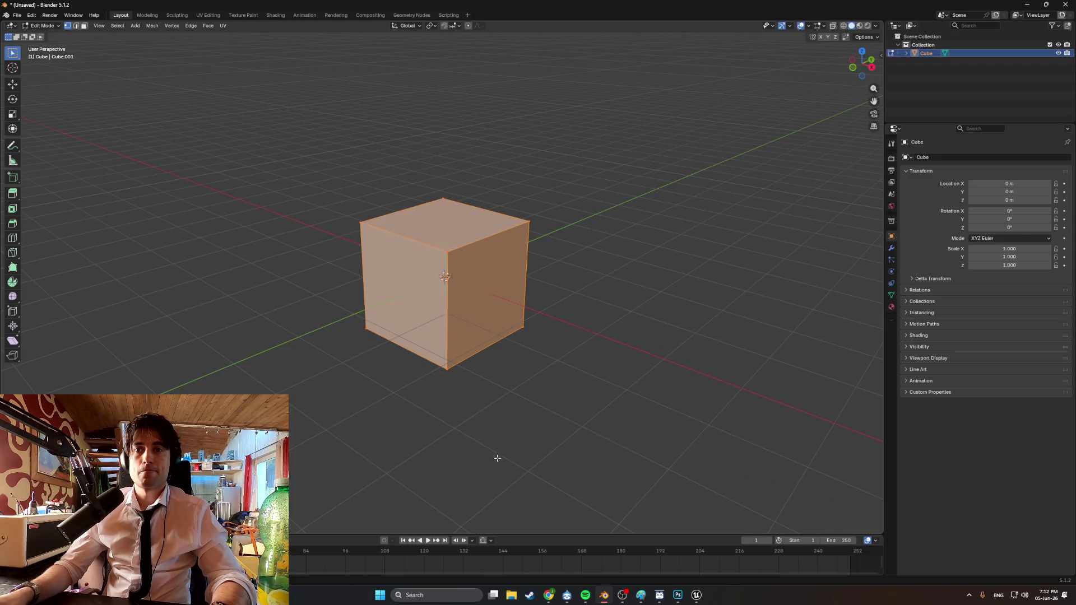
# Paste the amp snip into Paint and start saving it as a PNG
pyautogui.click(640, 596)
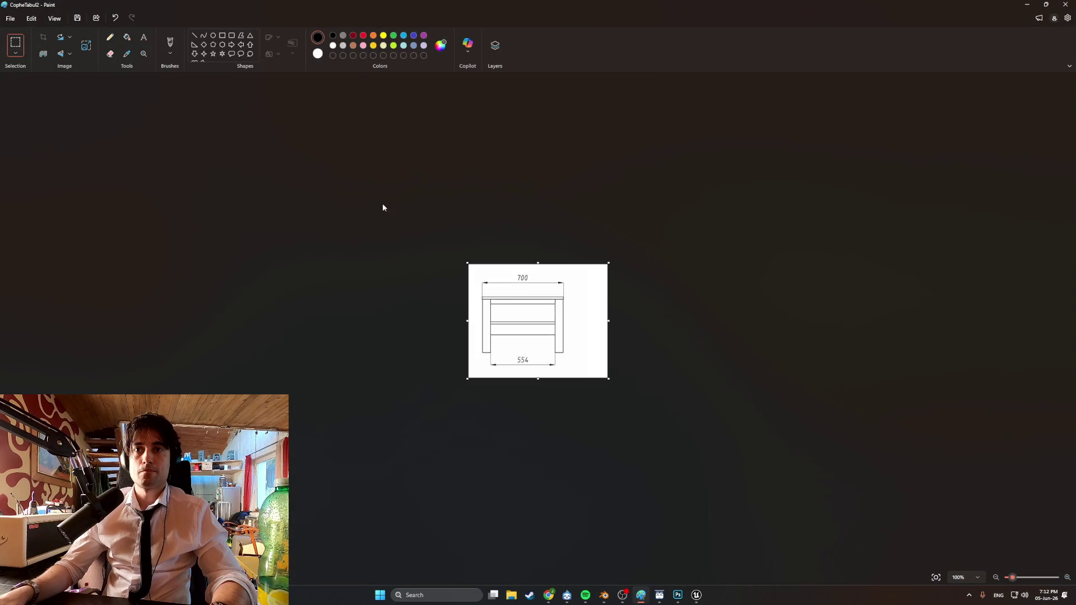
pyautogui.hotkey('ctrl', 'v')
pyautogui.click(11, 18)
# Save the image as a PNG and browse to Desktop > Developin folders > WEEDMAN
pyautogui.moveTo(61, 101)
pyautogui.click(116, 105)
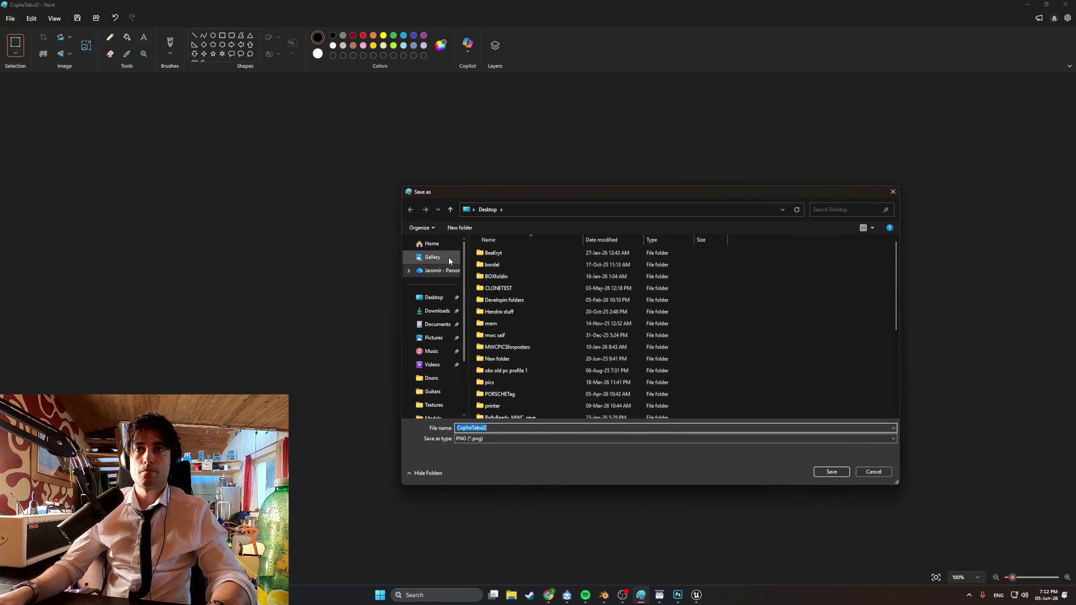
pyautogui.click(433, 298)
pyautogui.scroll(-5, 546, 301)
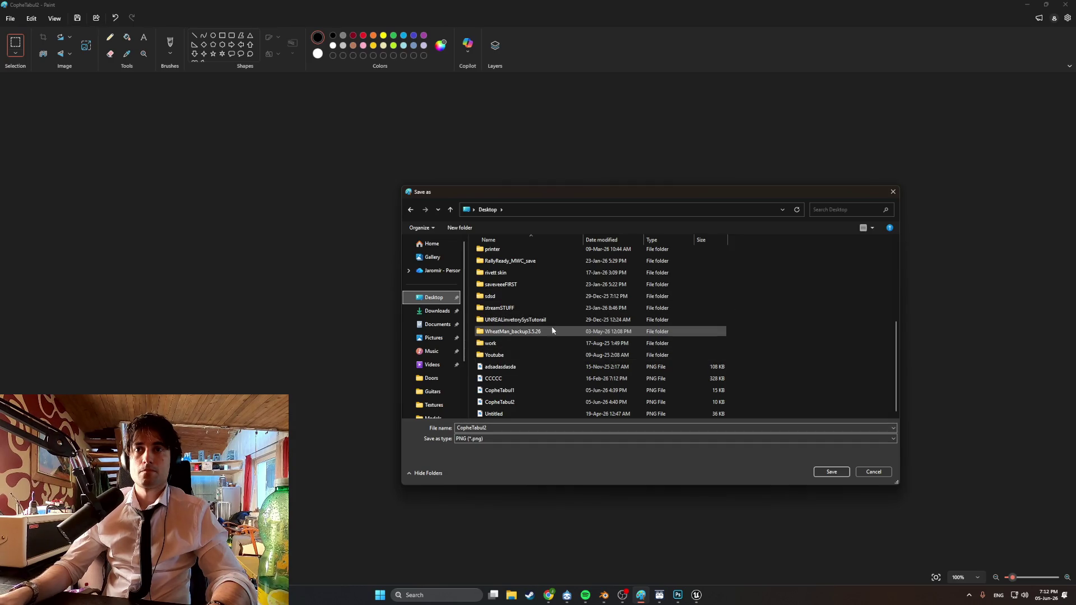
pyautogui.scroll(5, 540, 344)
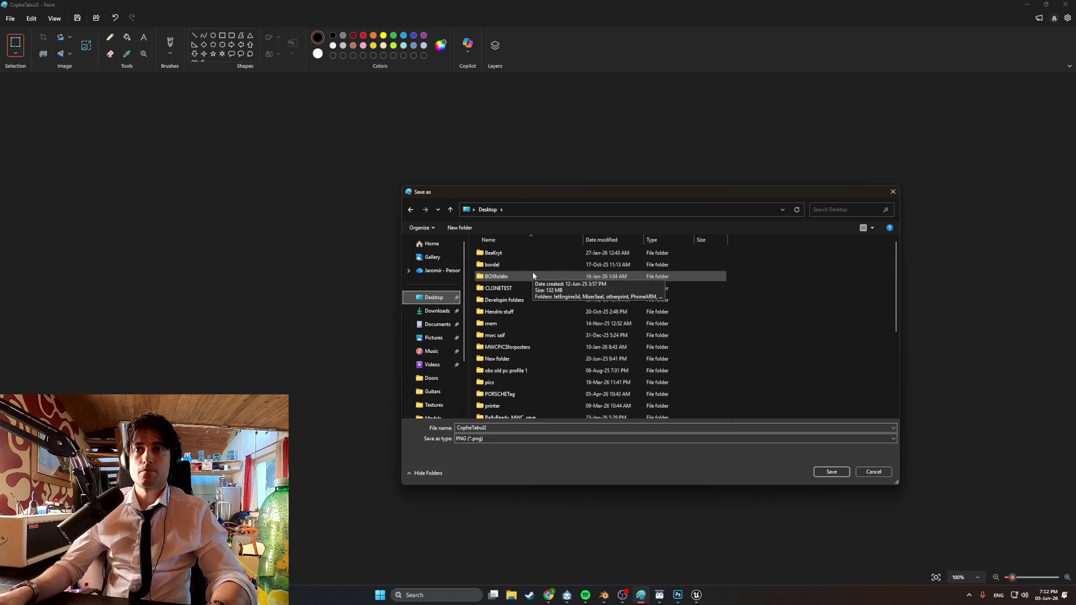
pyautogui.doubleClick(531, 302)
pyautogui.doubleClick(523, 379)
# Create a new folder named References inside WEEDMAN and open it
pyautogui.rightClick(516, 333)
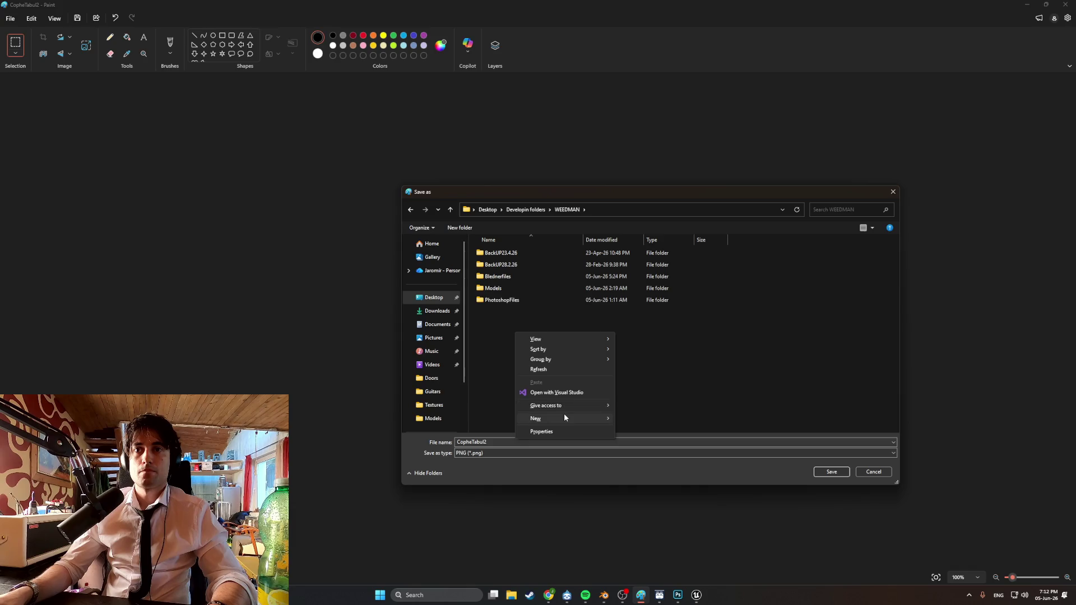
pyautogui.moveTo(564, 415)
pyautogui.click(627, 419)
pyautogui.write('References')
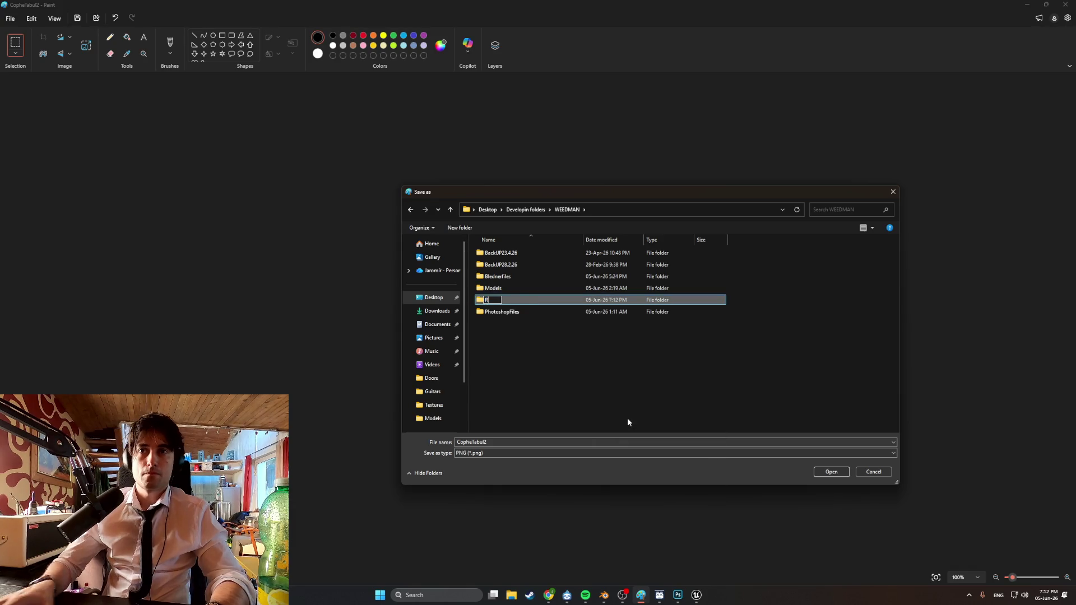
pyautogui.press('Return')
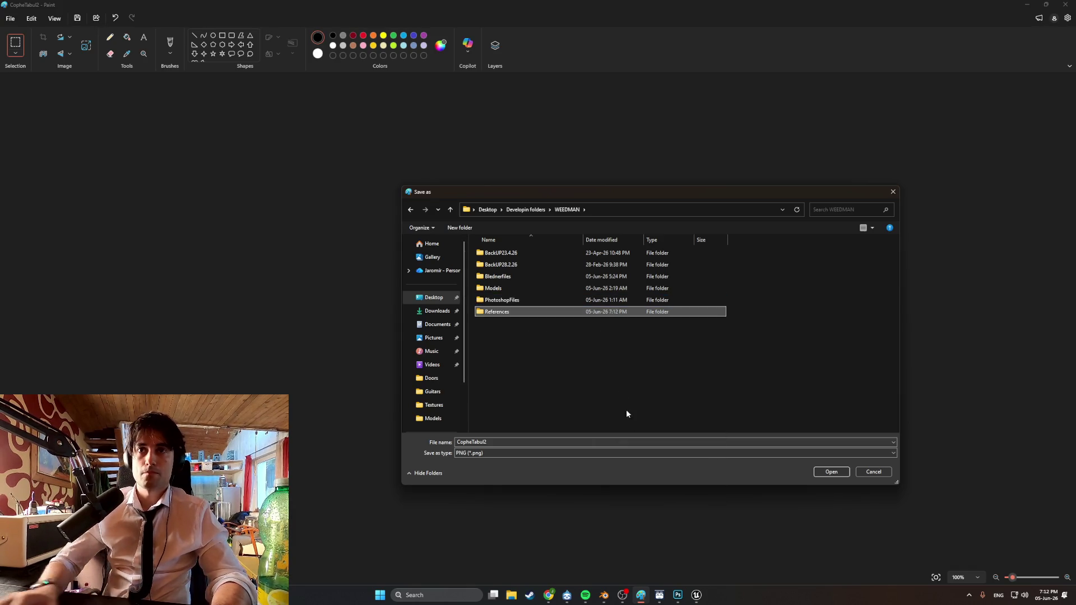
pyautogui.press('Return')
# Name the file SmallAMP and save it
pyautogui.doubleClick(505, 443)
pyautogui.write('SmallAMP')
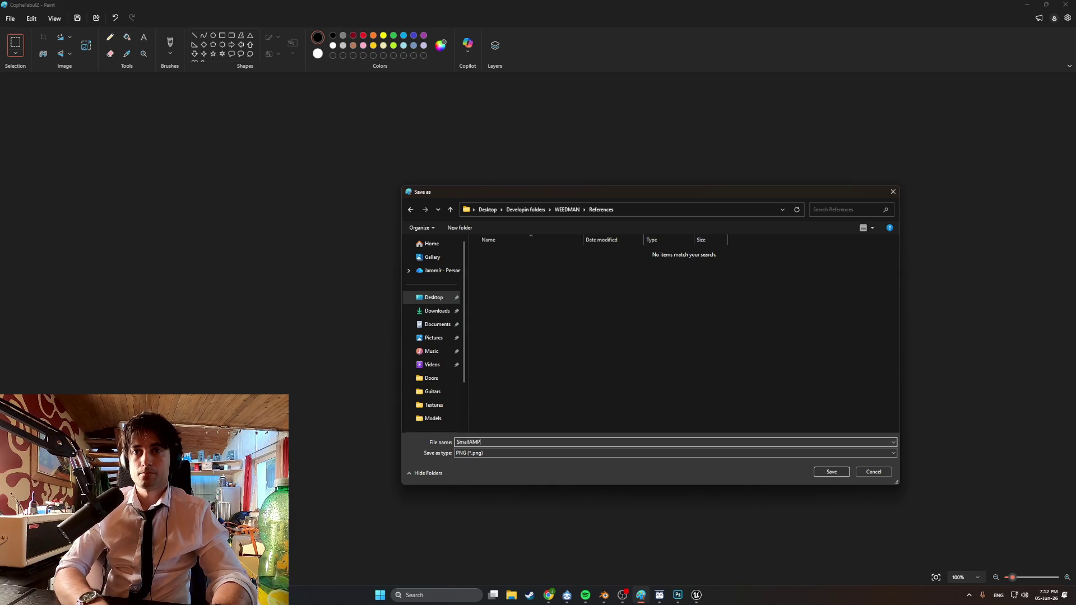
pyautogui.click(830, 472)
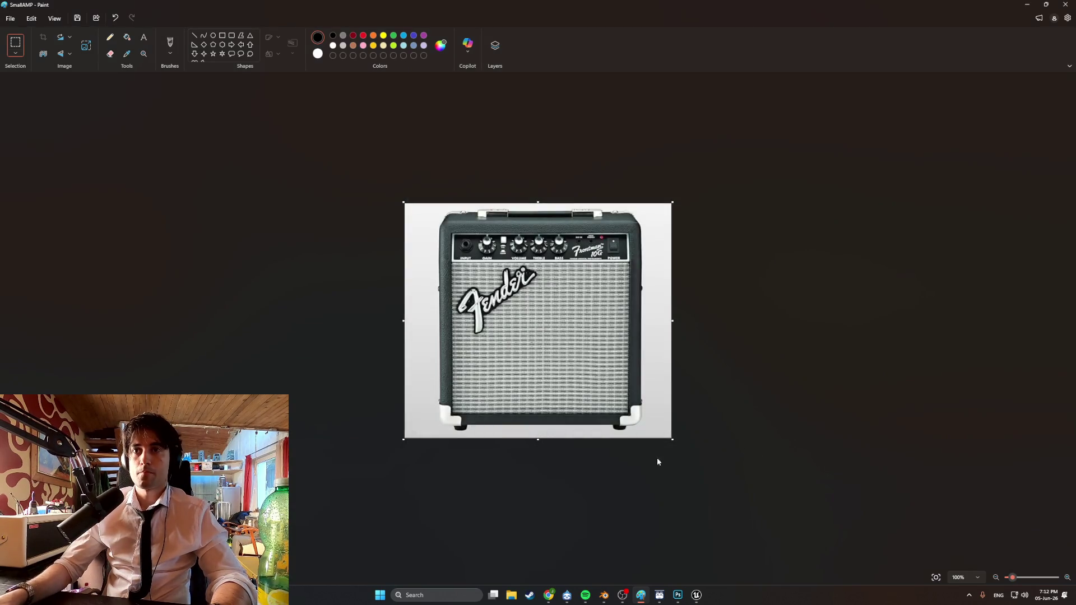
# Leave Paint and return to the Blender window from the taskbar
pyautogui.moveTo(660, 596)
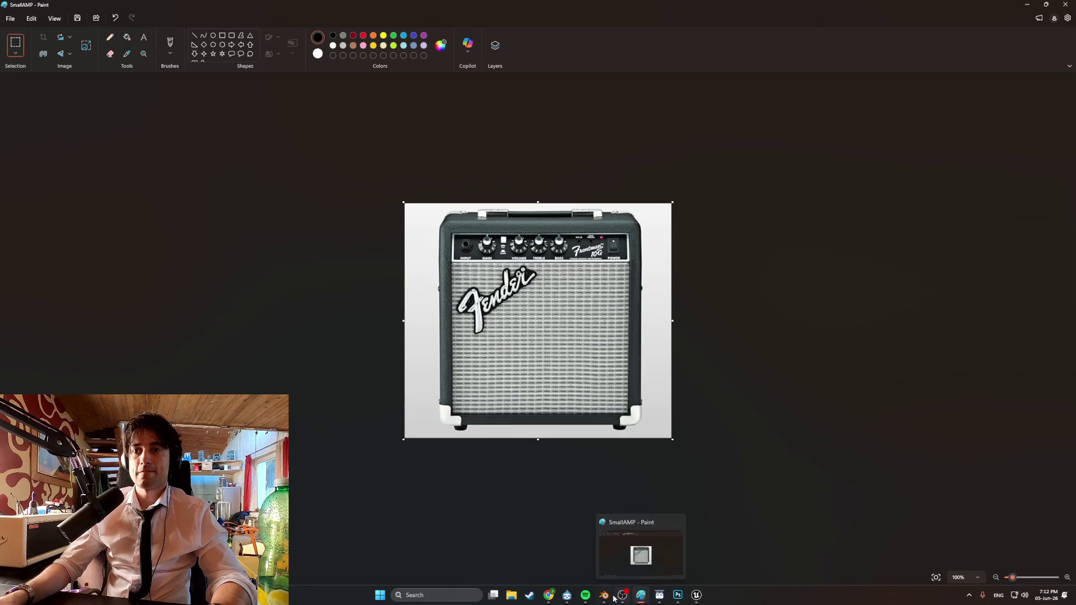
pyautogui.moveTo(586, 598)
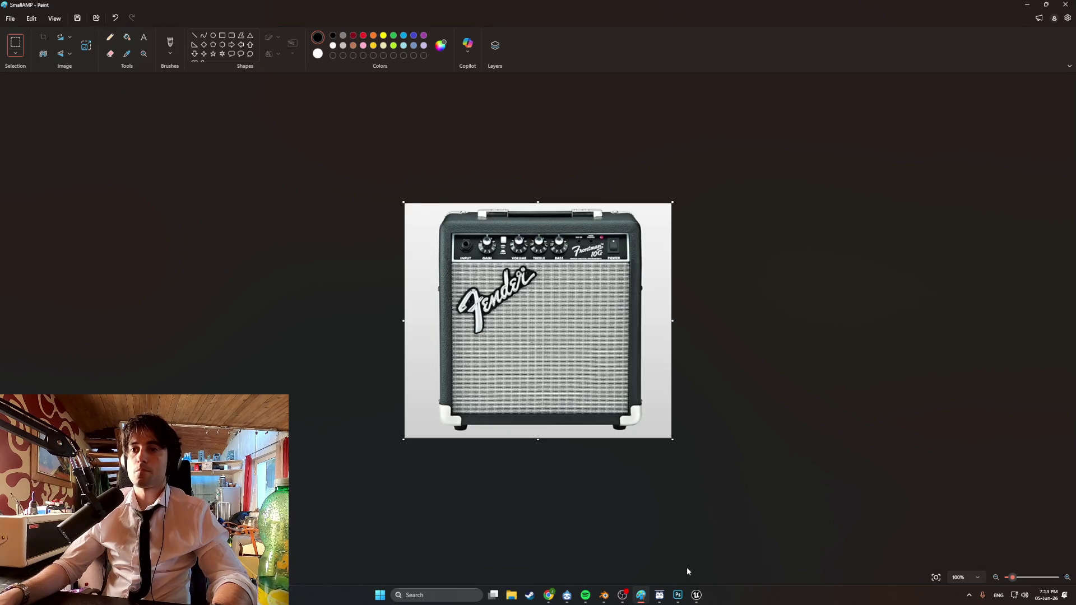
pyautogui.moveTo(695, 593)
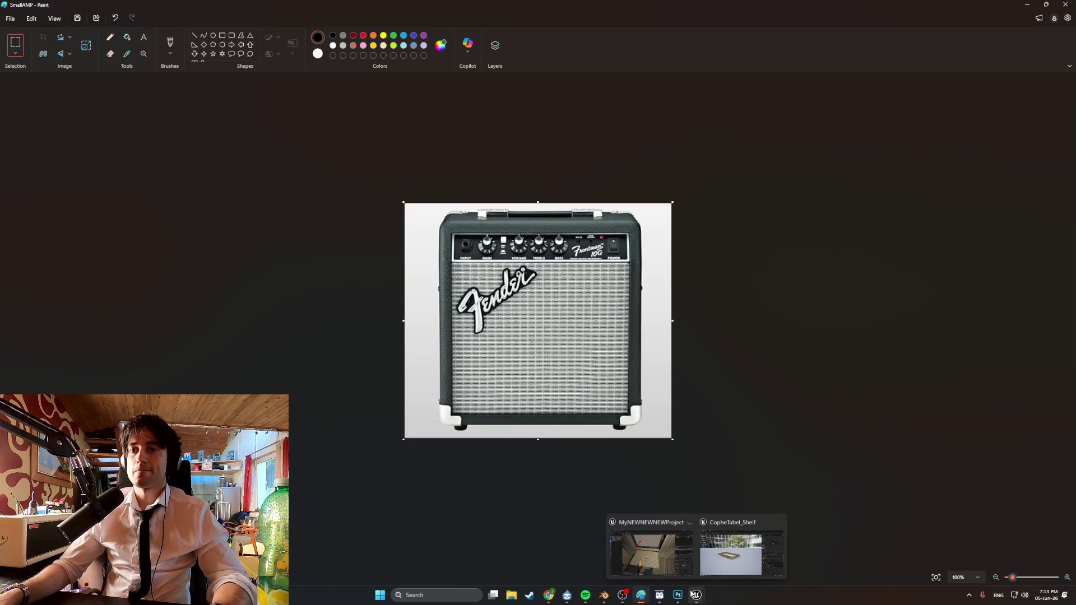
pyautogui.click(610, 600)
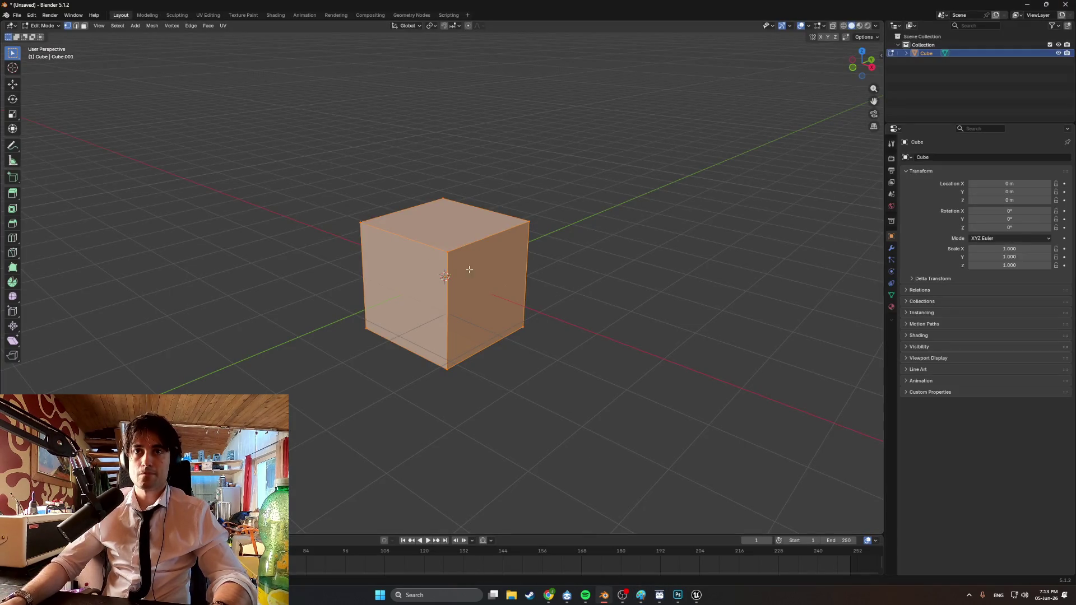
# In right side view and Object Mode, add WEEDMAN\References\SmallAMP.png as a reference image
pyautogui.press('KP_3')
pyautogui.hotkey('shift', 'a')
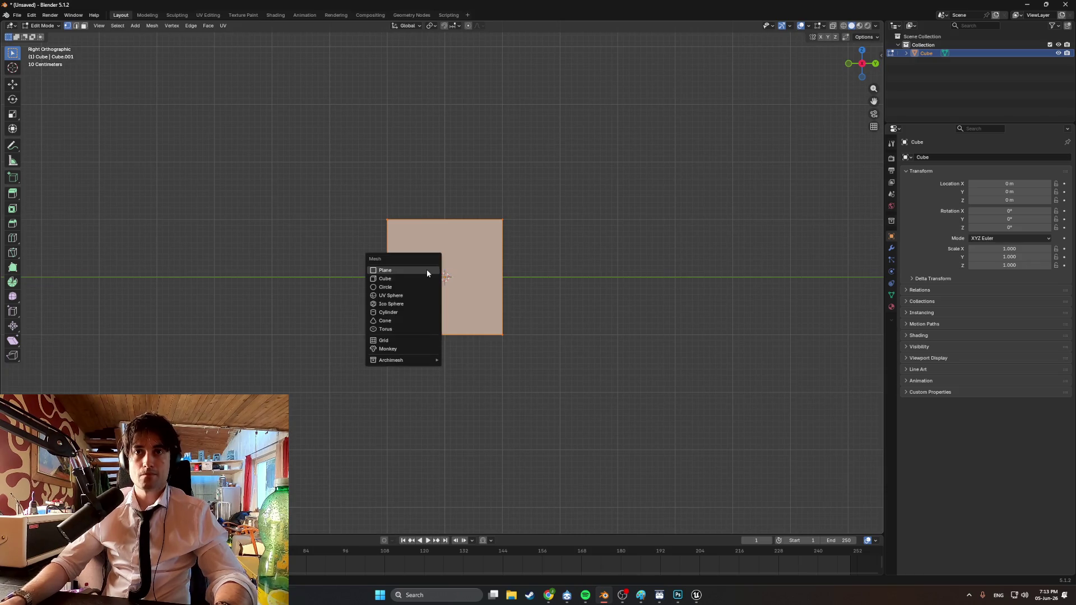
pyautogui.press('Tab')
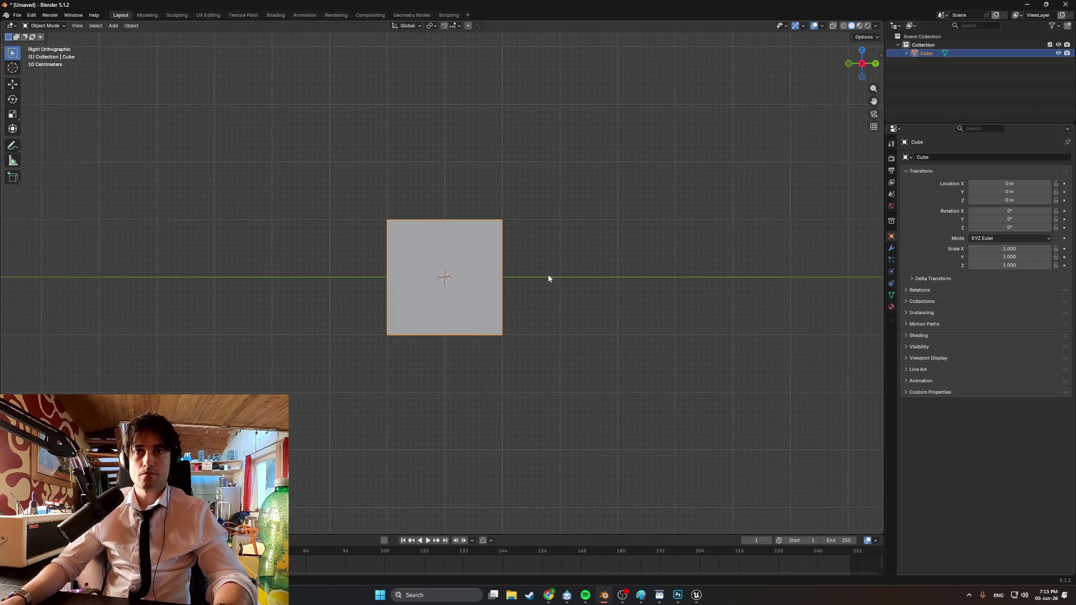
pyautogui.hotkey('shift', 'a')
pyautogui.moveTo(453, 381)
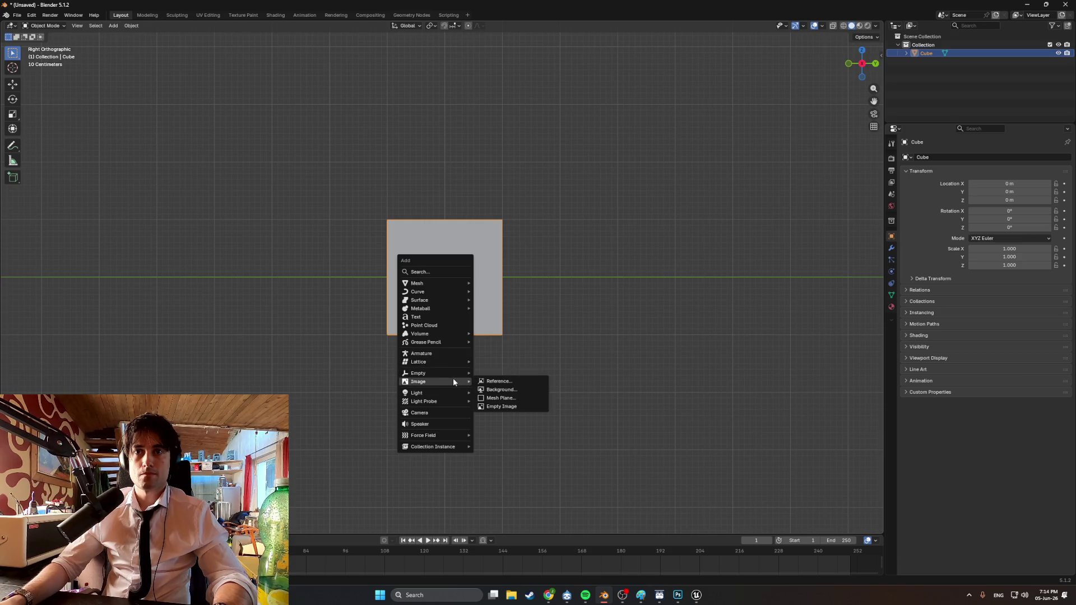
pyautogui.click(491, 383)
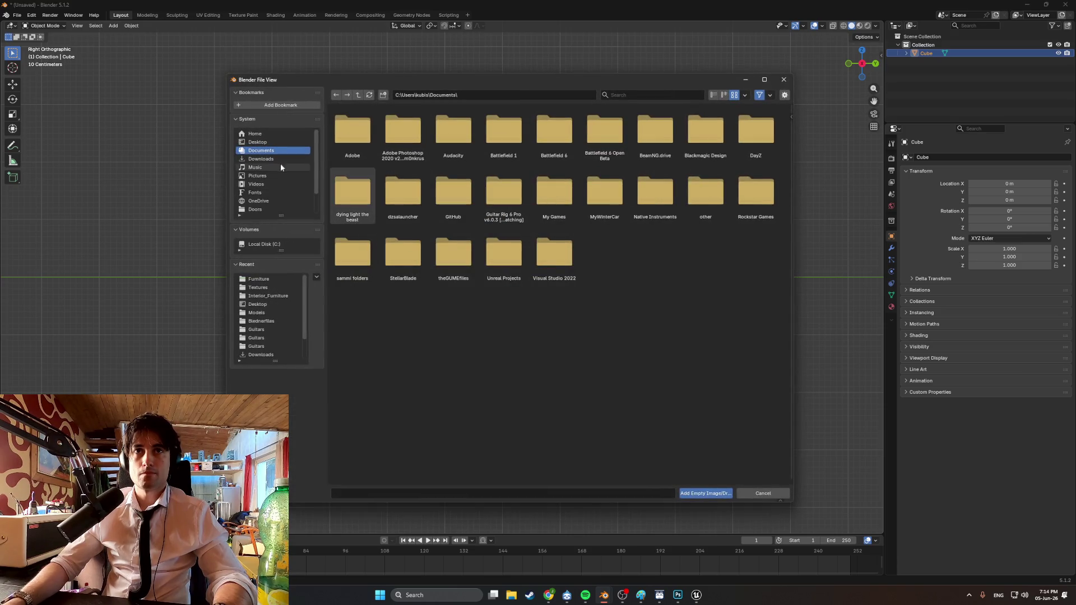
pyautogui.click(258, 141)
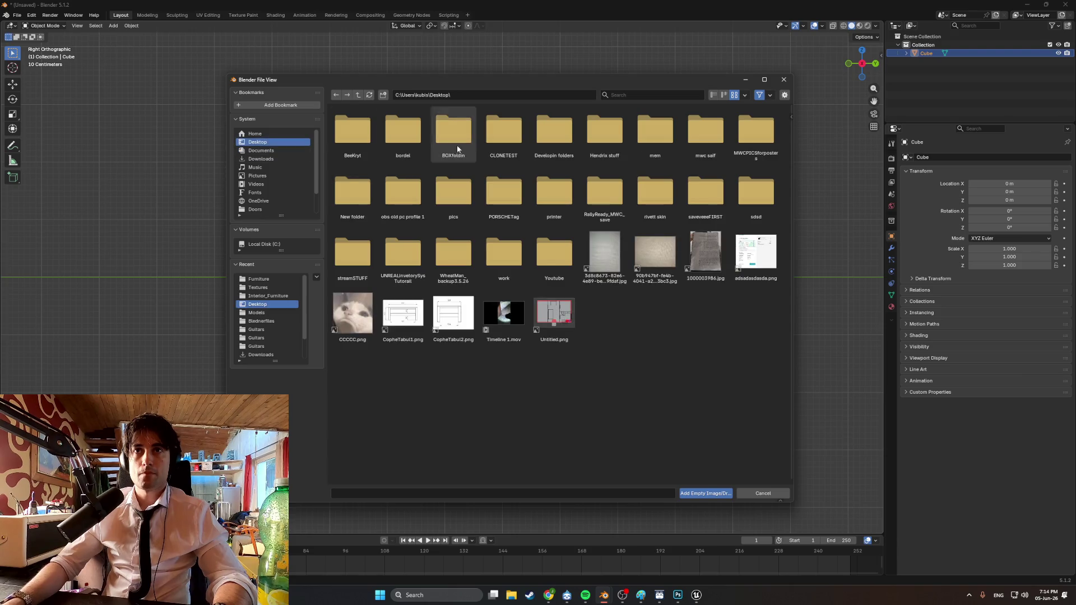
pyautogui.click(554, 132)
pyautogui.click(455, 194)
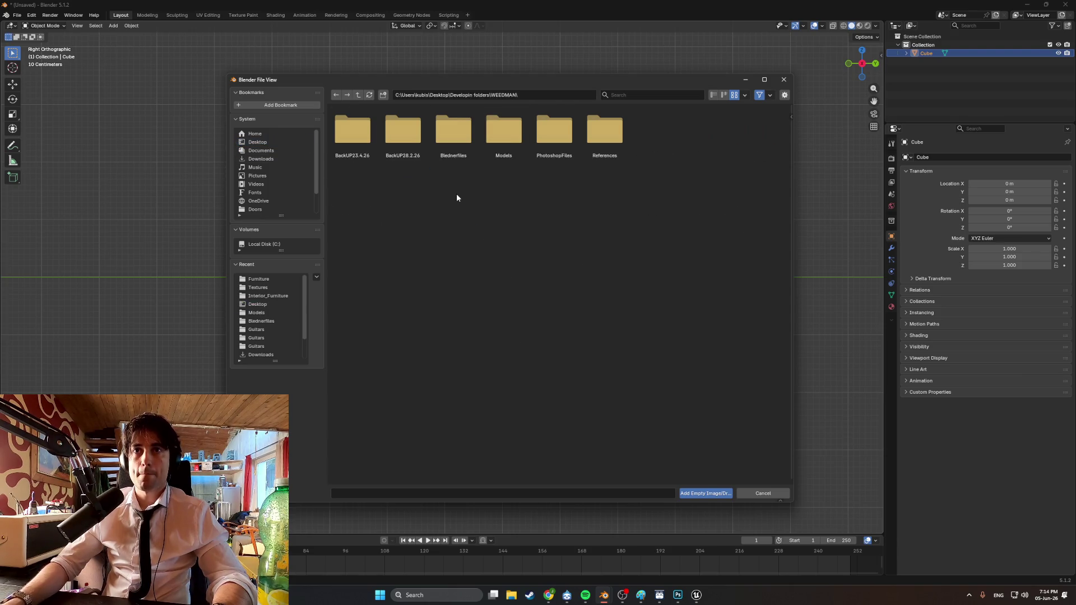
pyautogui.click(603, 134)
pyautogui.click(368, 136)
pyautogui.doubleClick(368, 136)
# Slide the reference image along X to about -3.5179 m, beside the cube
pyautogui.moveTo(414, 241); pyautogui.dragTo(456, 246, button='middle')
pyautogui.press('g')
pyautogui.press('x')
pyautogui.click(279, 226)
pyautogui.moveTo(279, 226); pyautogui.dragTo(428, 236, button='middle')
# Shift the reference image further along X, then select the cube and view it as wireframe
pyautogui.press('g')
pyautogui.press('x')
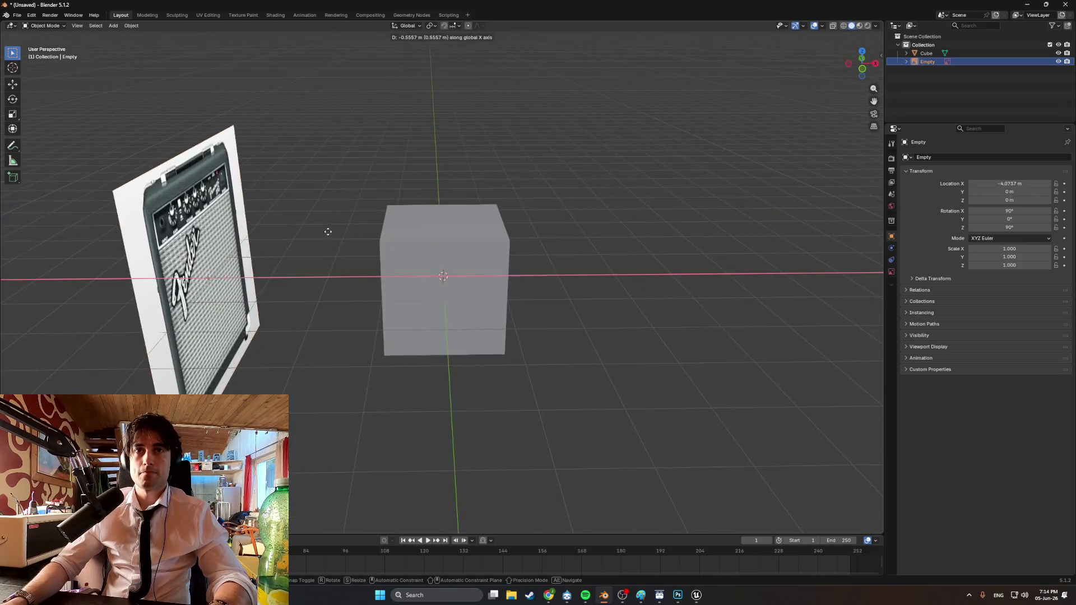
pyautogui.click(225, 226)
pyautogui.moveTo(293, 238); pyautogui.dragTo(408, 264, button='middle')
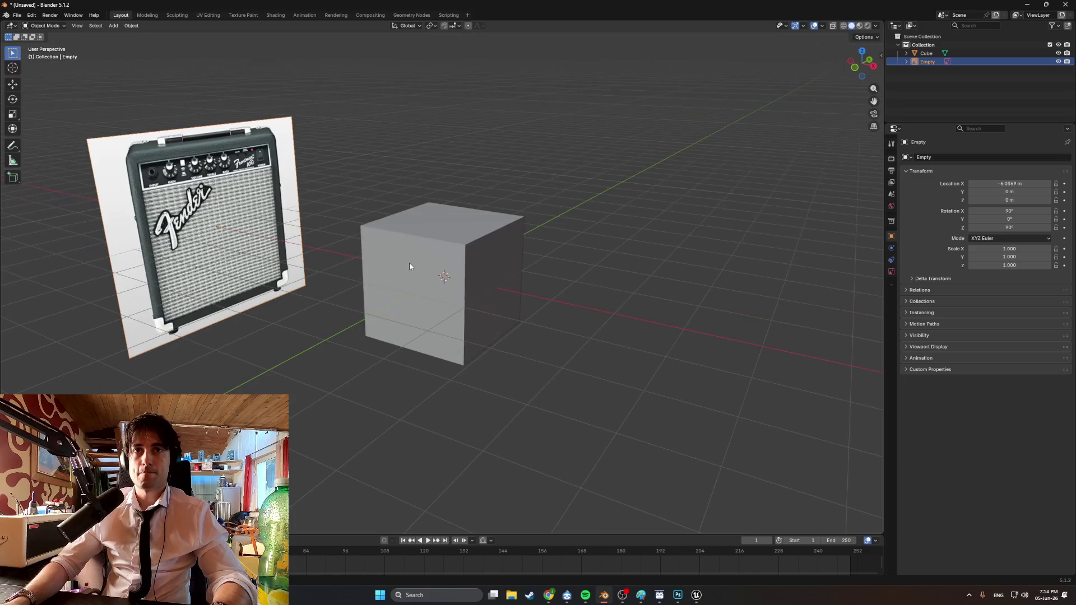
pyautogui.click(412, 266)
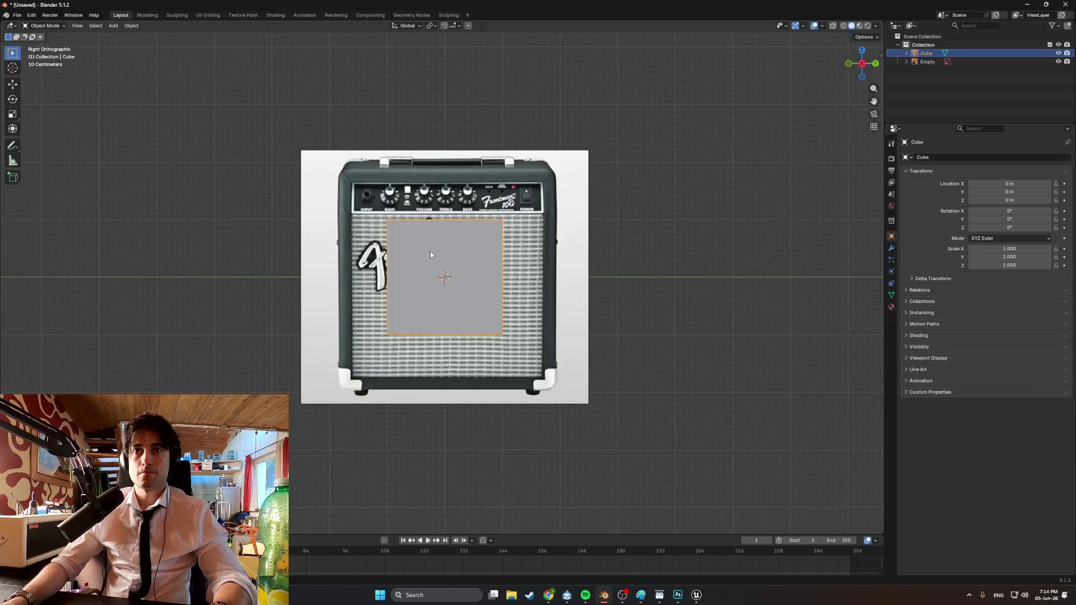
pyautogui.scroll(1, 431, 255)
pyautogui.hotkey('shift', 'z')
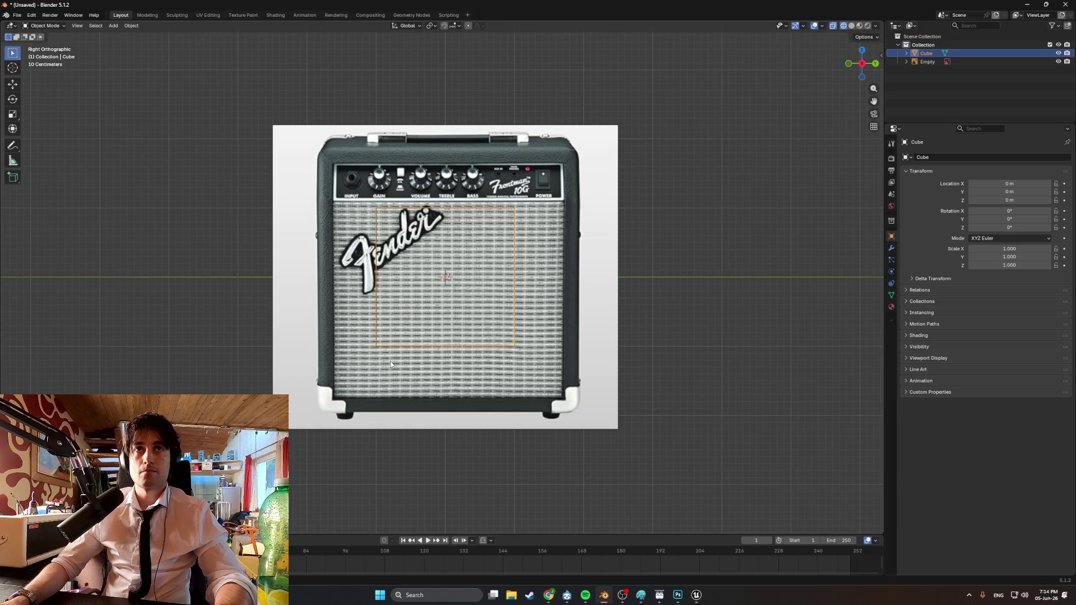
# In Edit Mode, move the cube's left and right edges along Y to the amp's sides
pyautogui.press('Tab')
pyautogui.click(376, 241)
pyautogui.press('g')
pyautogui.press('y')
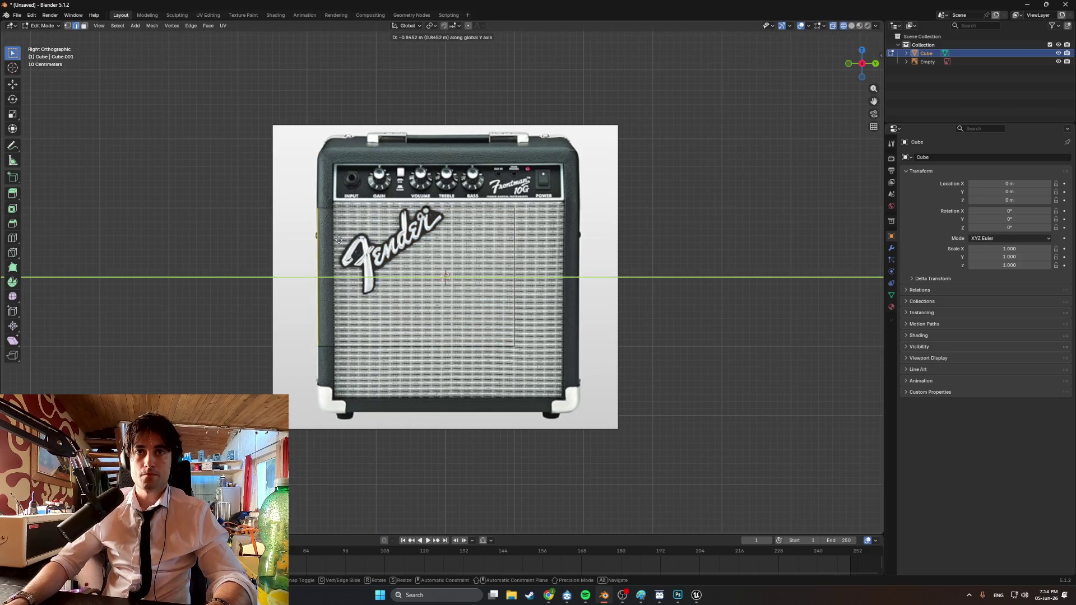
pyautogui.click(339, 240)
pyautogui.click(514, 292)
pyautogui.press('g')
pyautogui.press('y')
pyautogui.click(541, 223)
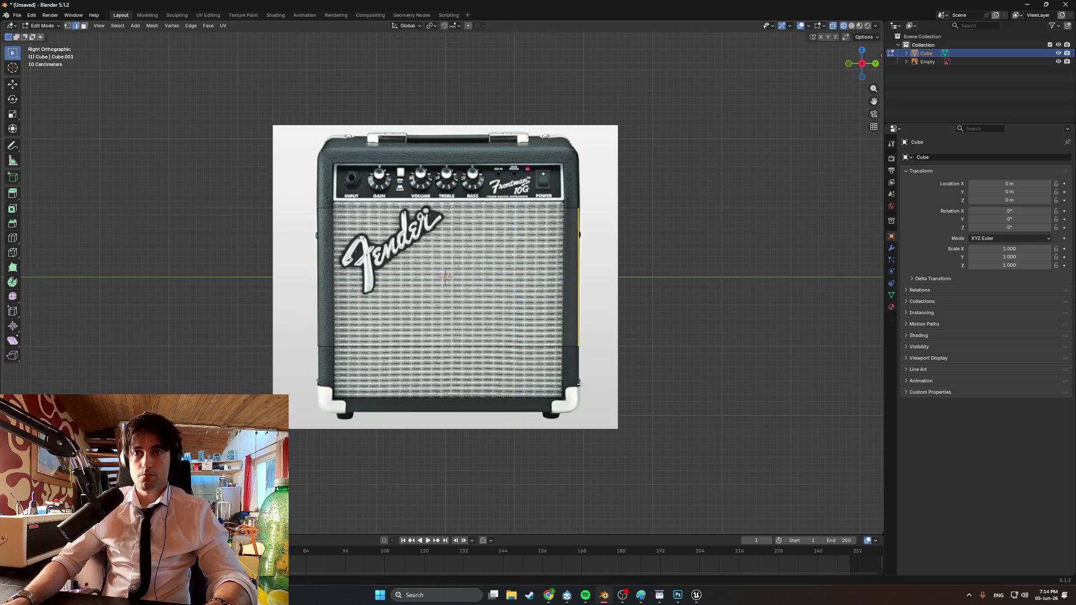
# Move the bottom and top edges along Z to match the amp's base and top
pyautogui.click(325, 346)
pyautogui.press('g')
pyautogui.press('z')
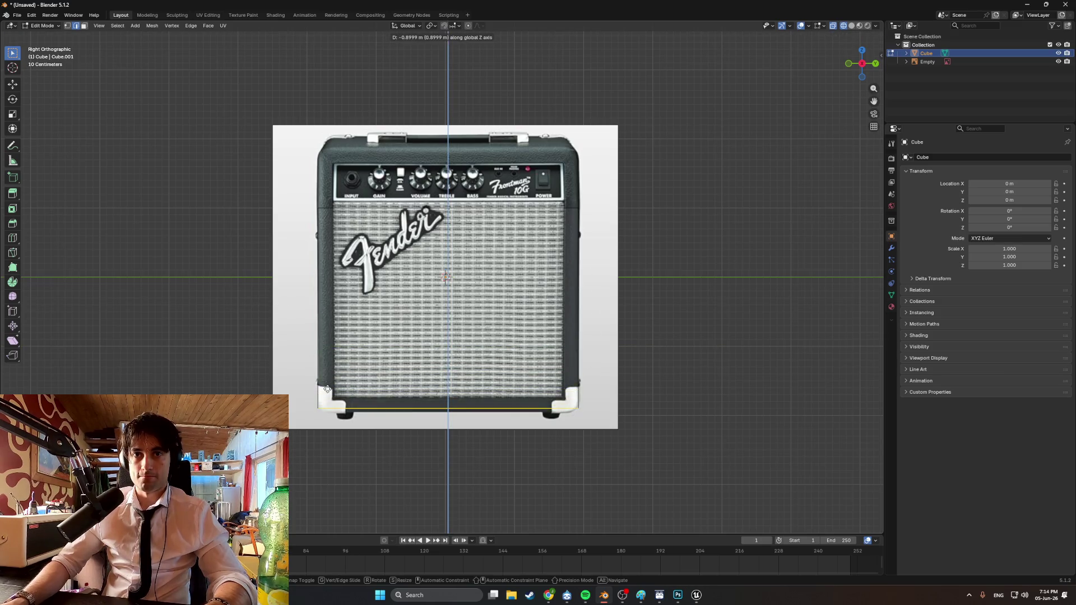
pyautogui.click(325, 393)
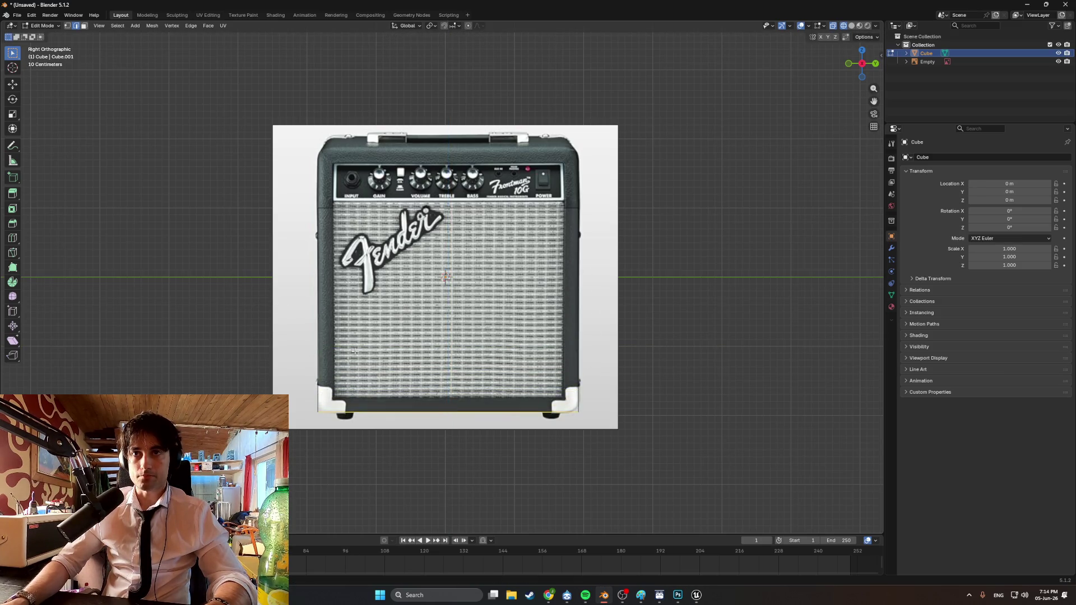
pyautogui.click(586, 224)
pyautogui.press('g')
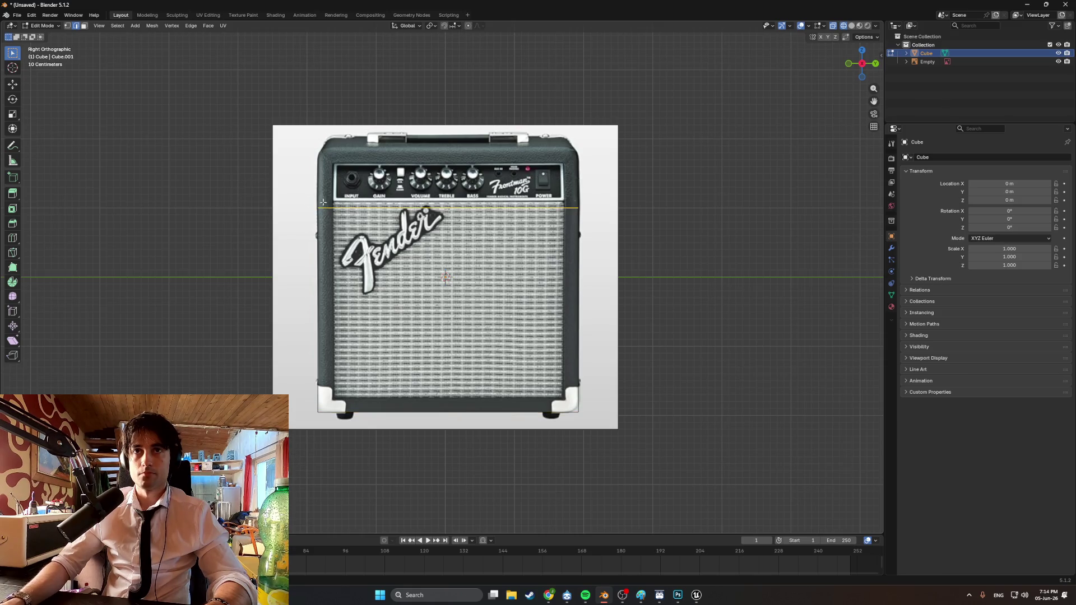
pyautogui.press('z')
pyautogui.click(320, 142)
# In face select mode, push the side face out along X to give the amp depth
pyautogui.moveTo(393, 196)
pyautogui.mouseDown(button='middle')
pyautogui.moveTo(476, 223)
pyautogui.moveTo(493, 247)
pyautogui.mouseUp(button='middle')
pyautogui.press('3')
pyautogui.click(482, 256)
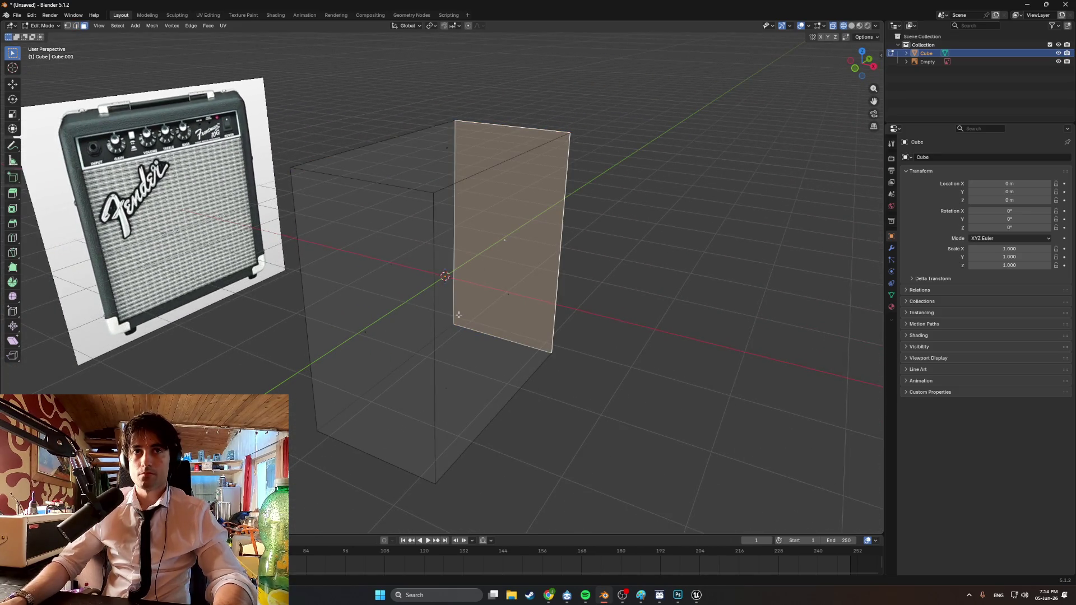
pyautogui.click(458, 315)
pyautogui.click(505, 304)
pyautogui.press('g')
pyautogui.moveTo(505, 304)
pyautogui.mouseDown(button='middle')
pyautogui.moveTo(498, 281)
pyautogui.moveTo(550, 279)
pyautogui.moveTo(524, 277)
pyautogui.moveTo(538, 281)
pyautogui.mouseUp(button='middle')
pyautogui.press('x')
pyautogui.click(533, 289)
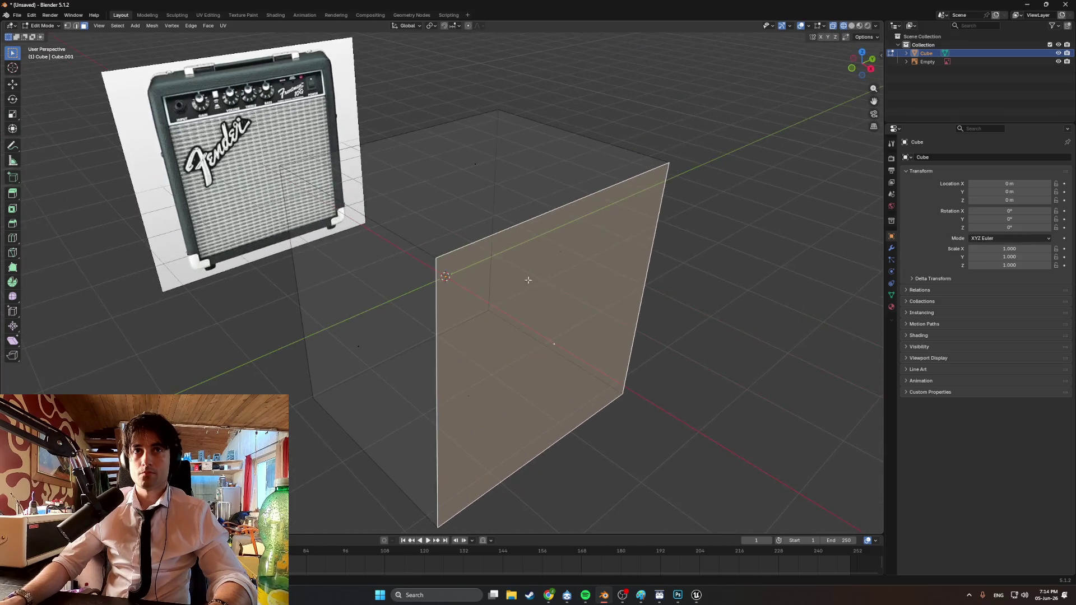
pyautogui.press('KP_3')
pyautogui.scroll(2, 469, 258)
pyautogui.scroll(-3, 469, 258)
pyautogui.moveTo(469, 258)
pyautogui.mouseDown(button='middle')
pyautogui.moveTo(504, 284)
pyautogui.moveTo(524, 247)
pyautogui.mouseUp(button='middle')
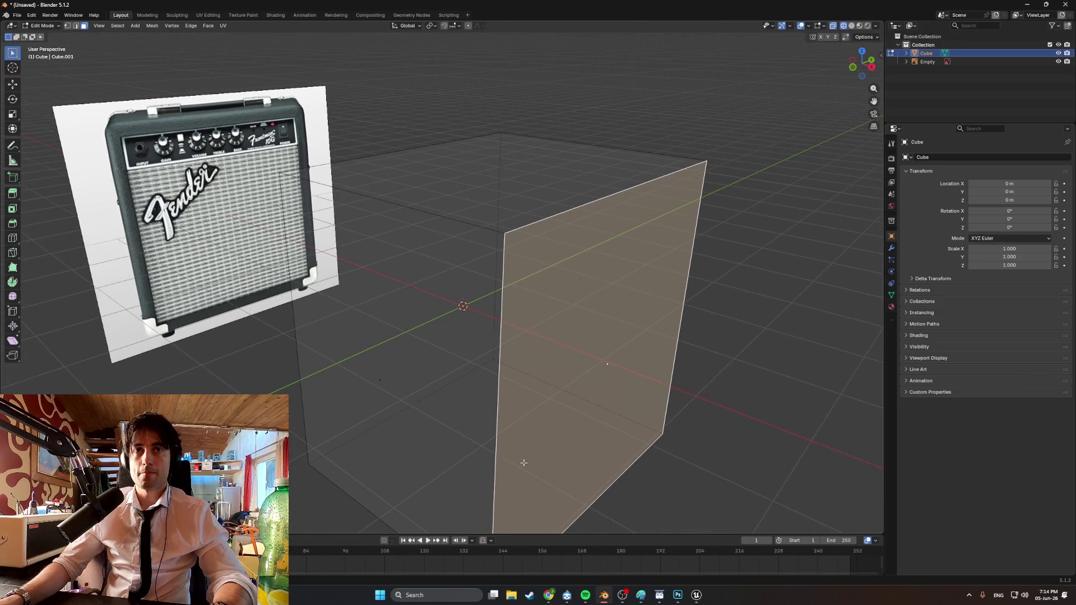
# In Chrome, replace the small fender amp search with 'fender frontman 10g' image results
pyautogui.moveTo(548, 590)
pyautogui.click(471, 550)
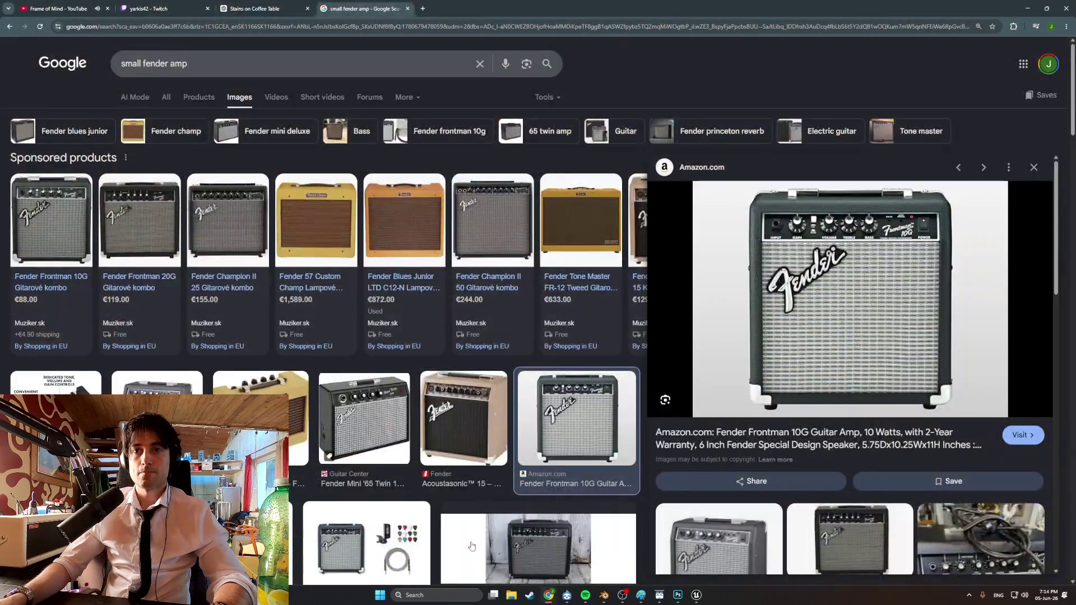
pyautogui.scroll(-4, 434, 441)
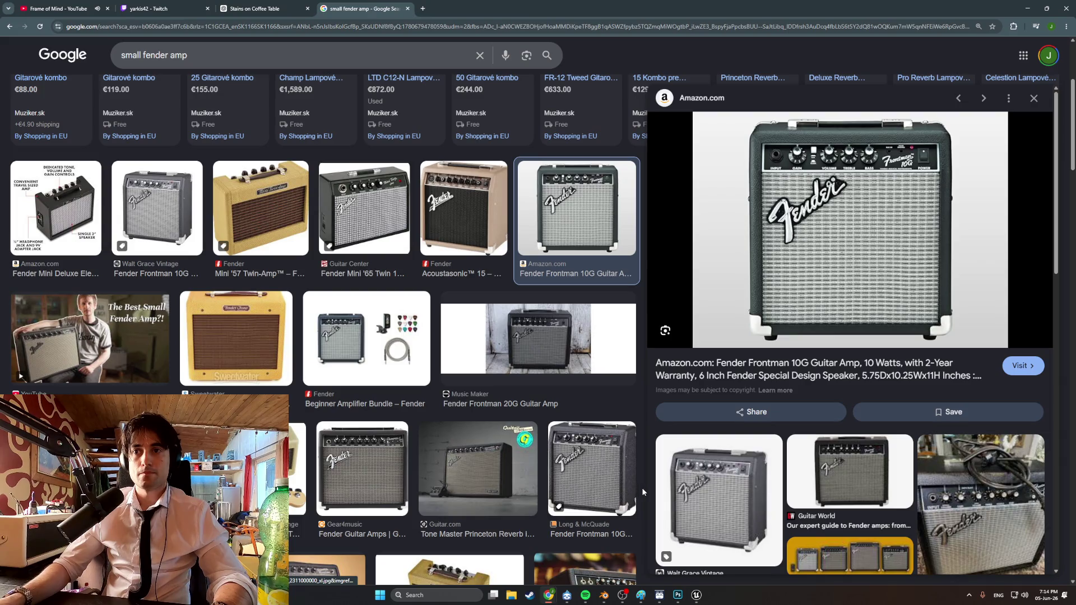
pyautogui.scroll(-2, 458, 359)
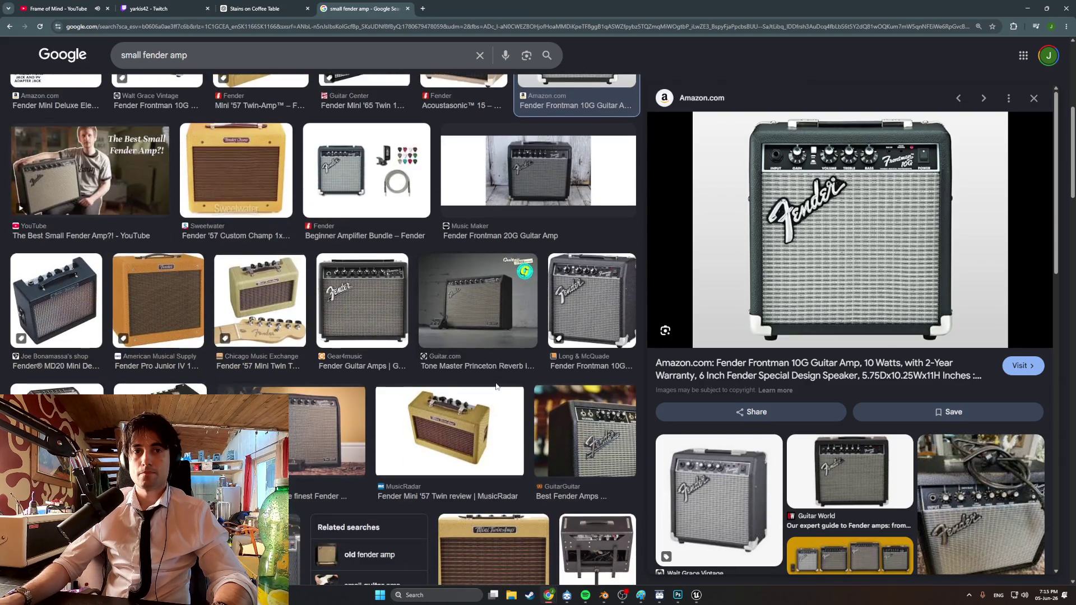
pyautogui.scroll(2, 458, 359)
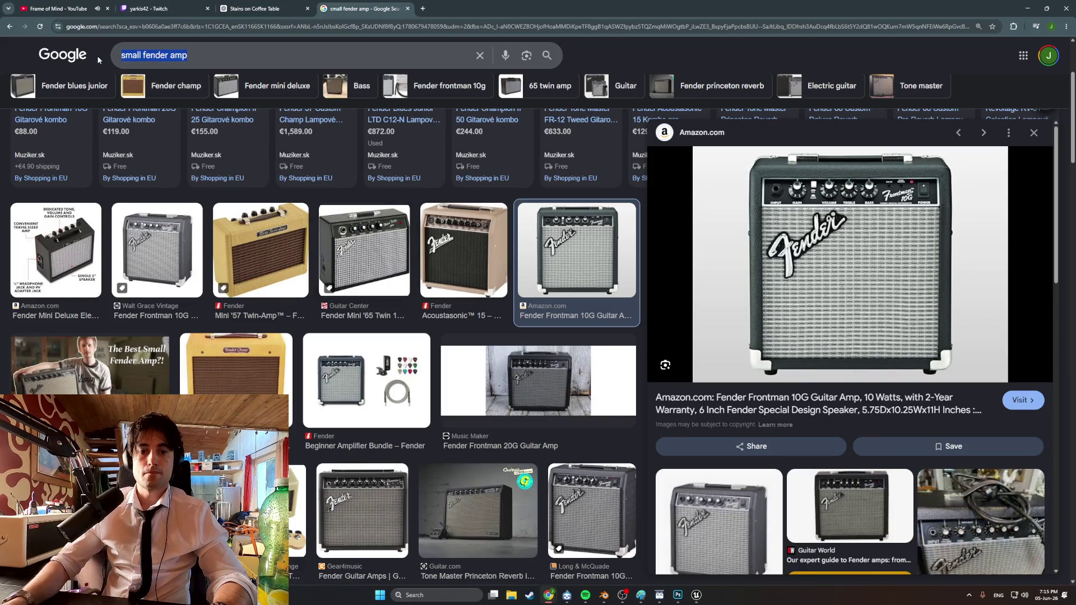
pyautogui.write('fede')
pyautogui.write('nder fron')
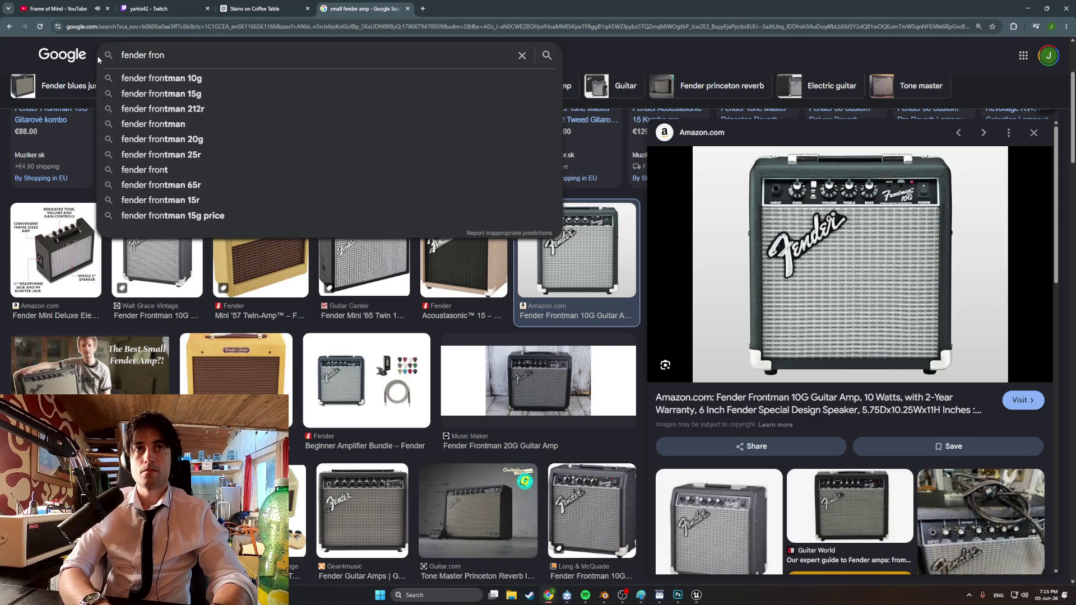
pyautogui.press('Down')
pyautogui.press('Return')
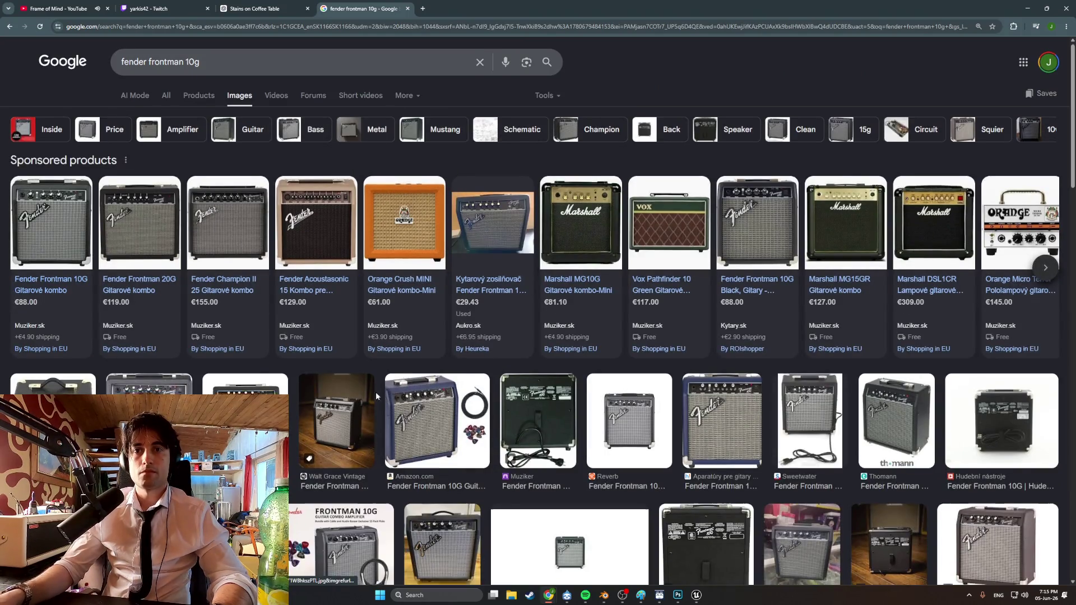
pyautogui.scroll(-1, 375, 392)
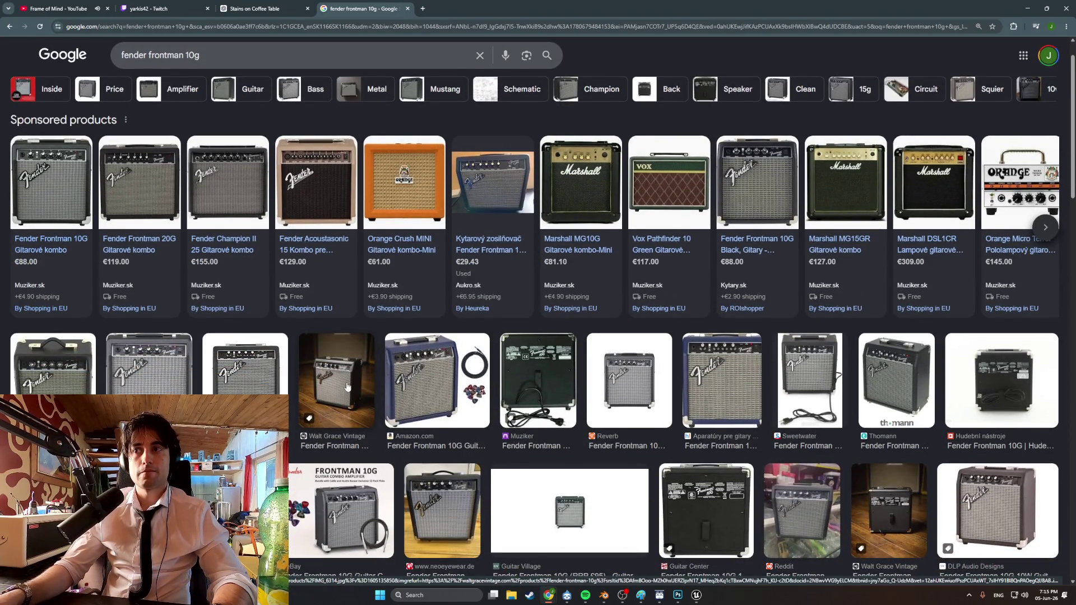
pyautogui.press('super')
# Launch PureRef, dismiss the update notice, and paste the straight-on amp image onto the board
pyautogui.write('pureref')
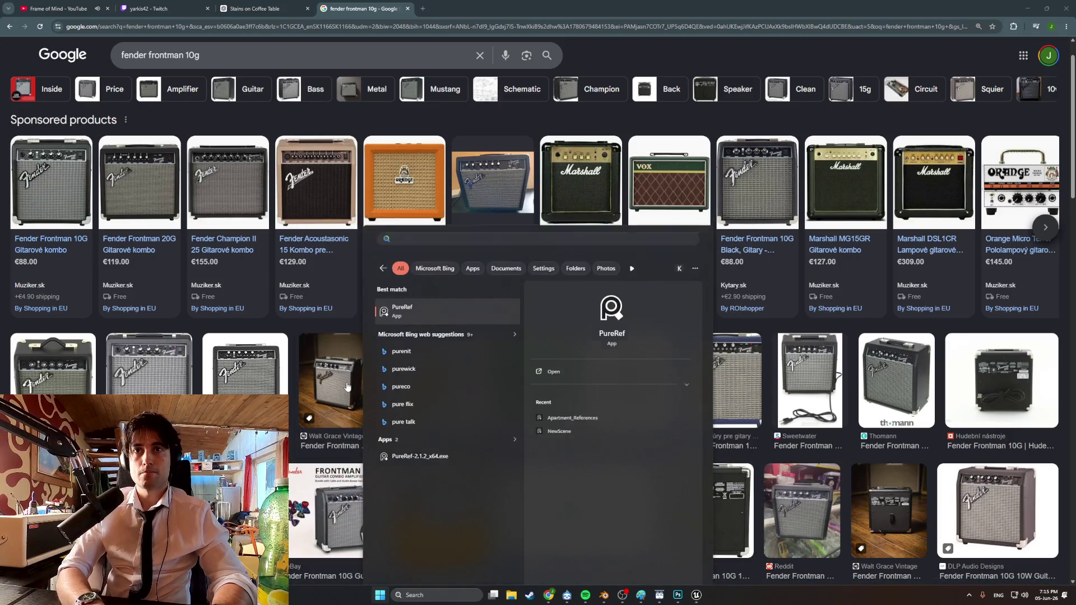
pyautogui.press('Return')
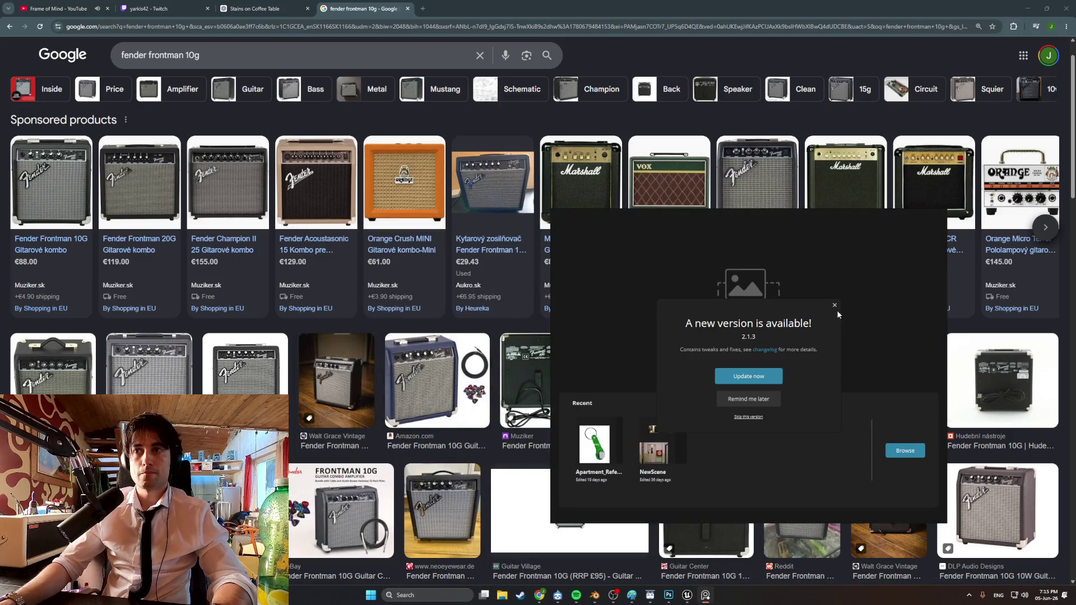
pyautogui.click(835, 305)
pyautogui.hotkey('ctrl', 'v')
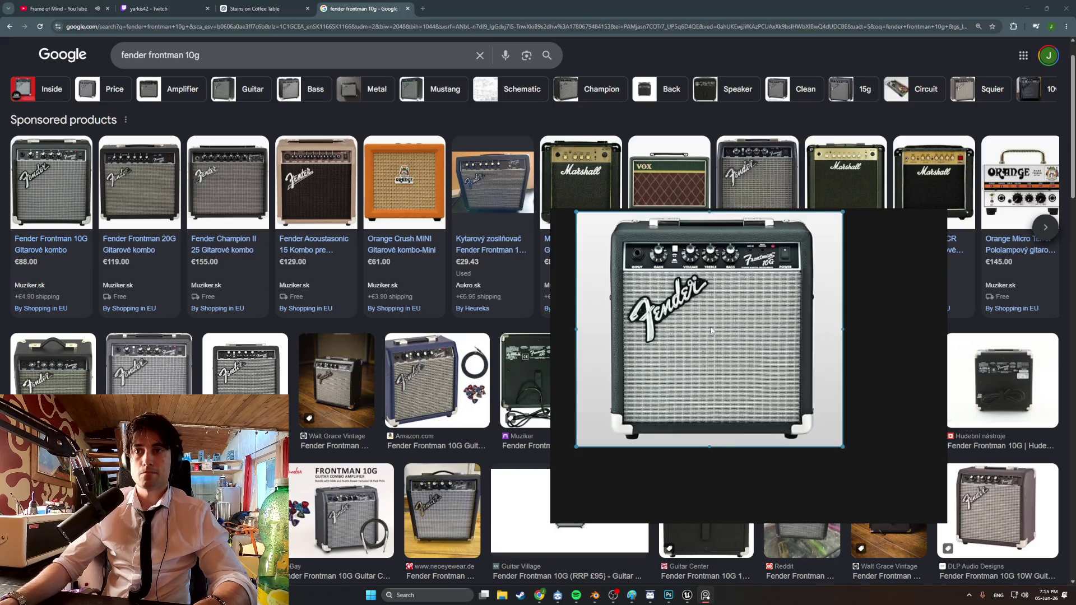
pyautogui.moveTo(711, 331); pyautogui.dragTo(677, 356)
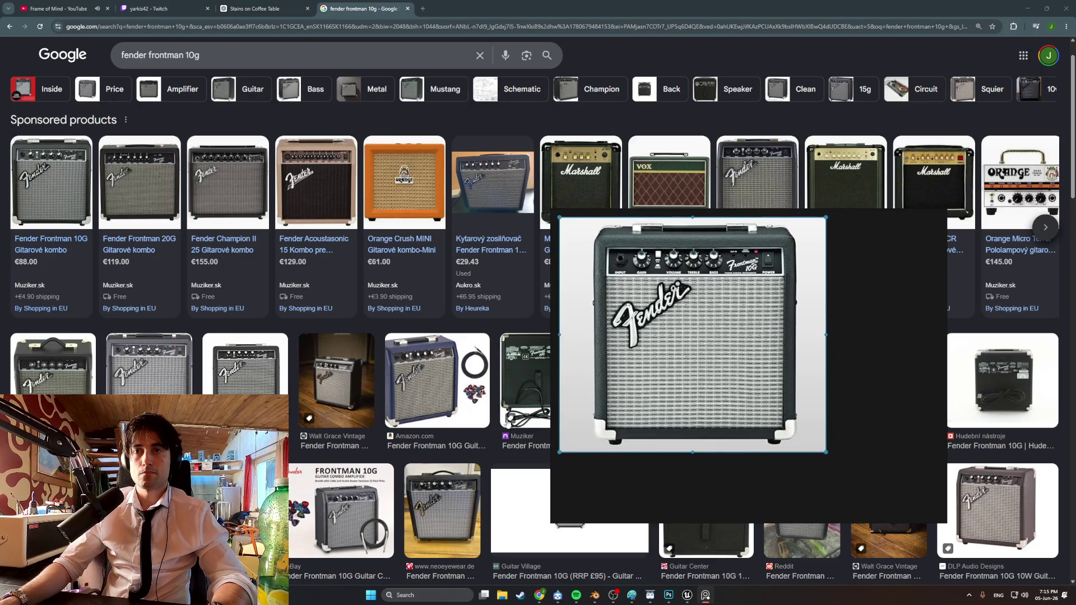
# Capture the amp-on-wooden-floor photo and paste it onto the board beside the first image
pyautogui.click(342, 403)
pyautogui.press('Print')
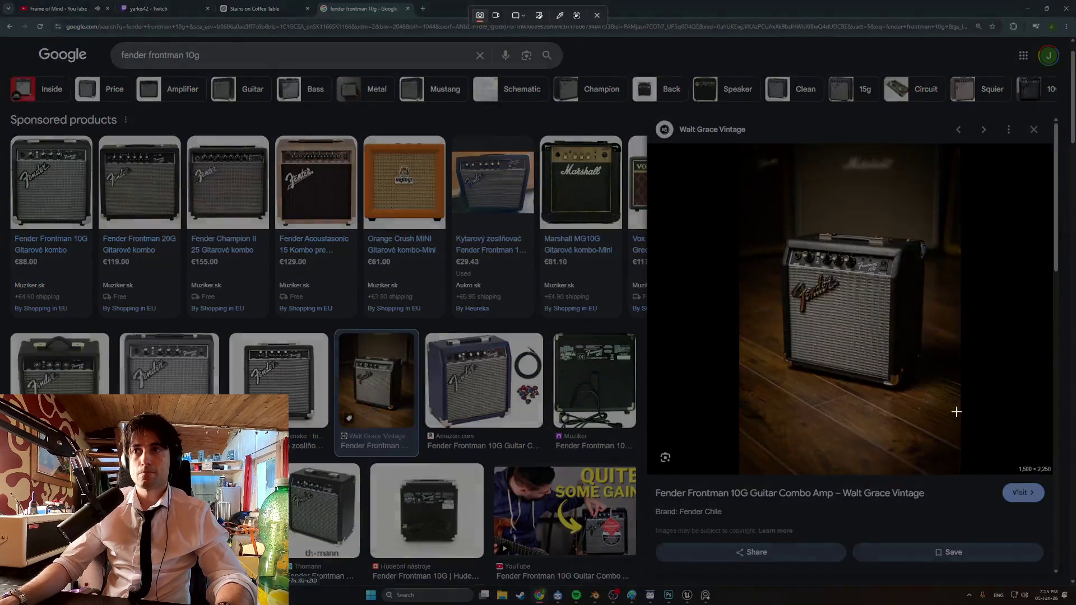
pyautogui.moveTo(956, 412); pyautogui.dragTo(794, 241)
pyautogui.hotkey('alt', 'Tab')
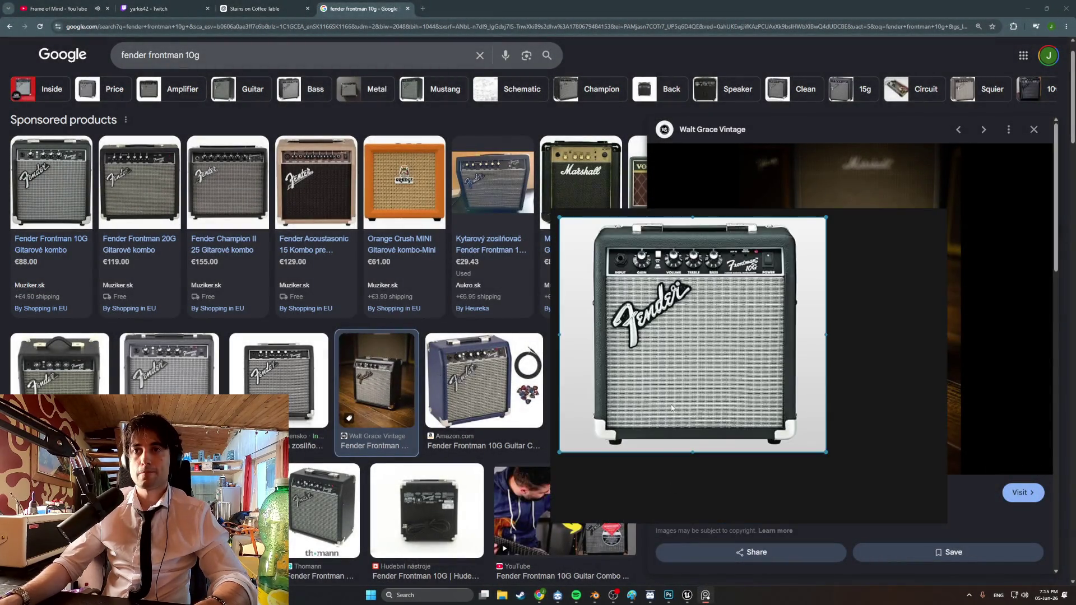
pyautogui.moveTo(825, 377); pyautogui.dragTo(732, 346)
pyautogui.hotkey('ctrl', 'v')
pyautogui.moveTo(825, 332); pyautogui.dragTo(792, 311)
pyautogui.doubleClick(792, 311)
# Scroll through the Google Images results and start editing the search query
pyautogui.scroll(-8, 309, 399)
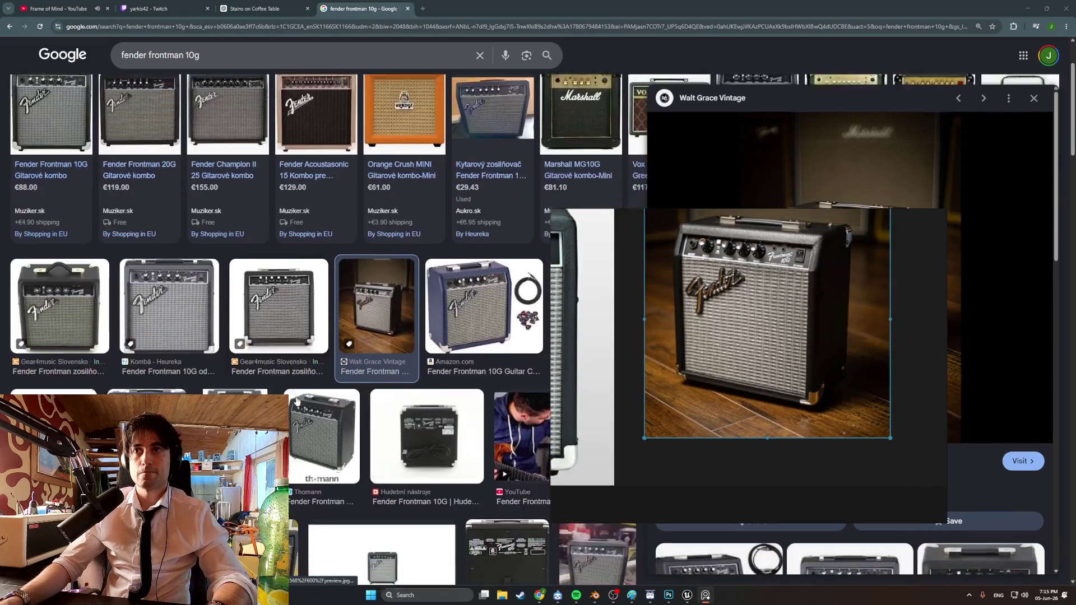
pyautogui.scroll(-8, 326, 346)
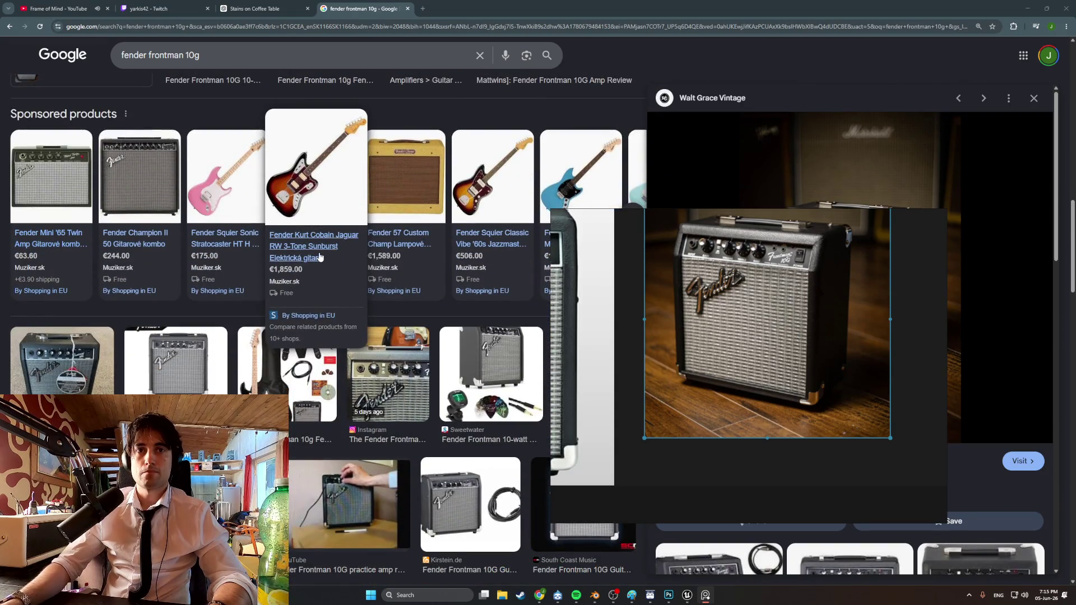
pyautogui.scroll(-6, 319, 257)
pyautogui.scroll(-8, 322, 276)
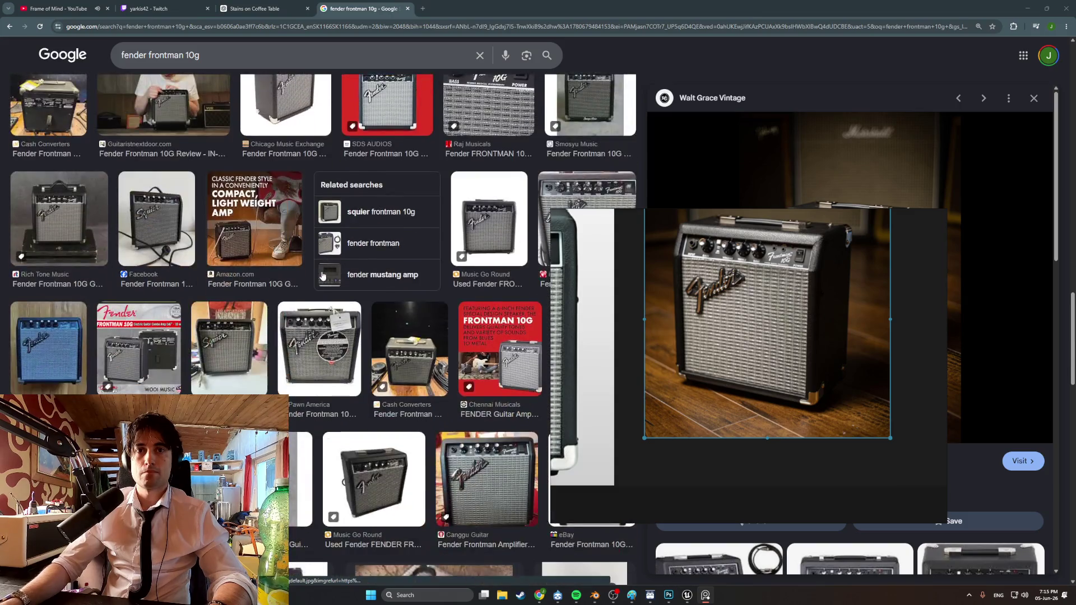
pyautogui.scroll(-10, 322, 276)
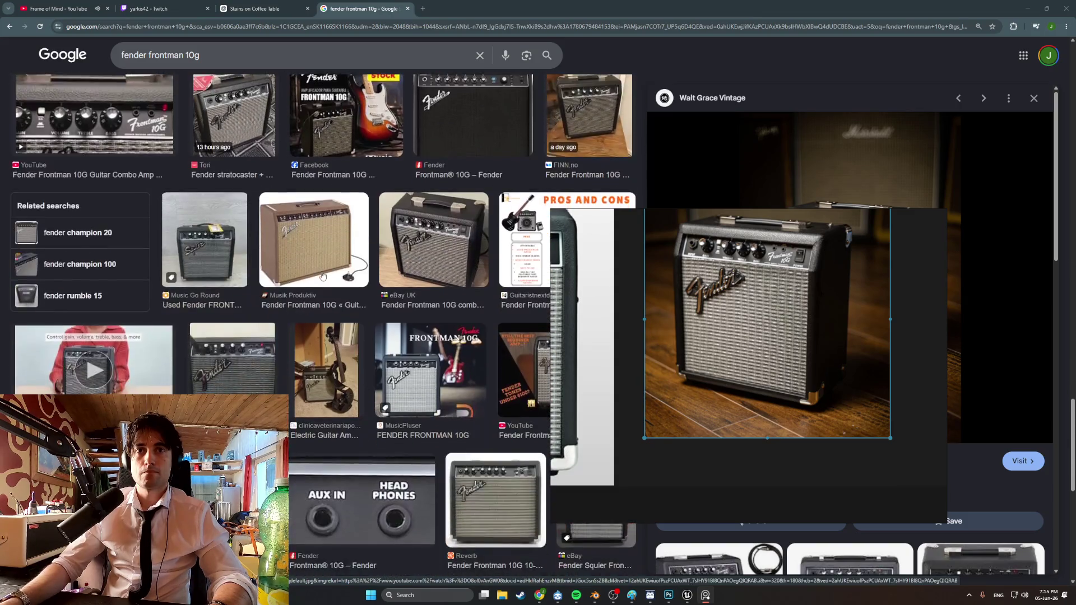
pyautogui.scroll(-10, 322, 276)
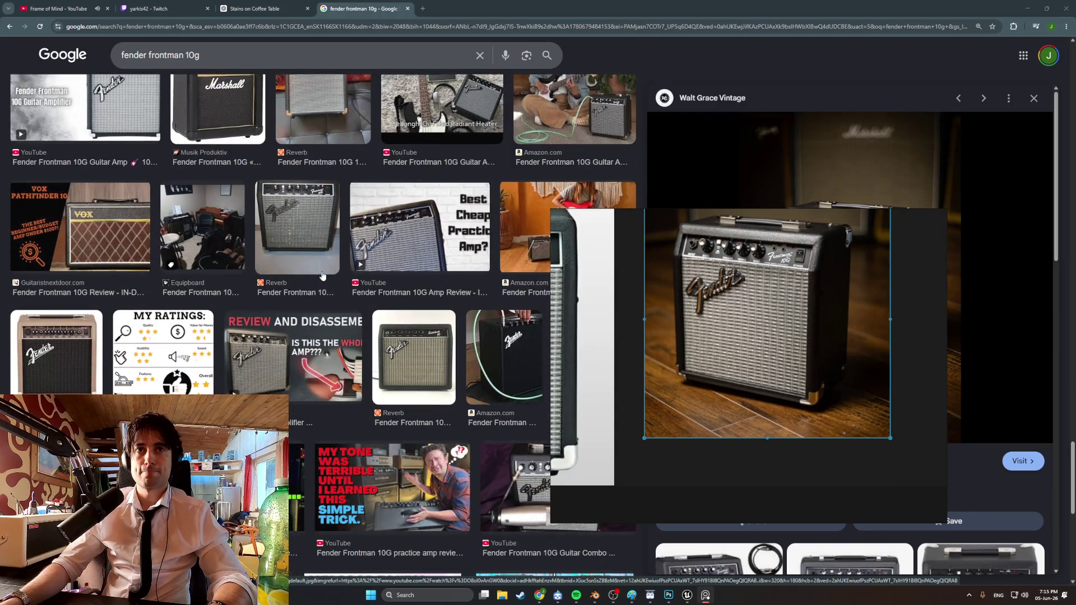
pyautogui.click(212, 57)
# Search 'fender frontman 10g side' and paste a captured rear-view amp photo onto the board
pyautogui.write('s')
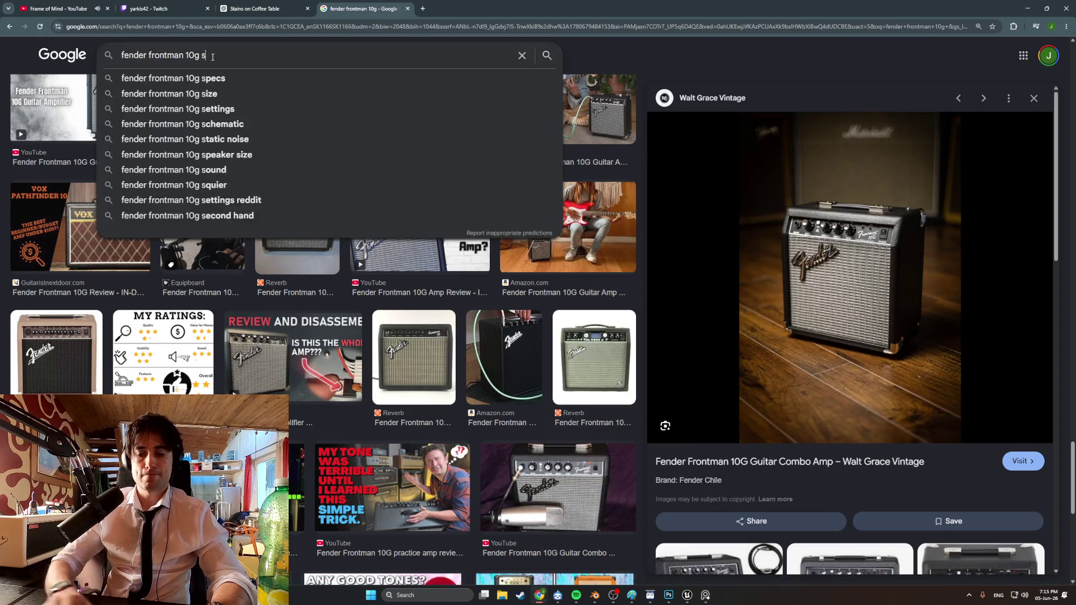
pyautogui.write('ide')
pyautogui.press('Return')
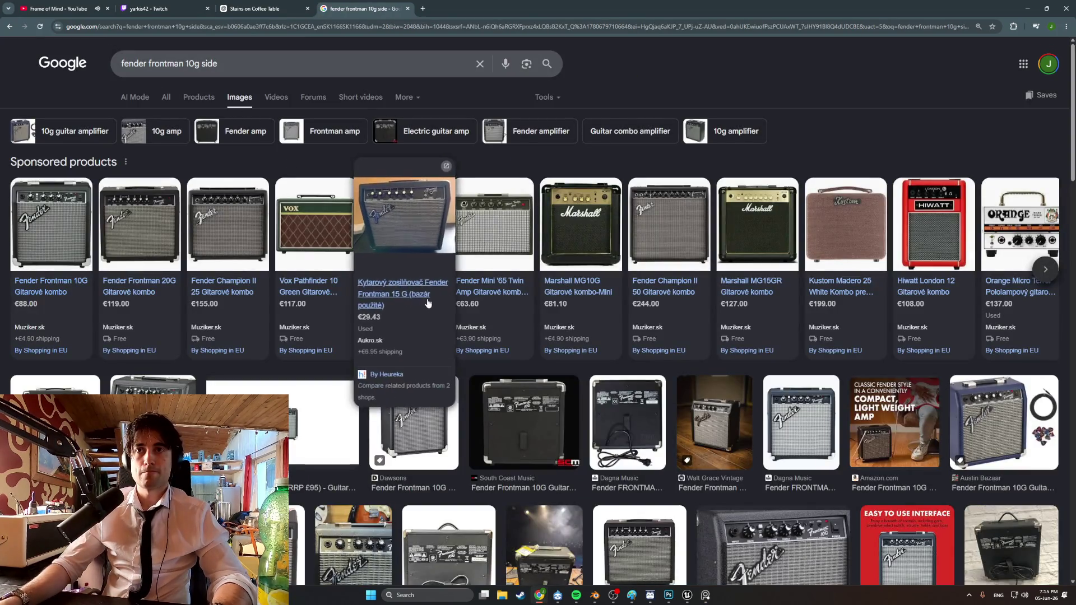
pyautogui.click(536, 418)
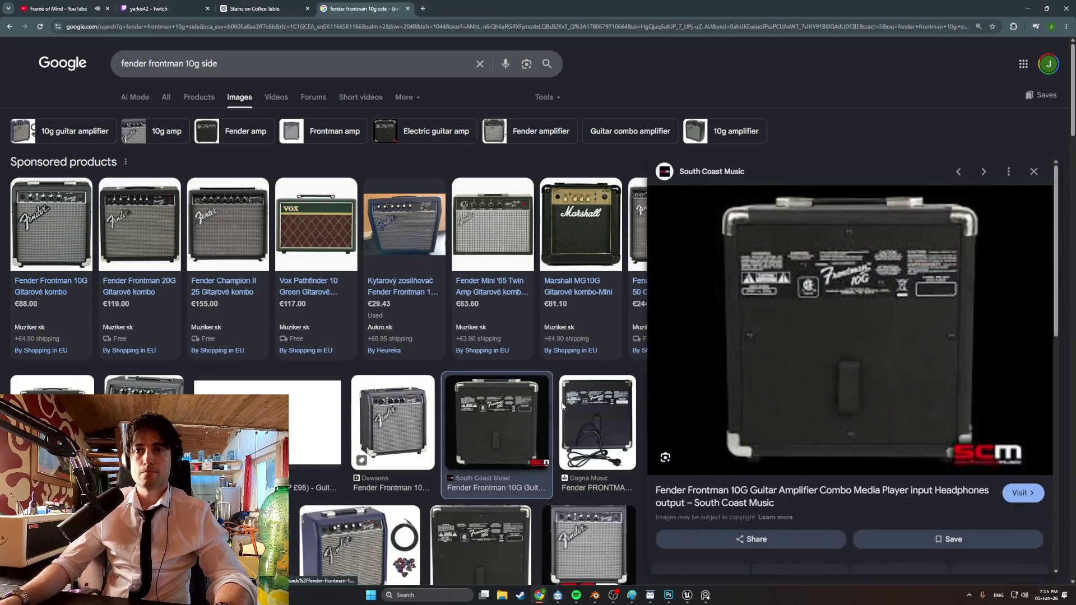
pyautogui.press('super+shift+s')
pyautogui.moveTo(995, 475); pyautogui.dragTo(700, 195)
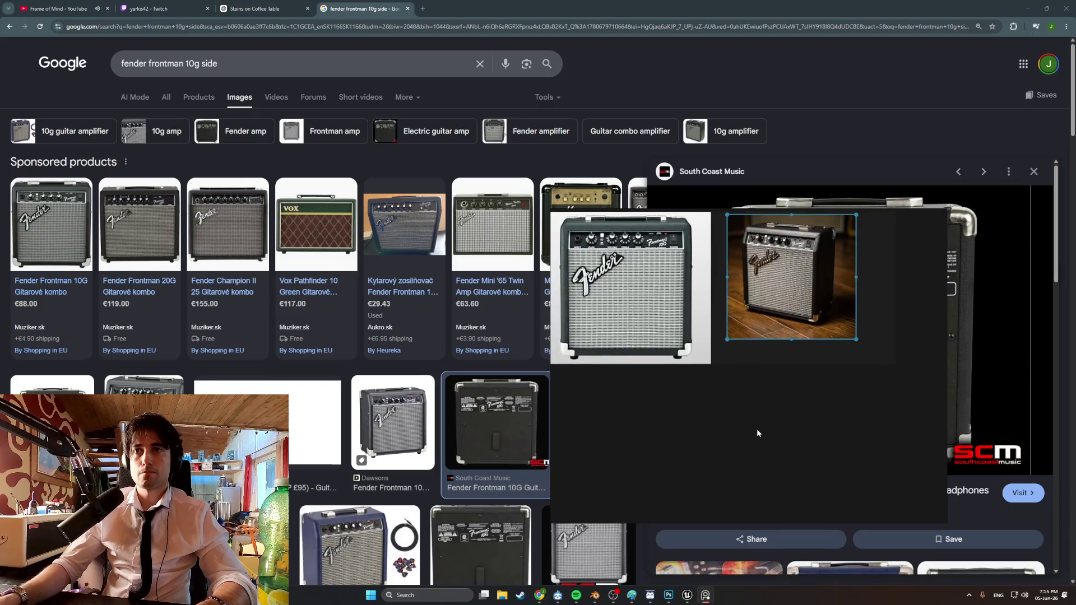
pyautogui.hotkey('ctrl', 'v')
# Capture the Bajaao amp photo and place it on the board beside the other amps
pyautogui.click(339, 367)
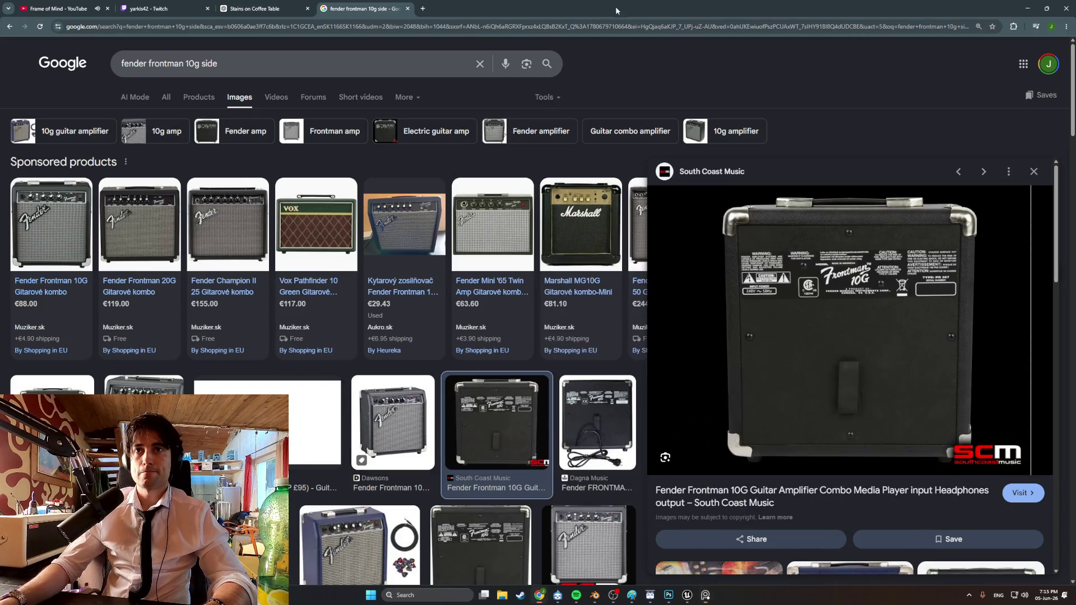
pyautogui.scroll(-7, 527, 385)
pyautogui.scroll(-2, 527, 386)
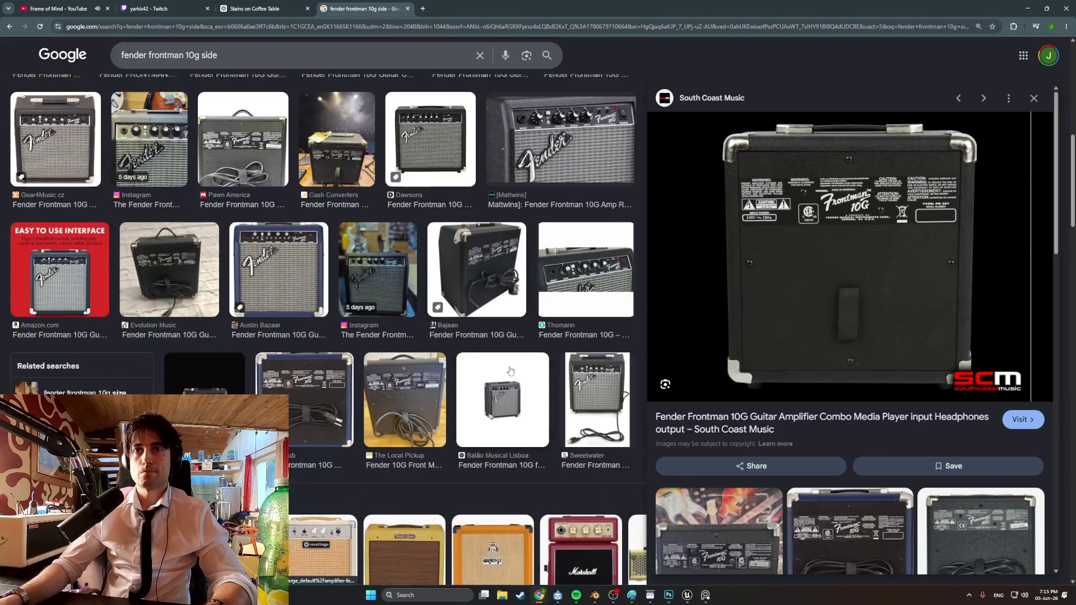
pyautogui.click(479, 288)
pyautogui.press('super+shift+s')
pyautogui.moveTo(1043, 478); pyautogui.dragTo(801, 180)
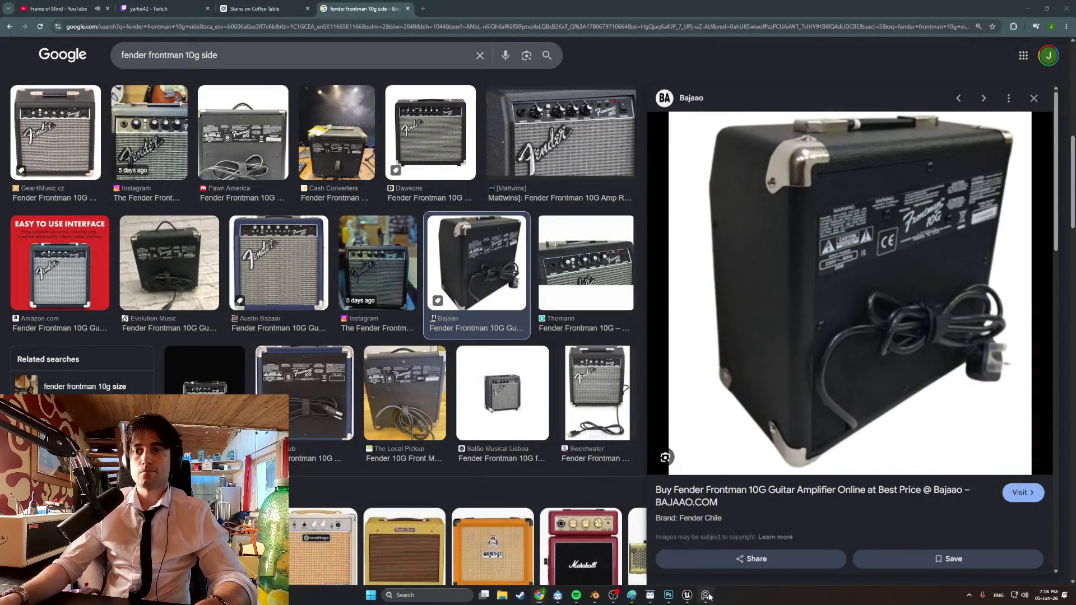
pyautogui.hotkey('alt', 'Tab')
pyautogui.hotkey('ctrl', 'v')
pyautogui.moveTo(896, 396); pyautogui.dragTo(660, 396)
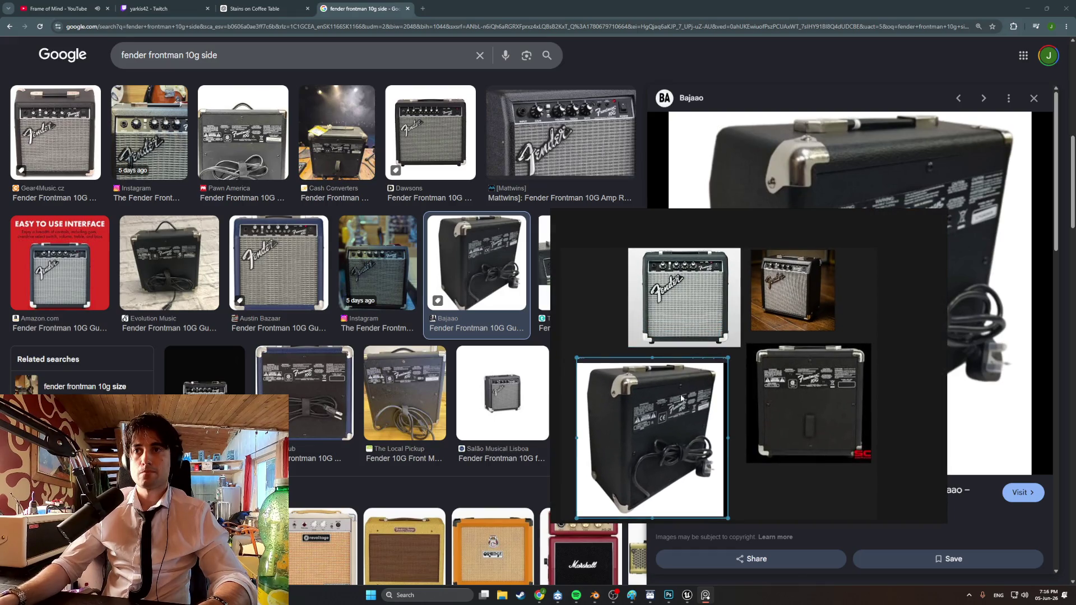
# Capture the Pawn America three-quarter side-view photo and paste it onto the board
pyautogui.hotkey('alt', 'Tab')
pyautogui.scroll(-3, 393, 381)
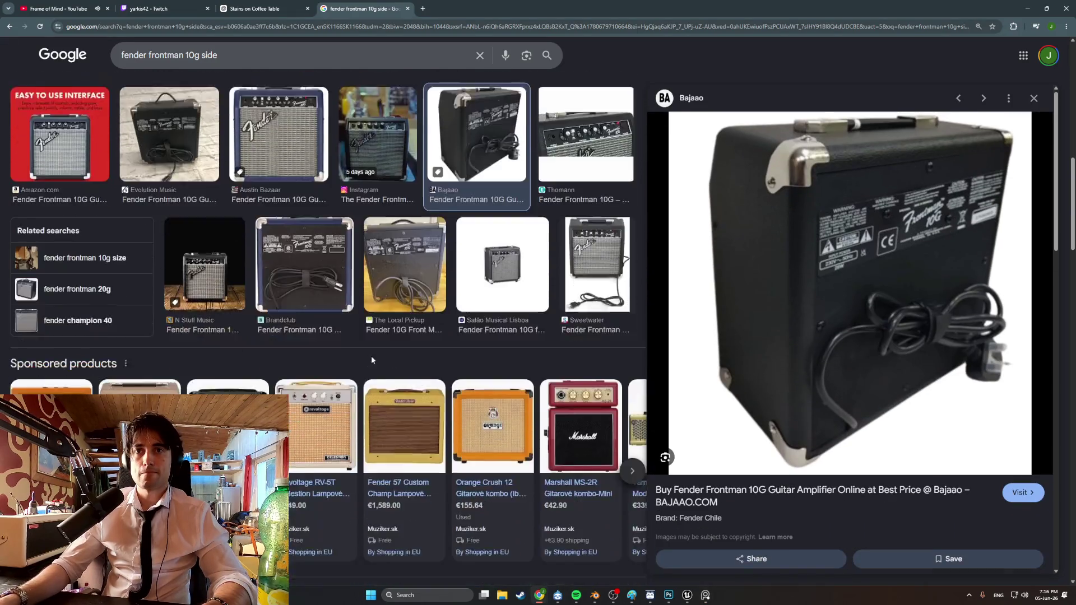
pyautogui.scroll(-4, 433, 415)
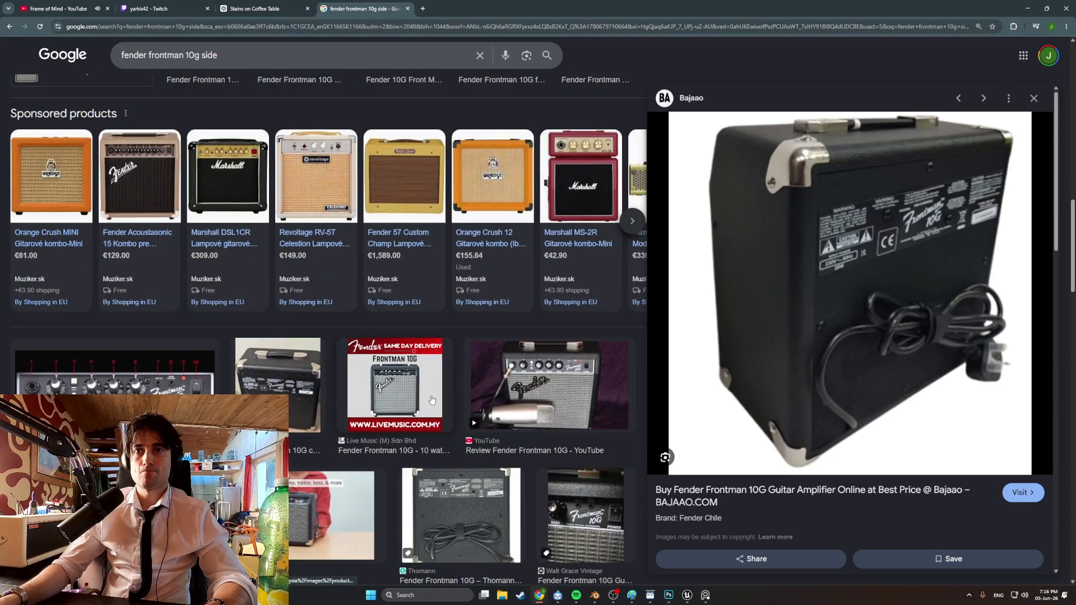
pyautogui.scroll(-10, 431, 399)
pyautogui.scroll(8, 431, 399)
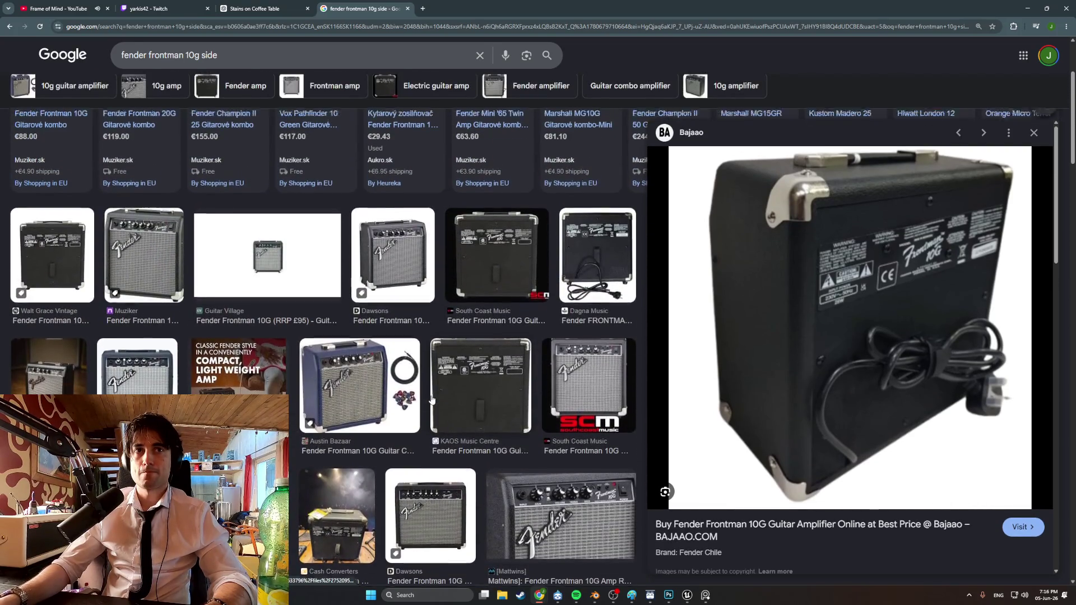
pyautogui.scroll(3, 431, 400)
pyautogui.scroll(-10, 432, 398)
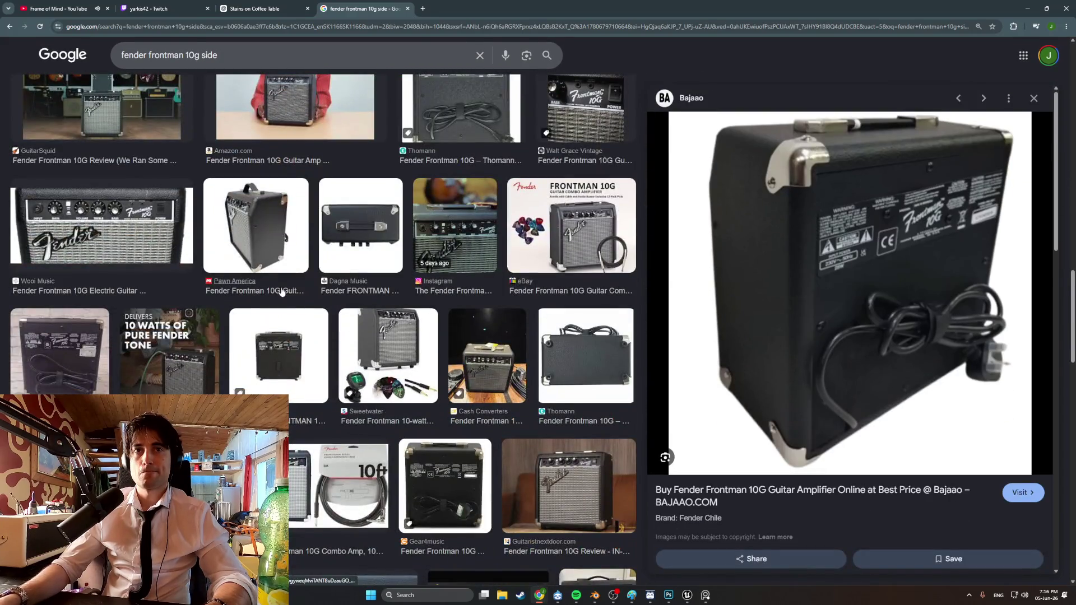
pyautogui.click(270, 247)
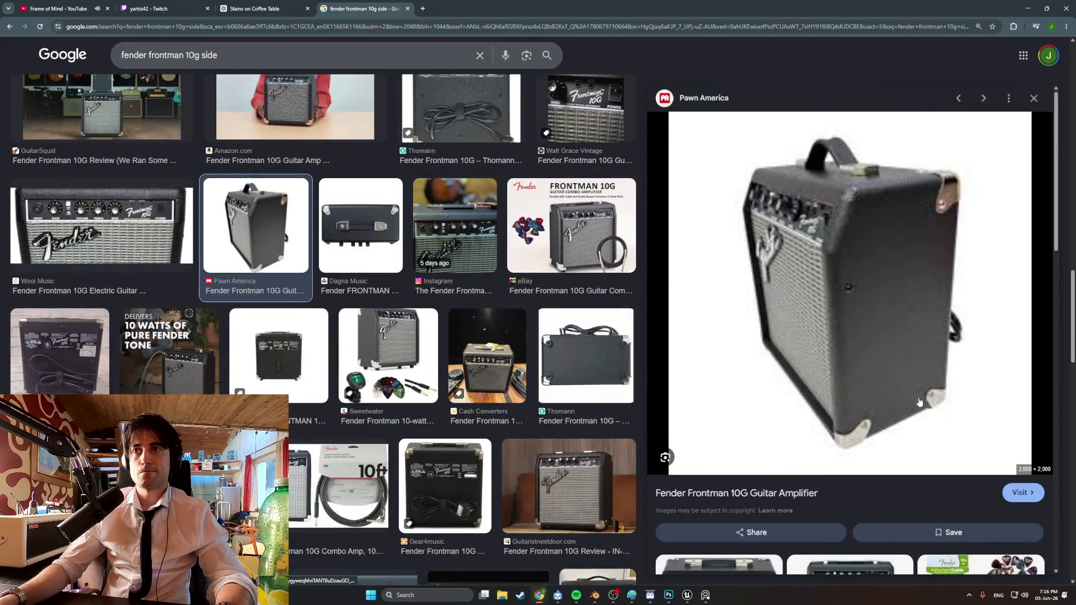
pyautogui.press('super+shift+s')
pyautogui.moveTo(967, 469)
pyautogui.mouseDown()
pyautogui.moveTo(763, 232)
pyautogui.moveTo(697, 119)
pyautogui.mouseUp()
pyautogui.click(706, 595)
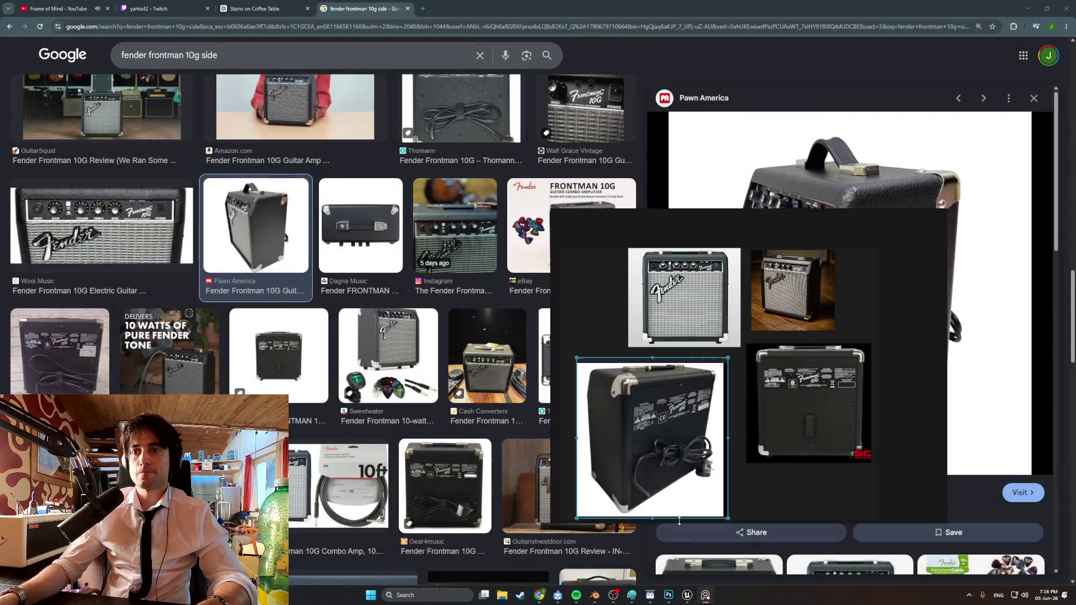
pyautogui.hotkey('ctrl', 'v')
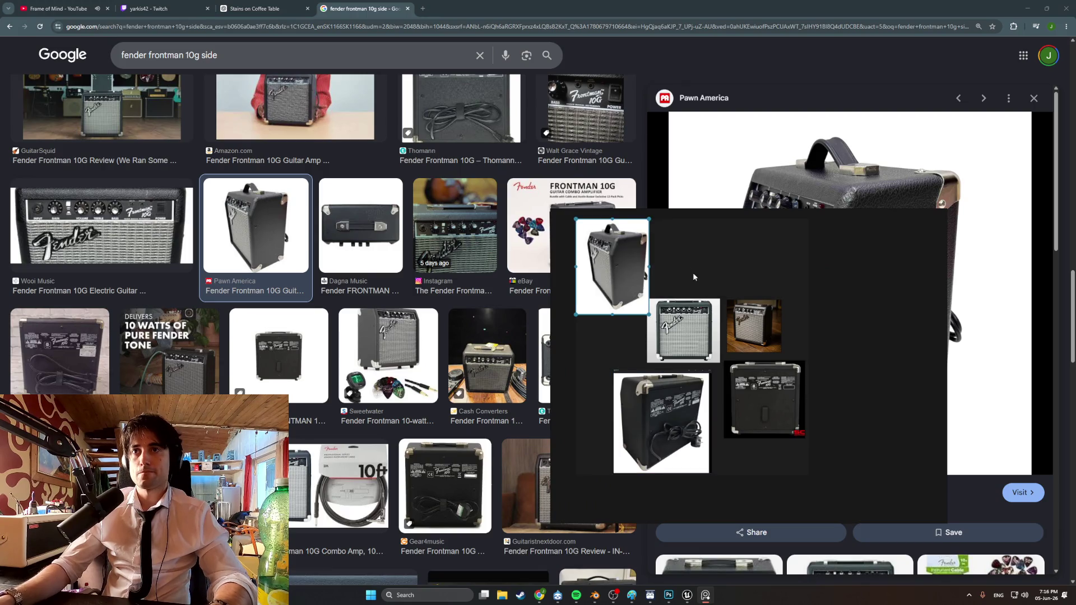
# Pan over the reference board, then switch back to Blender
pyautogui.moveTo(698, 278); pyautogui.dragTo(749, 292, button='middle')
pyautogui.scroll(5, 723, 370)
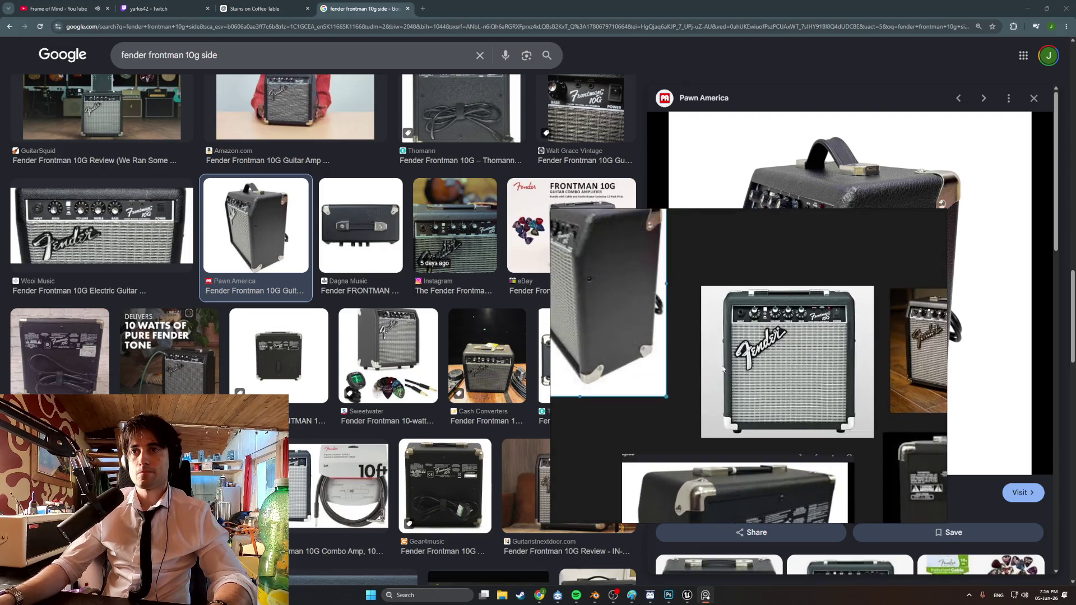
pyautogui.moveTo(723, 370); pyautogui.dragTo(748, 382, button='middle')
pyautogui.scroll(-3, 740, 355)
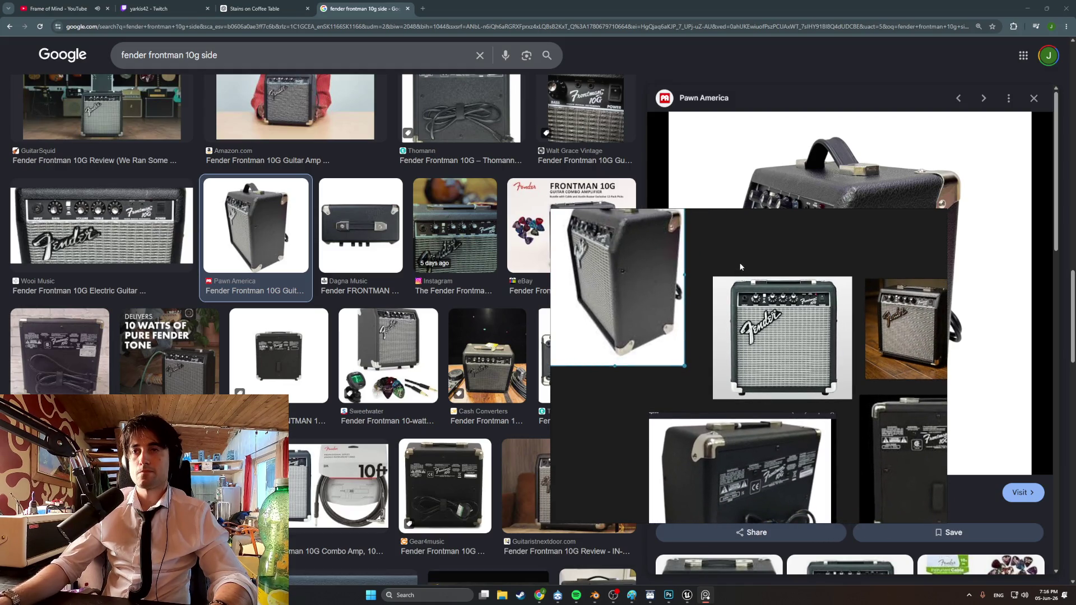
pyautogui.moveTo(688, 594)
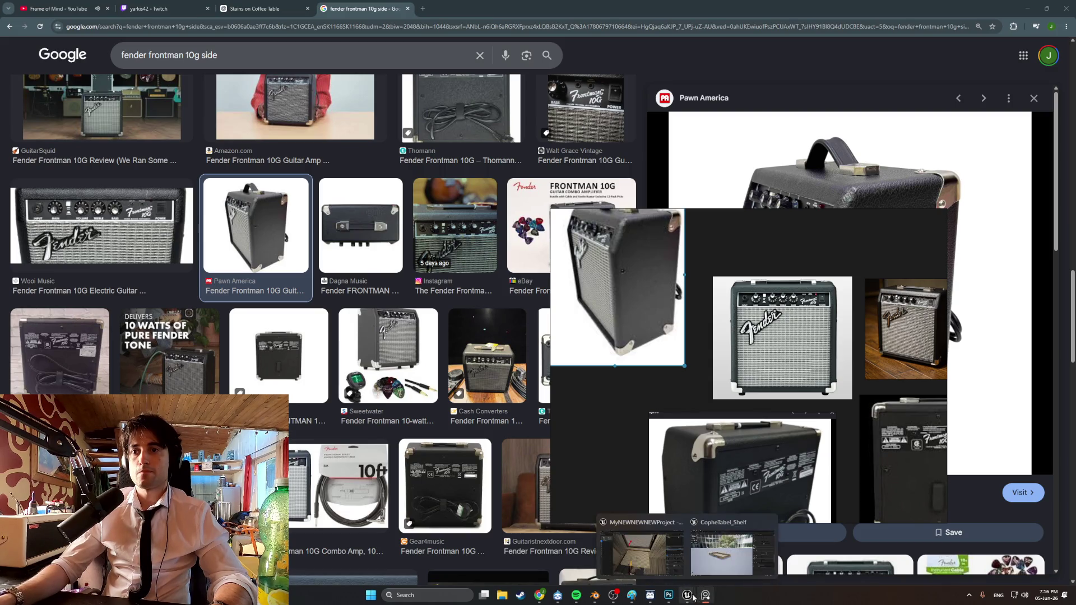
pyautogui.click(594, 595)
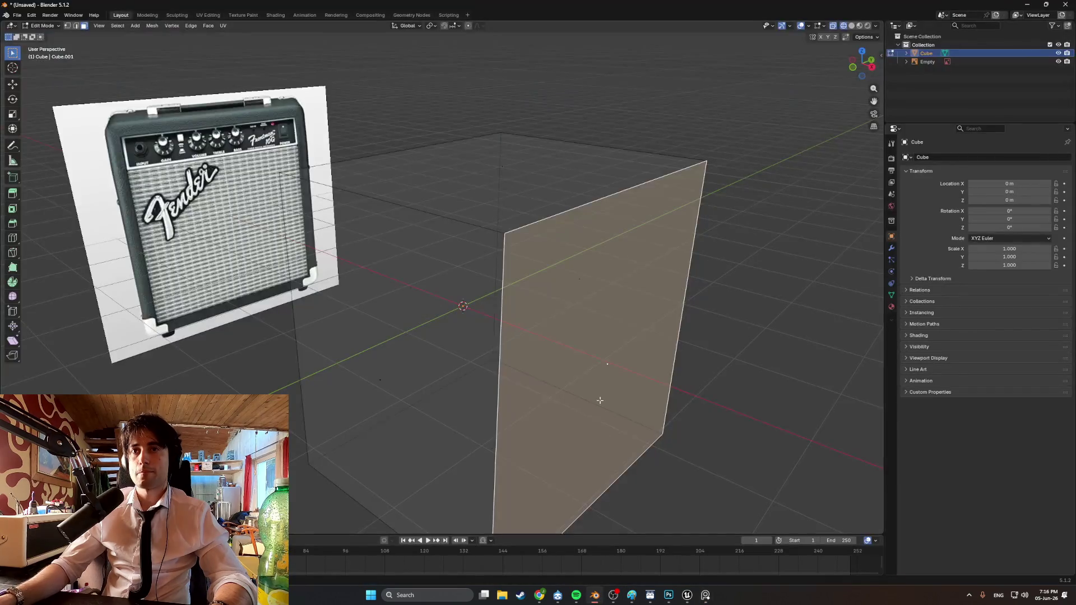
# Add an edge loop around the cube and raise it along Z toward the top
pyautogui.press('2')
pyautogui.click(555, 230)
pyautogui.moveTo(555, 230); pyautogui.dragTo(562, 245, button='middle')
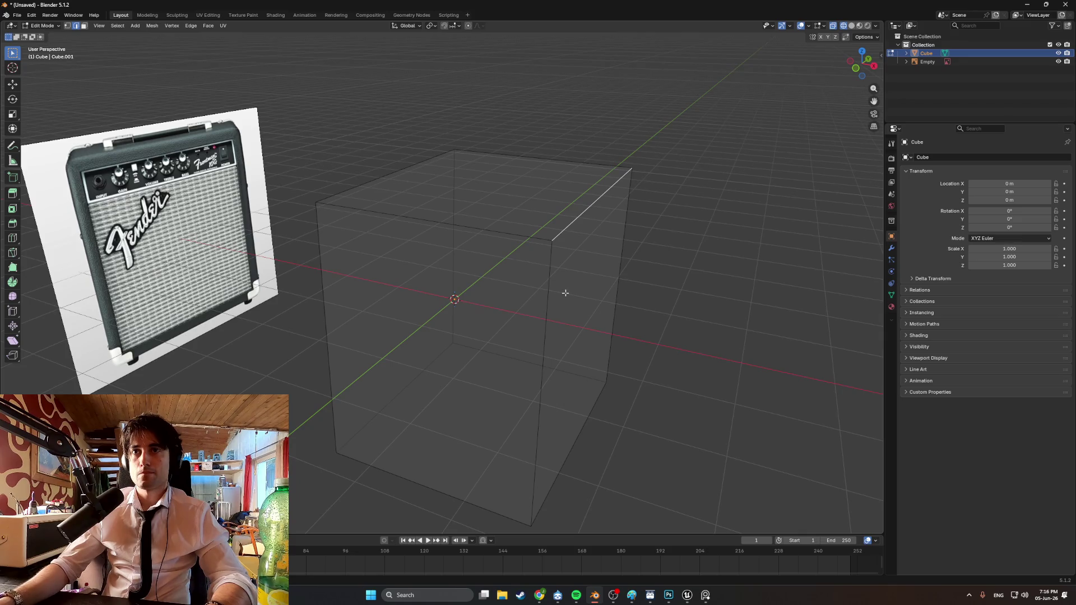
pyautogui.hotkey('ctrl', 'r')
pyautogui.click(550, 299)
pyautogui.click(552, 260)
pyautogui.moveTo(553, 260)
pyautogui.mouseDown(button='middle')
pyautogui.moveTo(473, 228)
pyautogui.moveTo(548, 235)
pyautogui.moveTo(593, 272)
pyautogui.moveTo(600, 224)
pyautogui.moveTo(570, 235)
pyautogui.mouseUp(button='middle')
pyautogui.press('g')
pyautogui.press('z')
pyautogui.click(580, 241)
# Slide the cube's top front edge back along X to start the slanted face
pyautogui.click(571, 234)
pyautogui.press('g')
pyautogui.press('x')
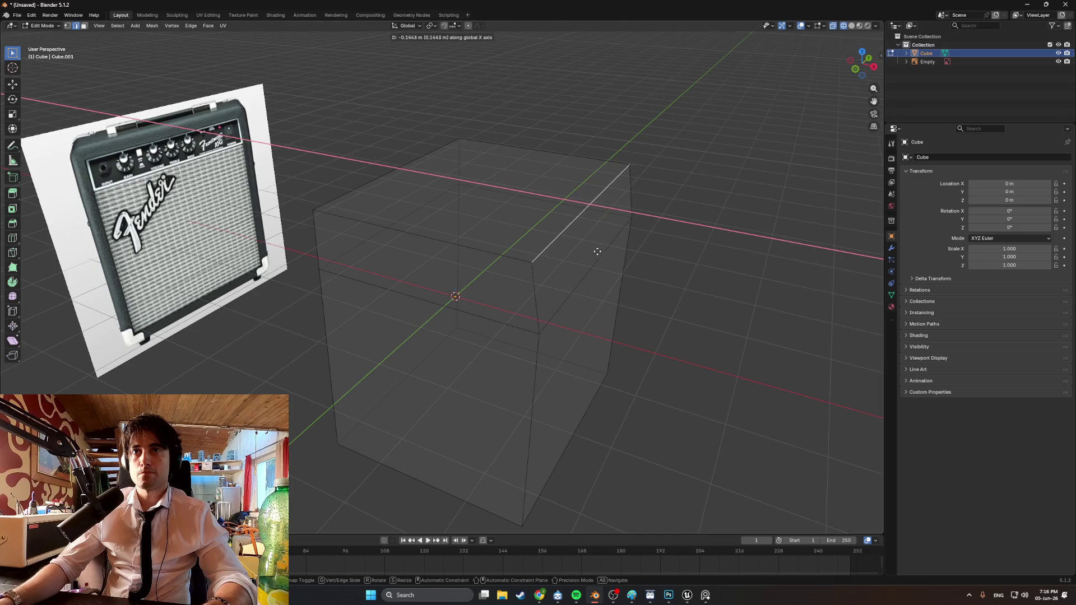
pyautogui.click(595, 251)
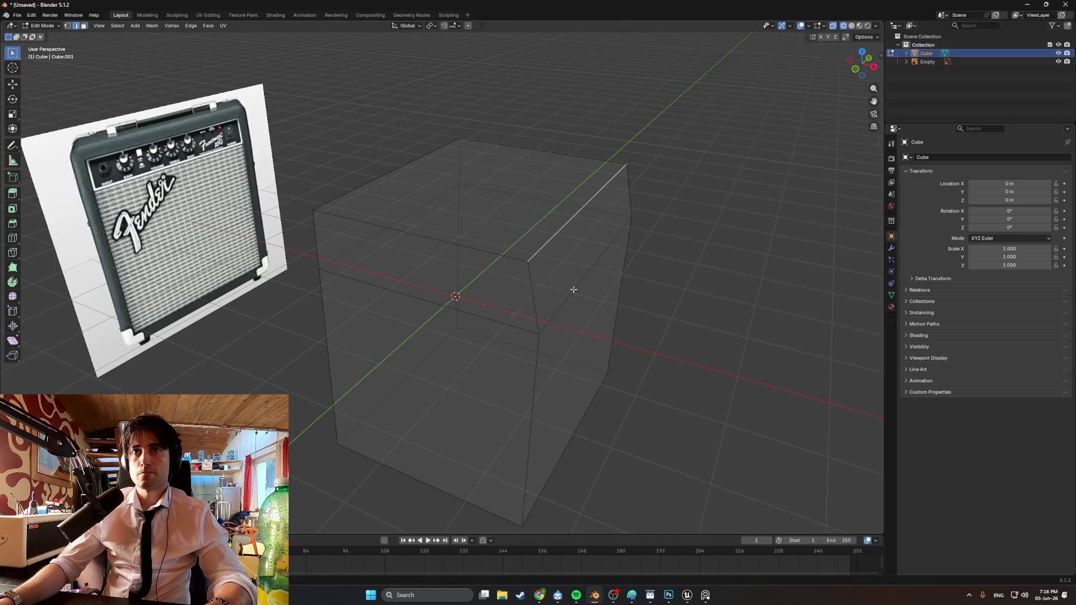
# Pan and zoom the reference board to enlarge the amp's side-view photo
pyautogui.click(705, 596)
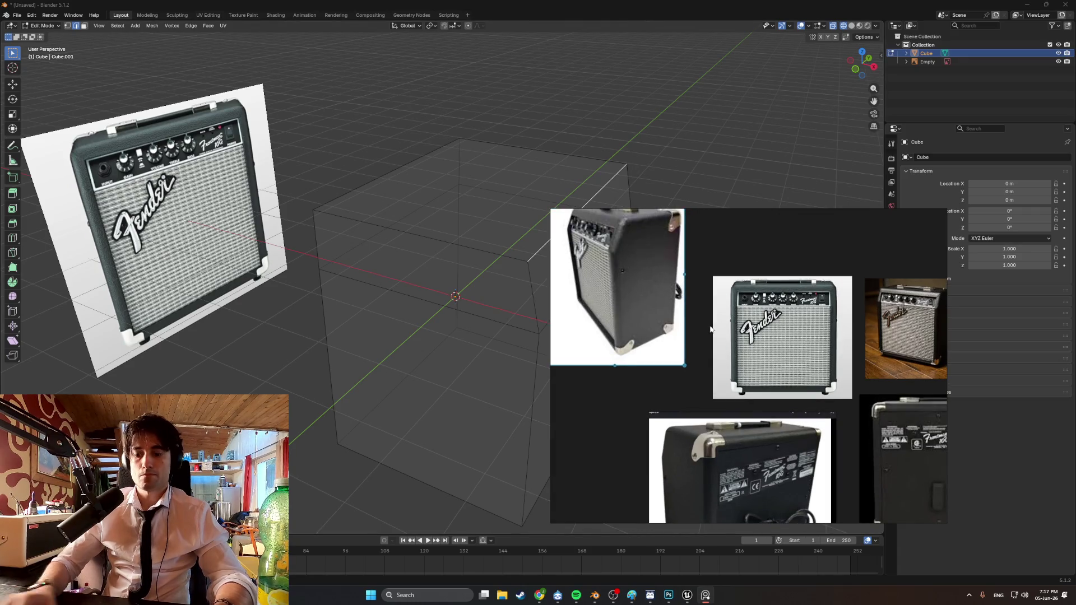
pyautogui.click(574, 25)
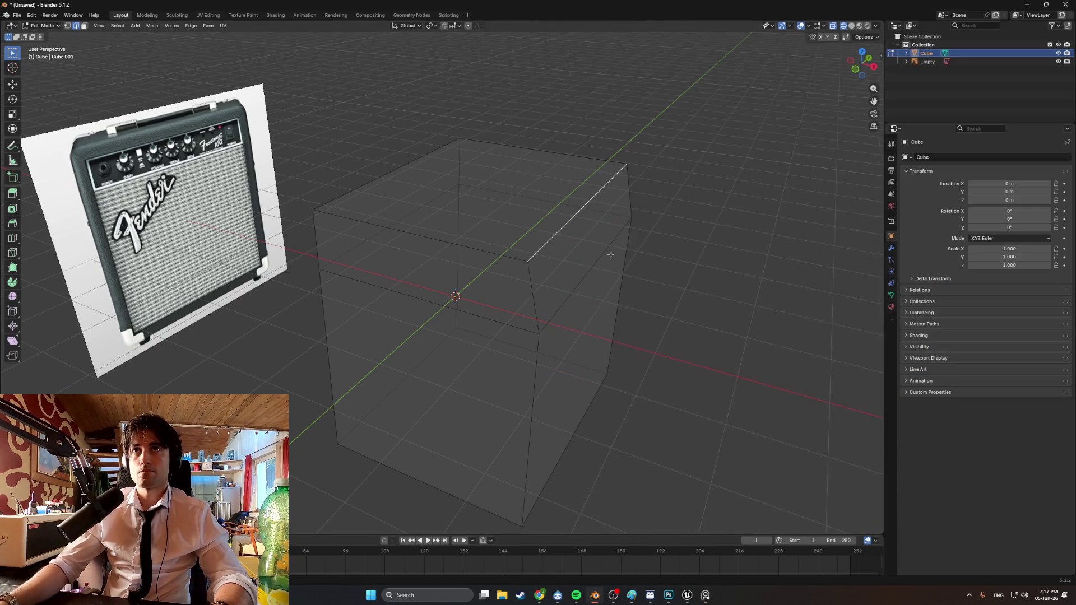
pyautogui.click(704, 594)
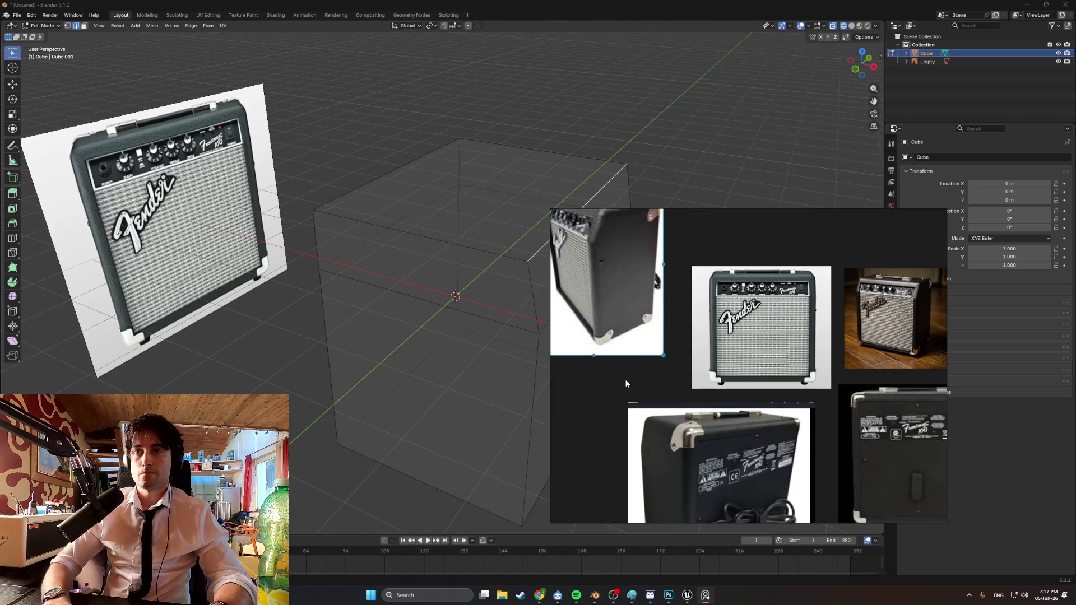
pyautogui.moveTo(719, 219); pyautogui.dragTo(684, 225, button='middle')
pyautogui.scroll(-2, 746, 277)
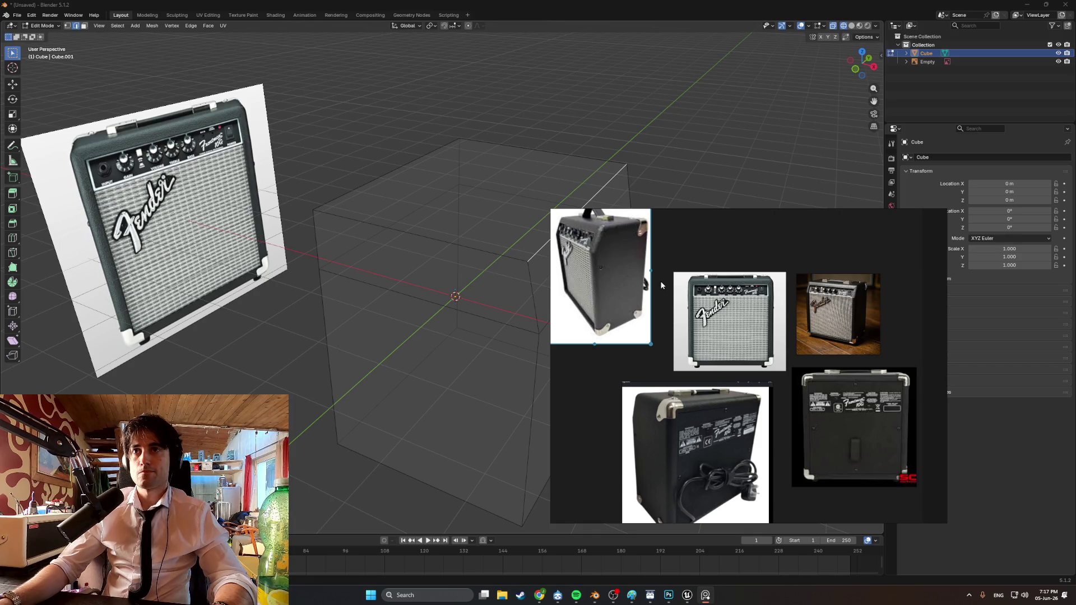
pyautogui.moveTo(659, 169)
pyautogui.mouseDown(button='middle')
pyautogui.moveTo(611, 197)
pyautogui.moveTo(620, 204)
pyautogui.moveTo(611, 208)
pyautogui.mouseUp(button='middle')
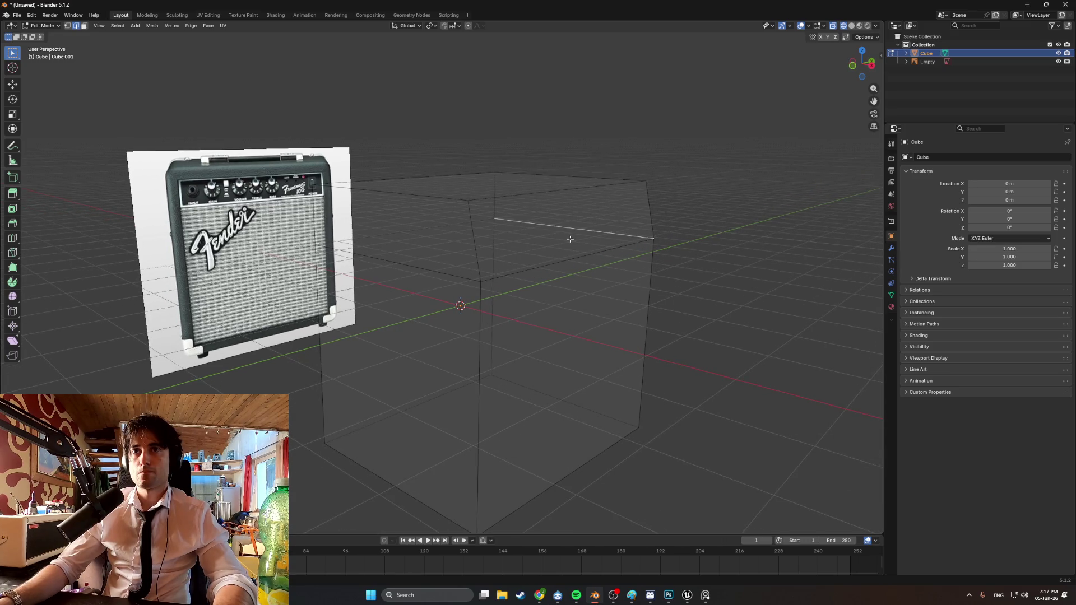
# Switch to solid shading and select the slanted top face and the front face
pyautogui.press('a')
pyautogui.hotkey('alt', 'a')
pyautogui.hotkey('shift', 'z')
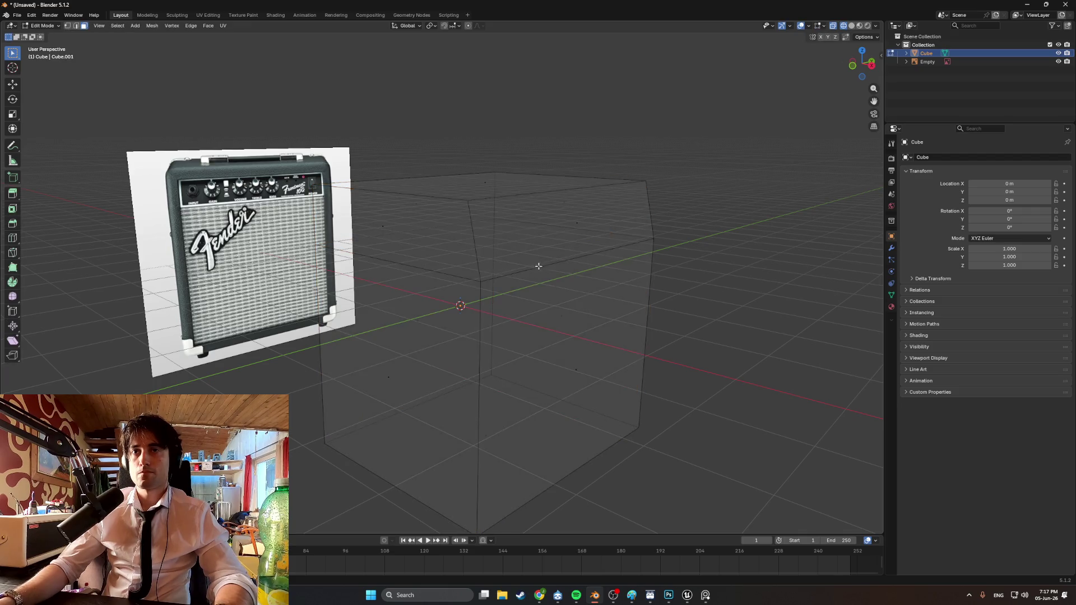
pyautogui.hotkey('alt', 'z')
pyautogui.moveTo(598, 272); pyautogui.dragTo(577, 274, button='middle')
pyautogui.click(561, 236)
pyautogui.keyDown('shift'); pyautogui.click(538, 337); pyautogui.keyUp('shift')
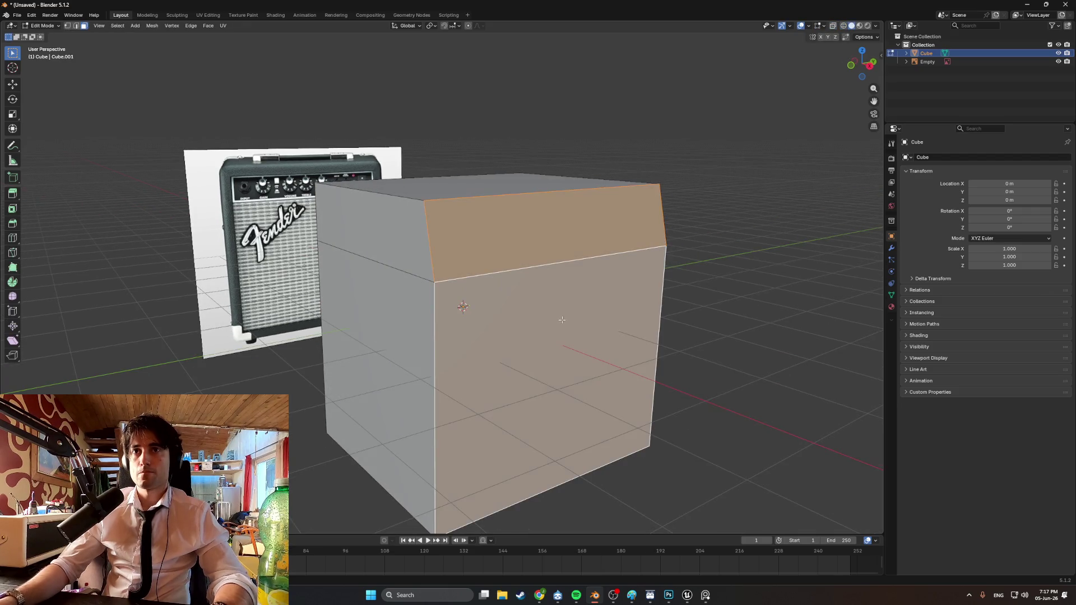
pyautogui.press('o')
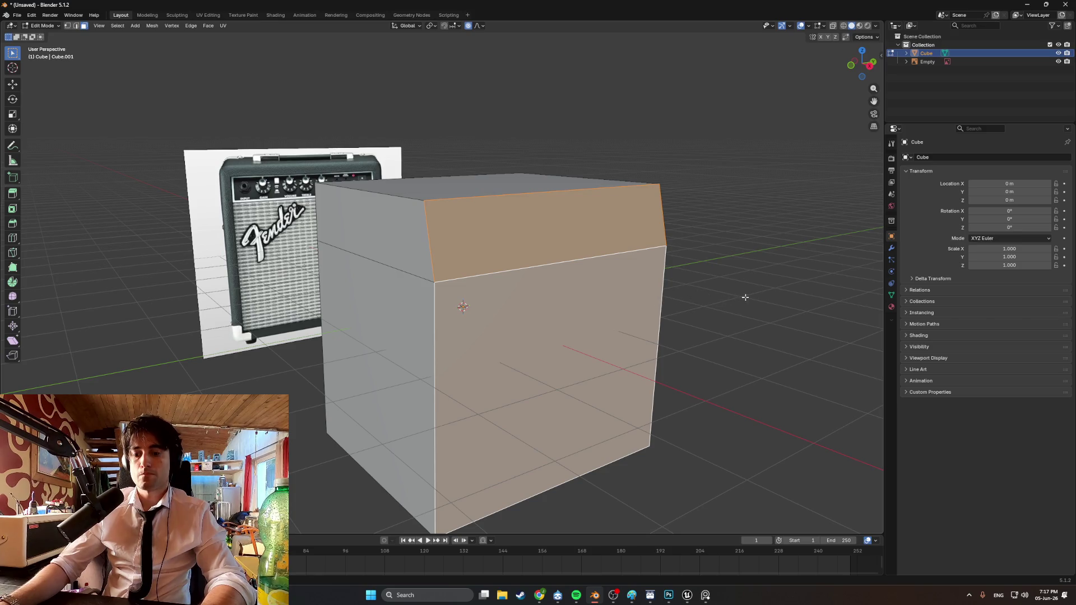
# Inset the selected front faces and extrude them inward as a first recess attempt
pyautogui.press('i')
pyautogui.press('Escape')
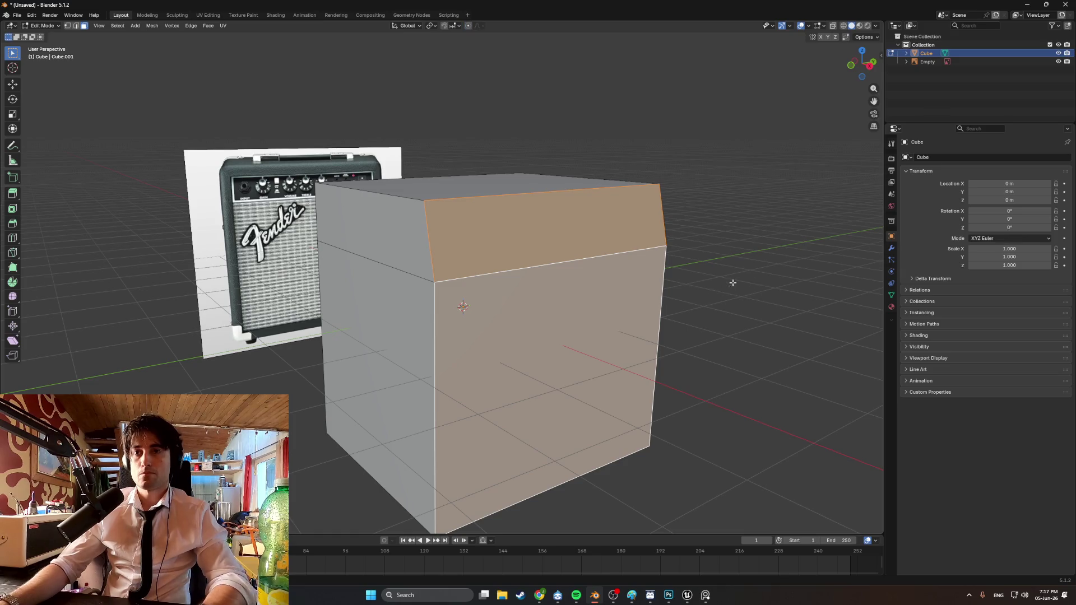
pyautogui.press('i')
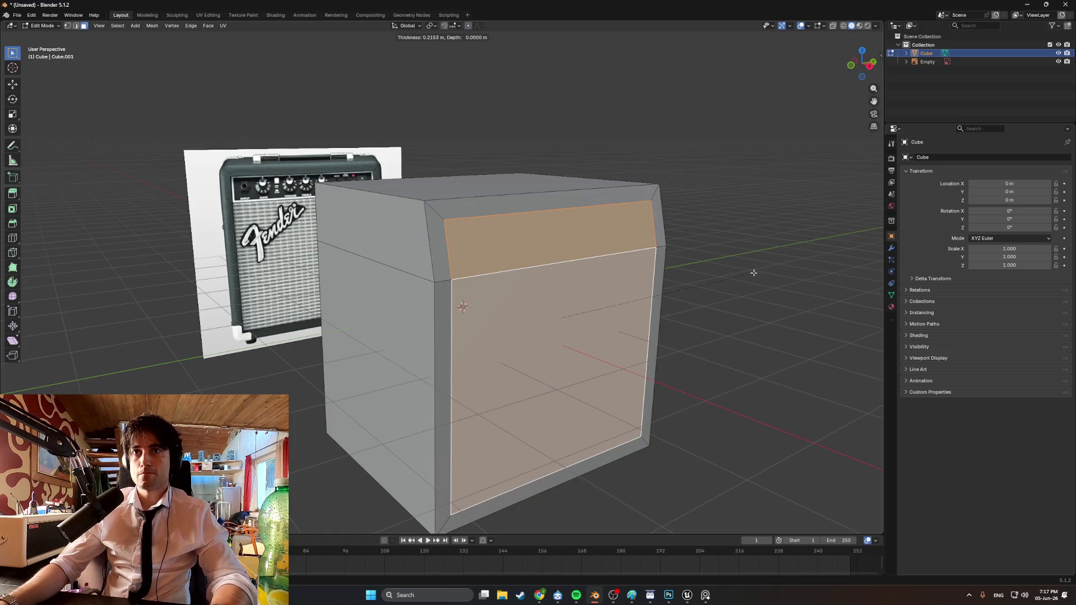
pyautogui.moveTo(668, 298); pyautogui.dragTo(682, 301, button='middle')
pyautogui.press('e')
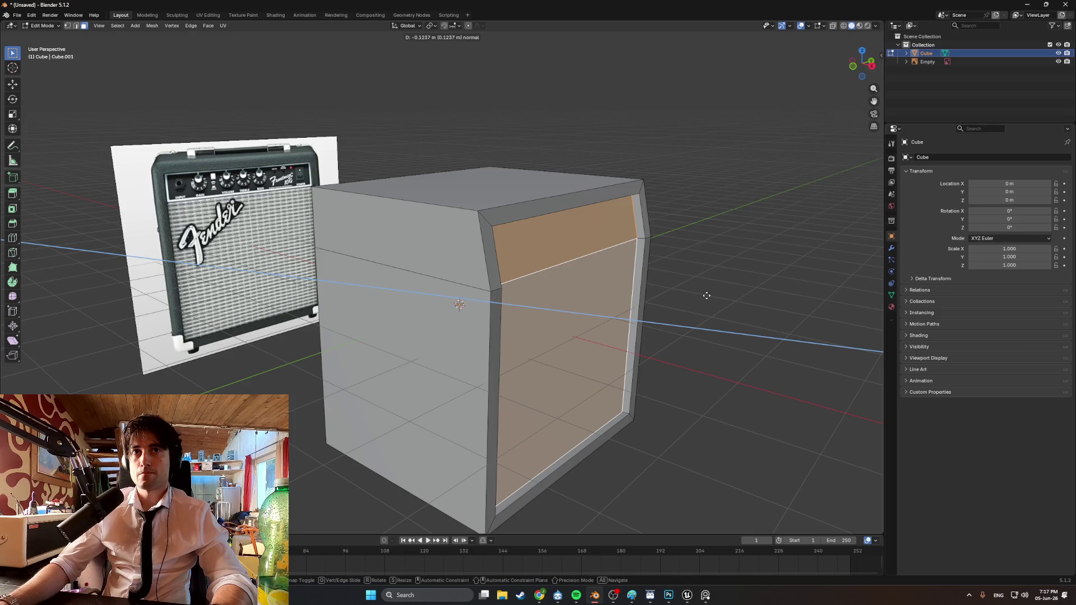
pyautogui.click(708, 296)
pyautogui.moveTo(706, 296)
pyautogui.mouseDown(button='middle')
pyautogui.moveTo(663, 258)
pyautogui.moveTo(641, 260)
pyautogui.moveTo(682, 277)
pyautogui.moveTo(586, 242)
pyautogui.mouseUp(button='middle')
# Try moving the front panel's top edge along X, then undo the inset
pyautogui.press('2')
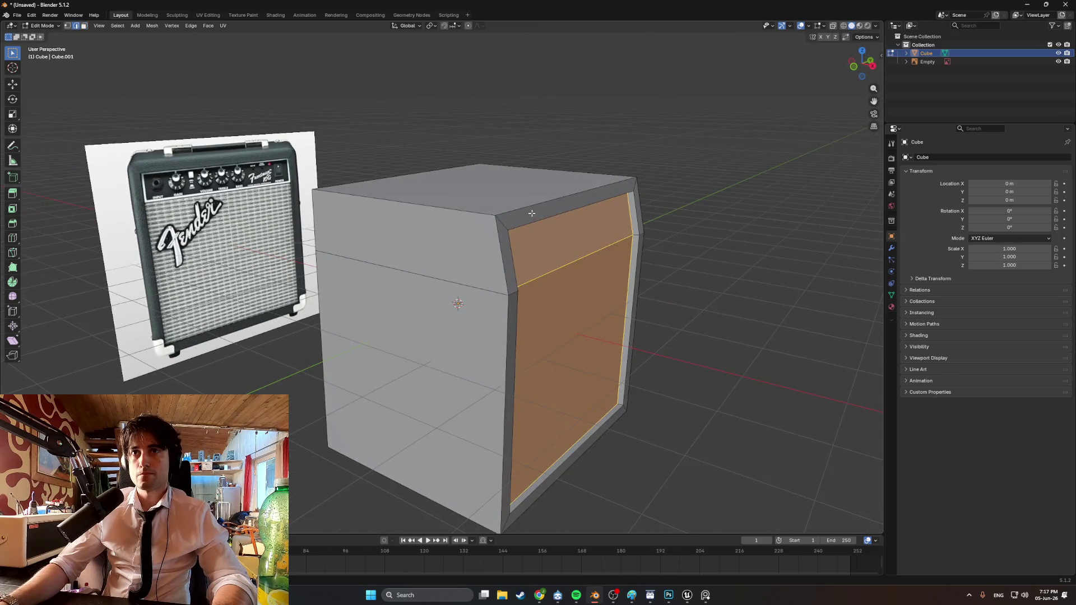
pyautogui.click(533, 219)
pyautogui.press('g')
pyautogui.press('x')
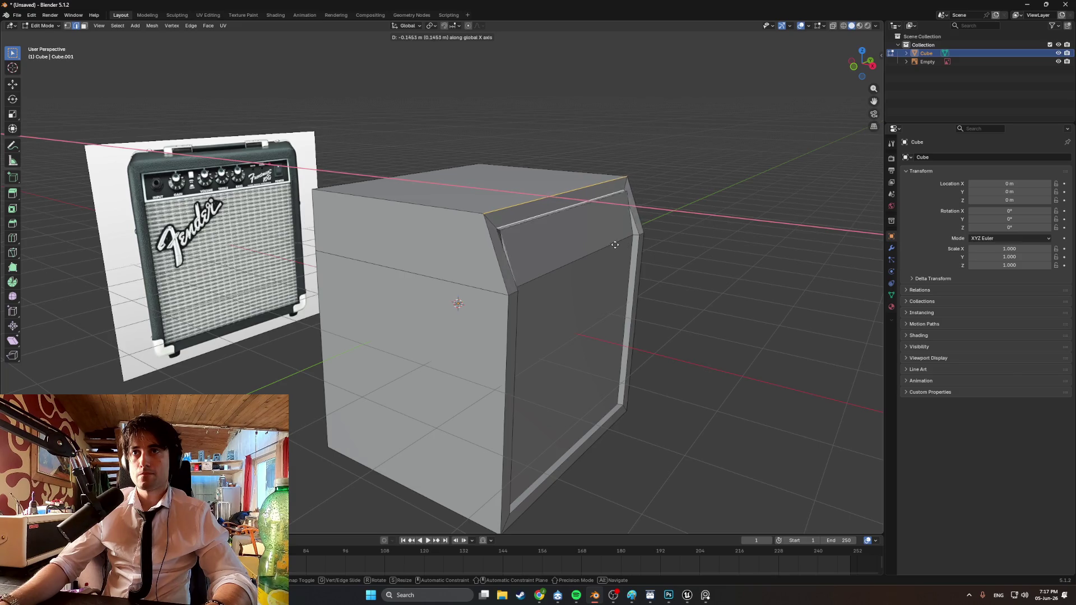
pyautogui.press('Escape')
pyautogui.press('3')
pyautogui.click(619, 249)
pyautogui.hotkey('ctrl', 'z')
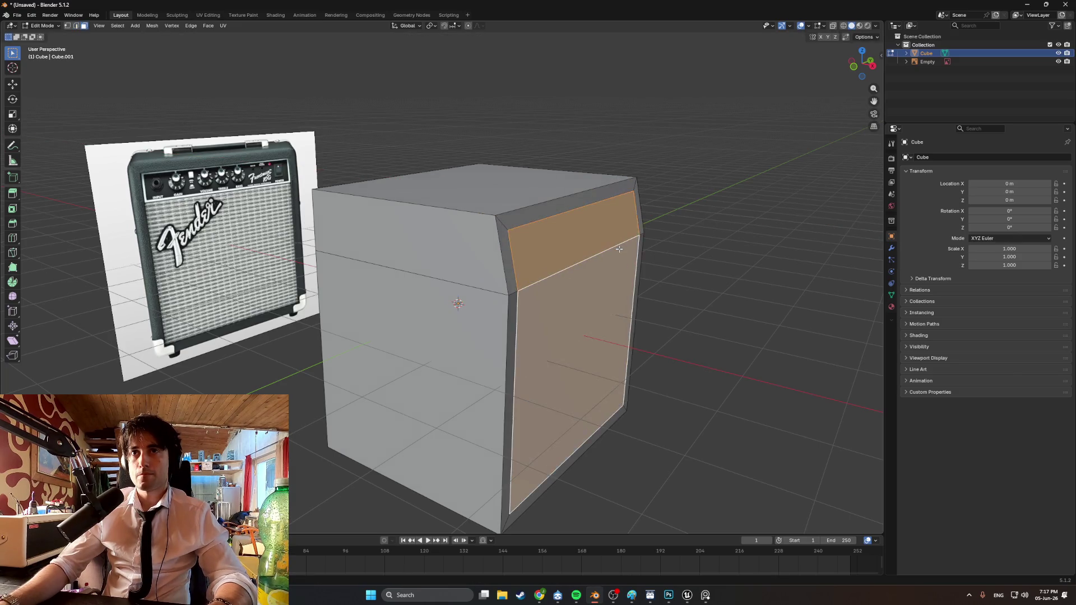
# Select the top and front faces again and inset them to form the border
pyautogui.moveTo(560, 219)
pyautogui.mouseDown(button='middle')
pyautogui.moveTo(544, 209)
pyautogui.moveTo(584, 201)
pyautogui.mouseUp(button='middle')
pyautogui.press('g')
pyautogui.press('x')
pyautogui.rightClick(641, 207)
pyautogui.moveTo(641, 207); pyautogui.dragTo(579, 233, button='middle')
pyautogui.keyDown('shift'); pyautogui.click(577, 305); pyautogui.keyUp('shift')
pyautogui.press('i')
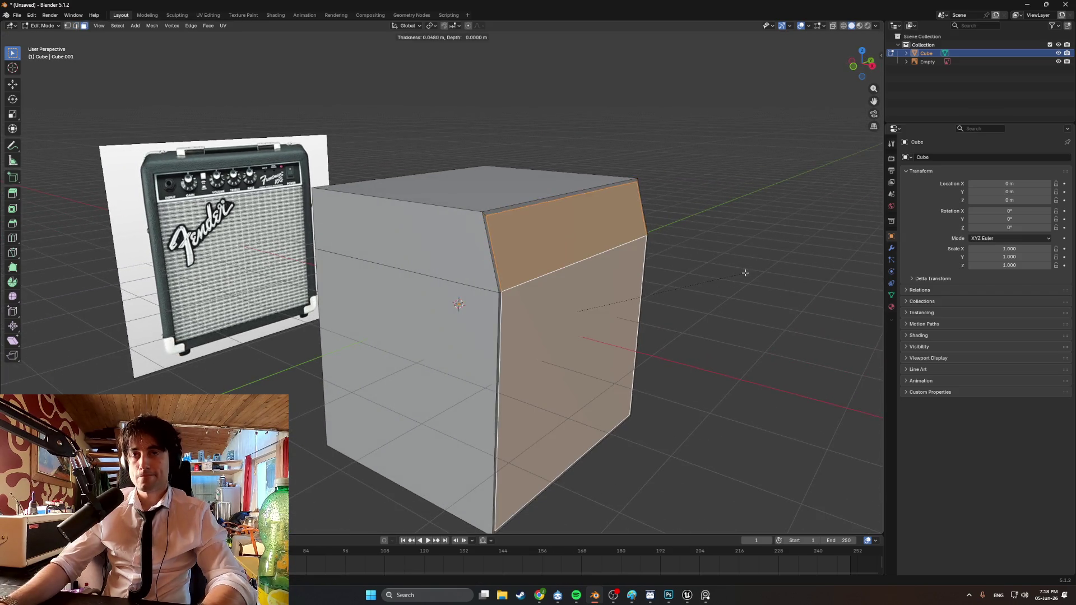
pyautogui.click(740, 272)
# From the right side view, inset the front again and extrude it inward along X
pyautogui.hotkey('alt', 'z')
pyautogui.press('KP_3')
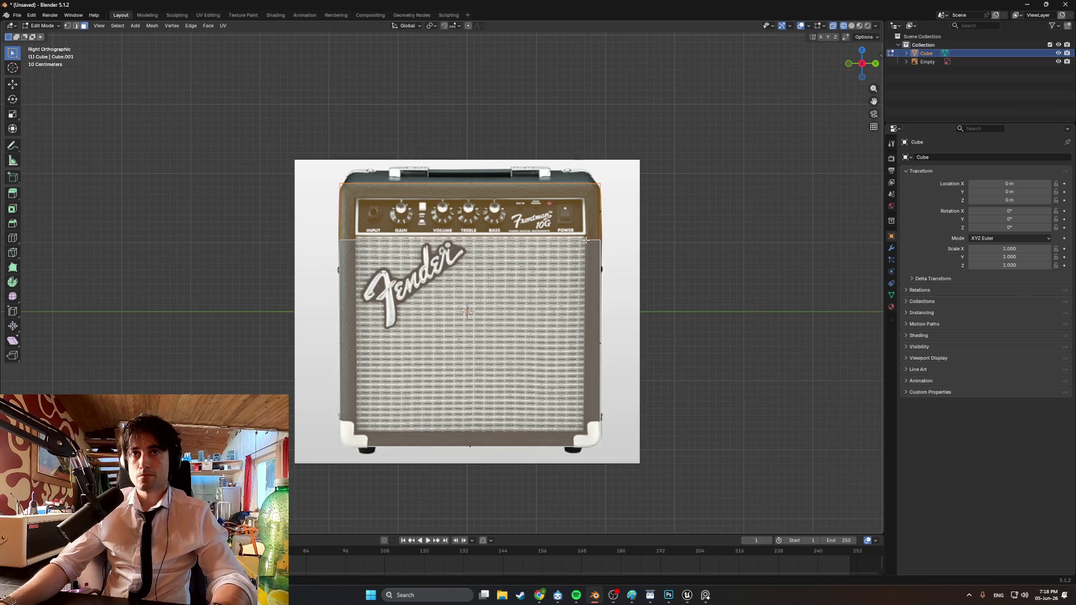
pyautogui.press('i')
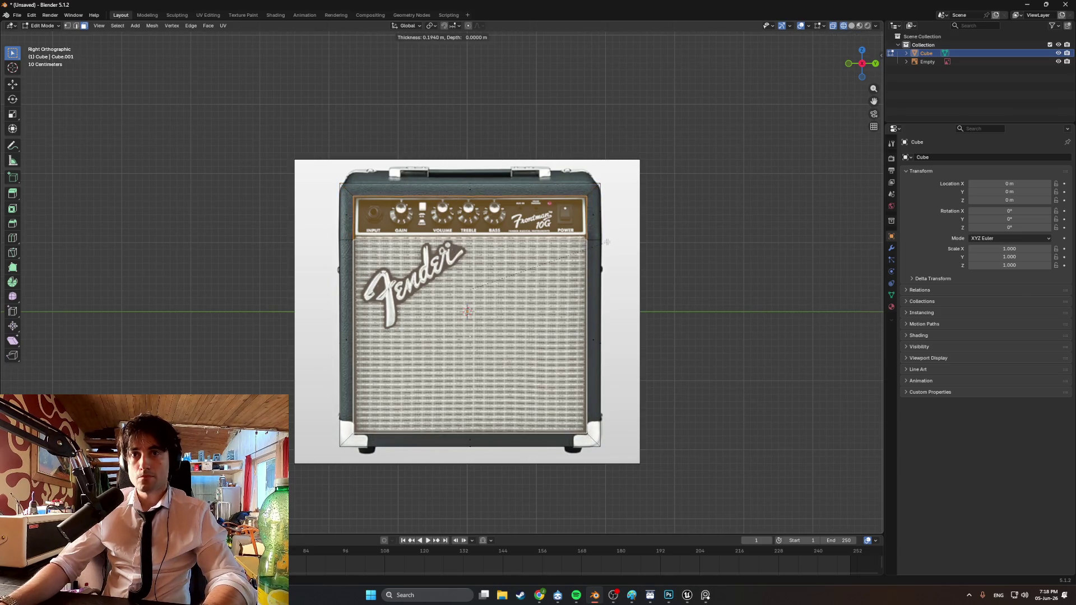
pyautogui.click(607, 242)
pyautogui.moveTo(607, 242); pyautogui.dragTo(663, 273, button='middle')
pyautogui.press('e')
pyautogui.press('x')
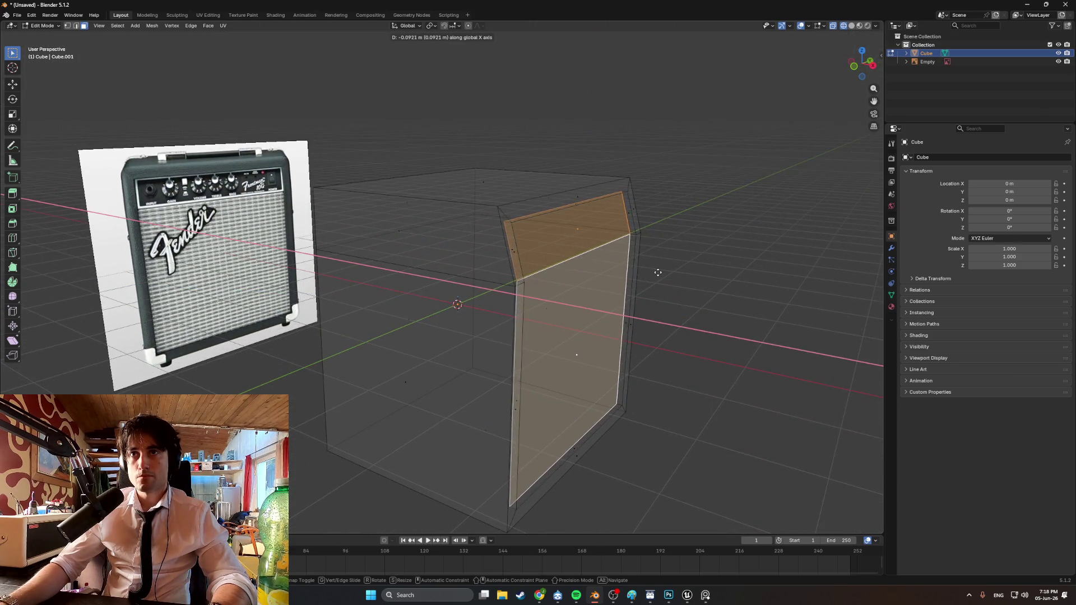
pyautogui.click(654, 273)
# Check the recessed cabinet against the reference photos and select the top front face
pyautogui.hotkey('shift', 'z')
pyautogui.moveTo(654, 268); pyautogui.dragTo(650, 273, button='middle')
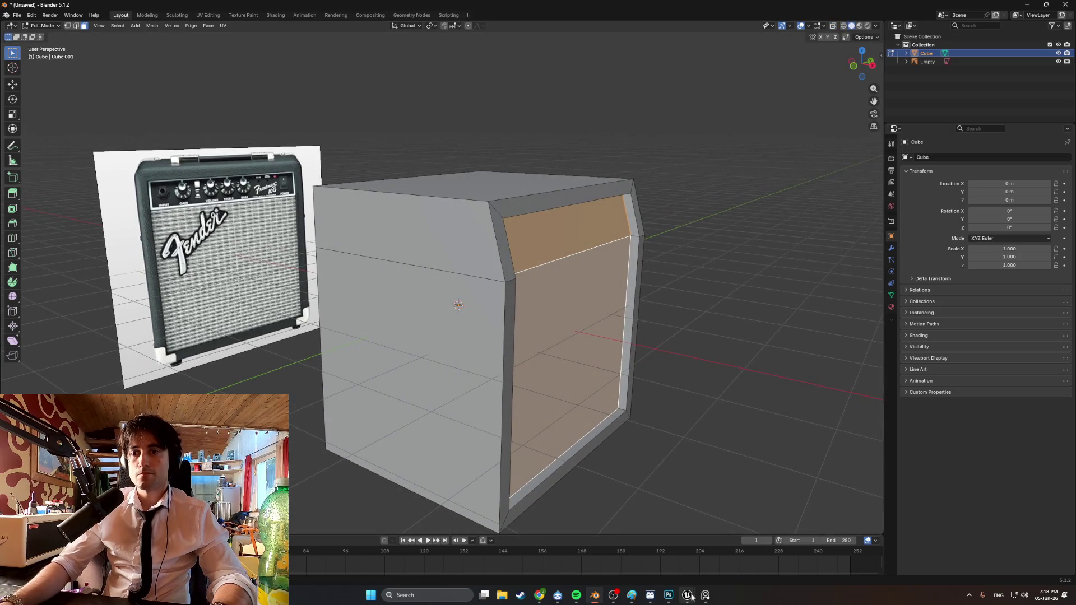
pyautogui.click(706, 596)
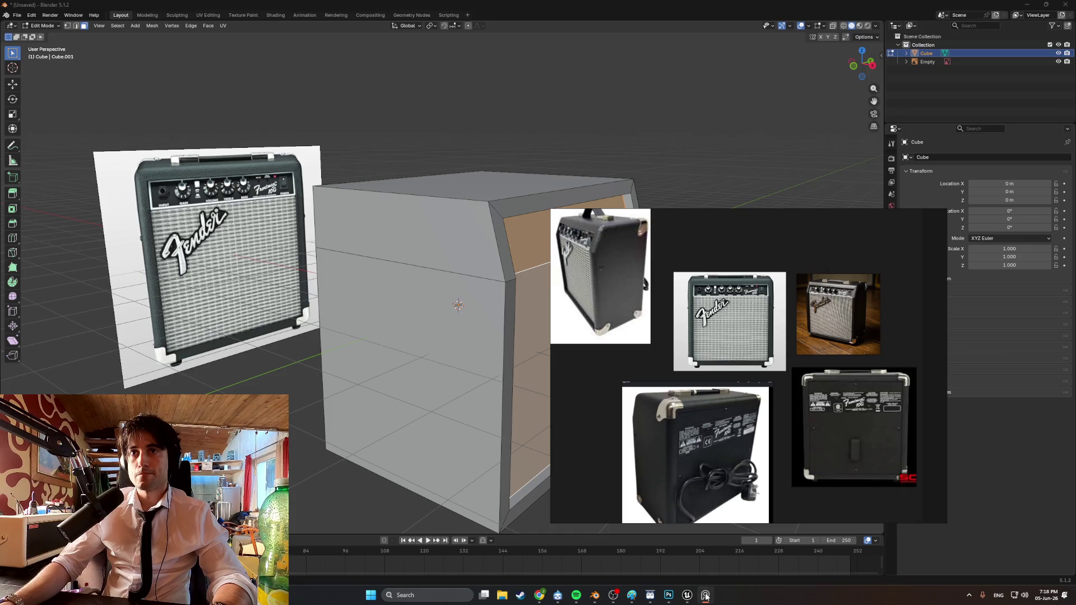
pyautogui.click(706, 596)
pyautogui.moveTo(505, 381)
pyautogui.mouseDown(button='middle')
pyautogui.moveTo(455, 380)
pyautogui.moveTo(565, 373)
pyautogui.moveTo(540, 384)
pyautogui.mouseUp(button='middle')
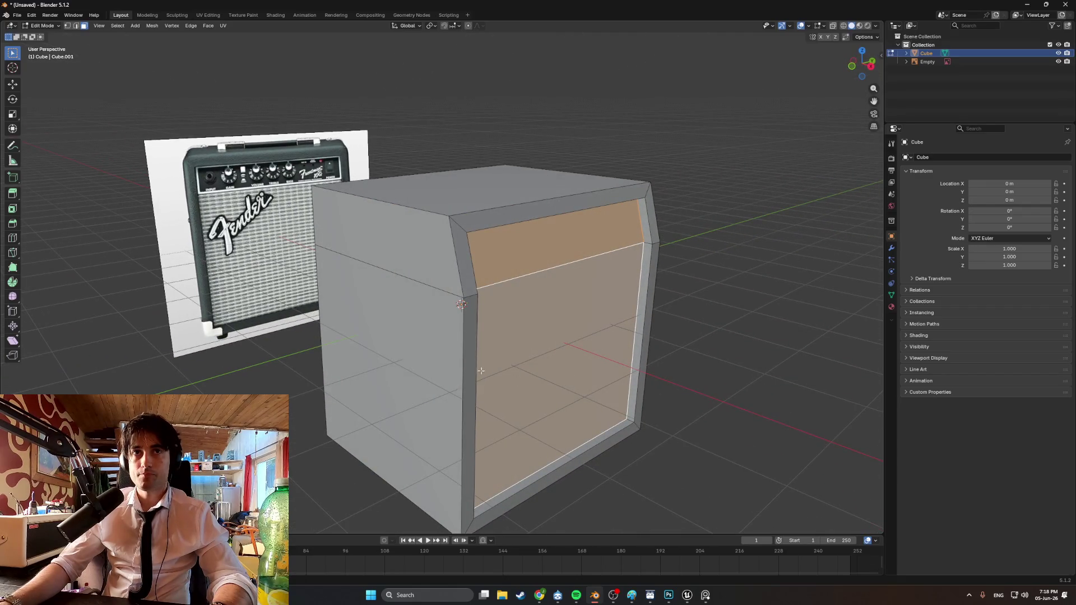
pyautogui.moveTo(472, 367)
pyautogui.mouseDown(button='middle')
pyautogui.moveTo(520, 357)
pyautogui.moveTo(520, 375)
pyautogui.moveTo(554, 352)
pyautogui.moveTo(689, 315)
pyautogui.moveTo(483, 310)
pyautogui.moveTo(511, 322)
pyautogui.moveTo(493, 318)
pyautogui.mouseUp(button='middle')
pyautogui.click(480, 312)
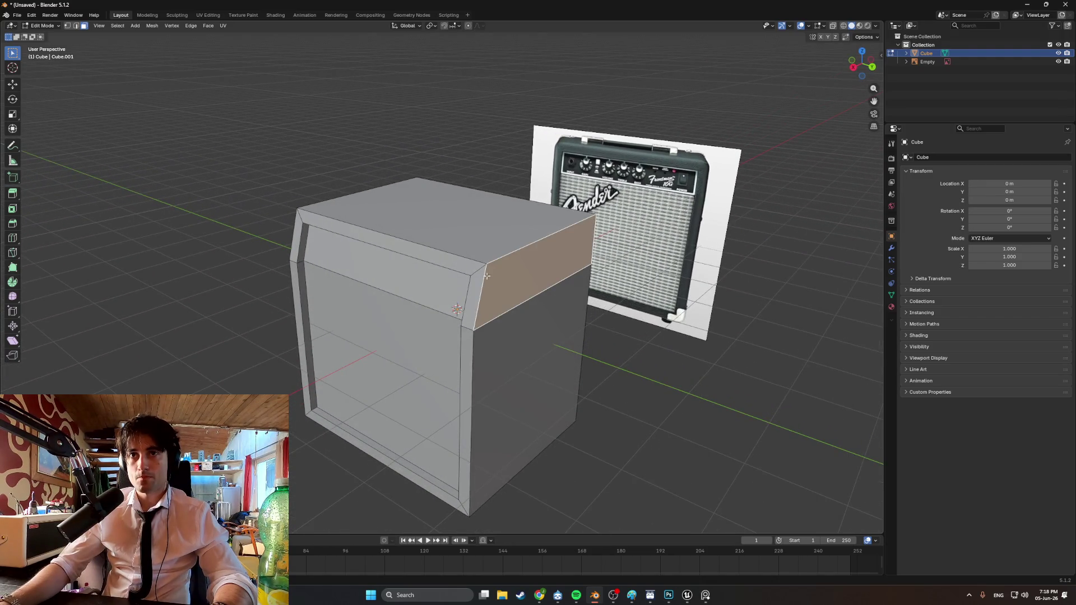
# In edge mode, select the cabinet's outer edges around the bottom and top faces
pyautogui.press('2')
pyautogui.moveTo(527, 281)
pyautogui.mouseDown(button='middle')
pyautogui.moveTo(487, 253)
pyautogui.moveTo(456, 276)
pyautogui.moveTo(475, 306)
pyautogui.moveTo(513, 312)
pyautogui.mouseUp(button='middle')
pyautogui.moveTo(364, 339)
pyautogui.mouseDown(button='middle')
pyautogui.moveTo(455, 352)
pyautogui.moveTo(445, 397)
pyautogui.mouseUp(button='middle')
pyautogui.click(402, 389)
pyautogui.keyDown('shift'); pyautogui.click(402, 391); pyautogui.keyUp('shift')
pyautogui.click(402, 392)
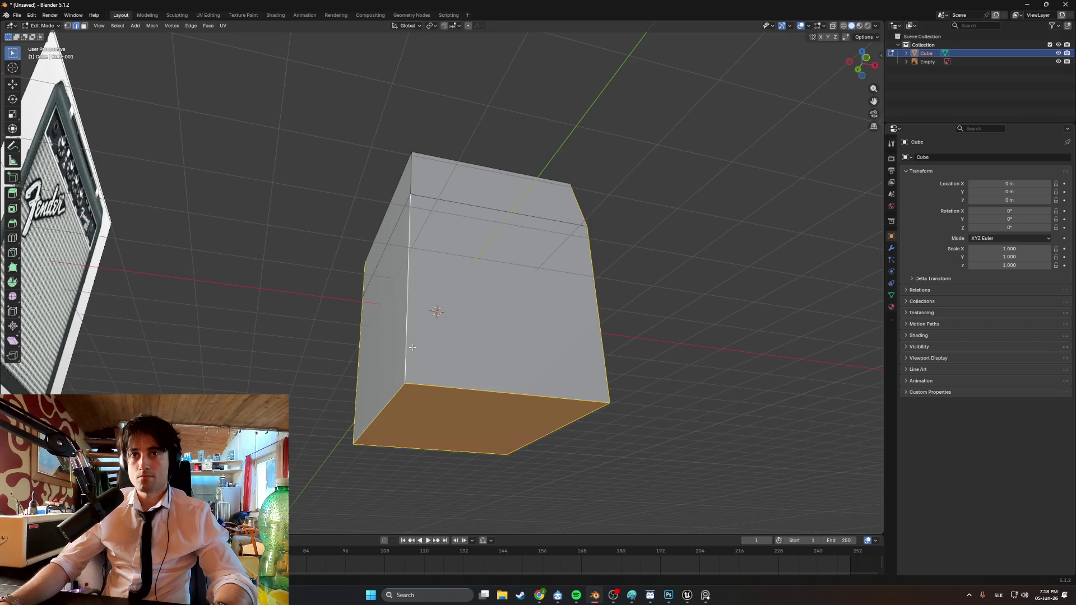
pyautogui.moveTo(411, 353); pyautogui.dragTo(421, 317, button='middle')
pyautogui.click(415, 233)
pyautogui.moveTo(443, 246); pyautogui.dragTo(465, 264, button='middle')
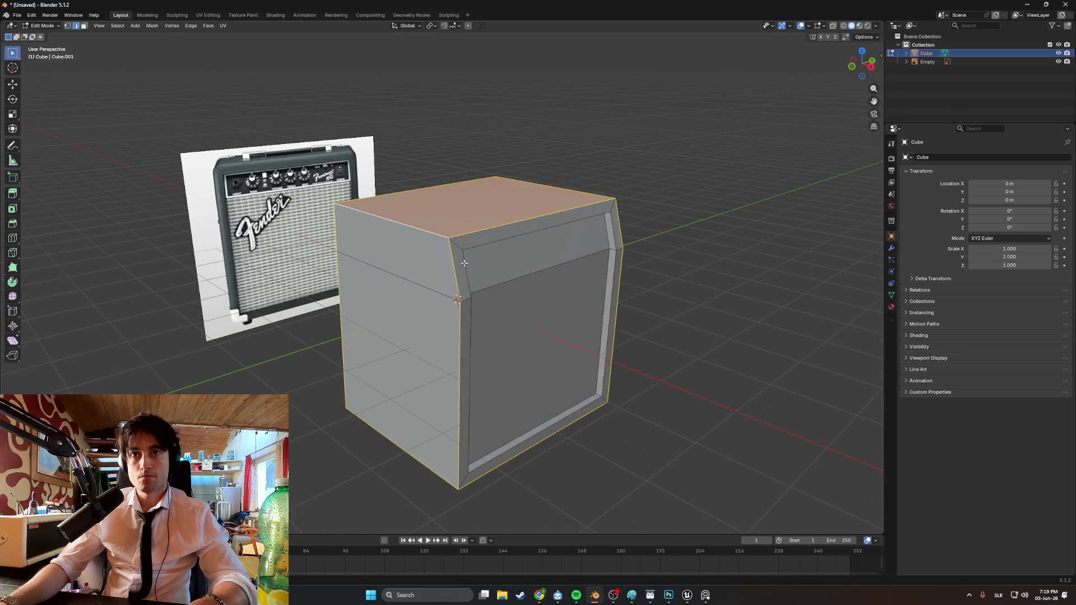
pyautogui.scroll(1, 465, 264)
# Bevel the selected edges with 2 segments, then bring up the amp reference photos
pyautogui.hotkey('ctrl', 'b')
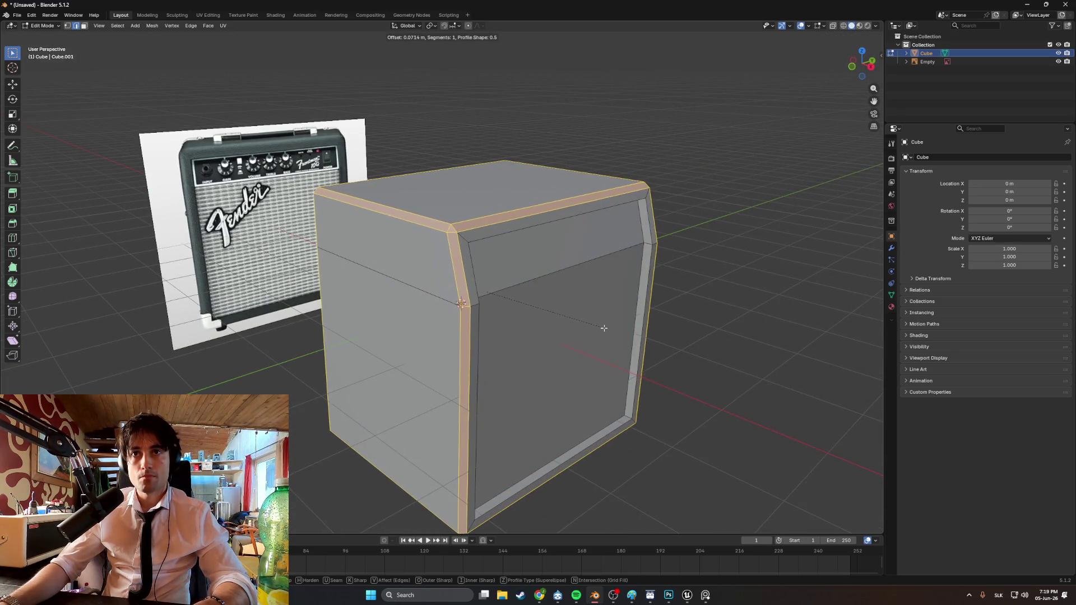
pyautogui.scroll(1, 607, 331)
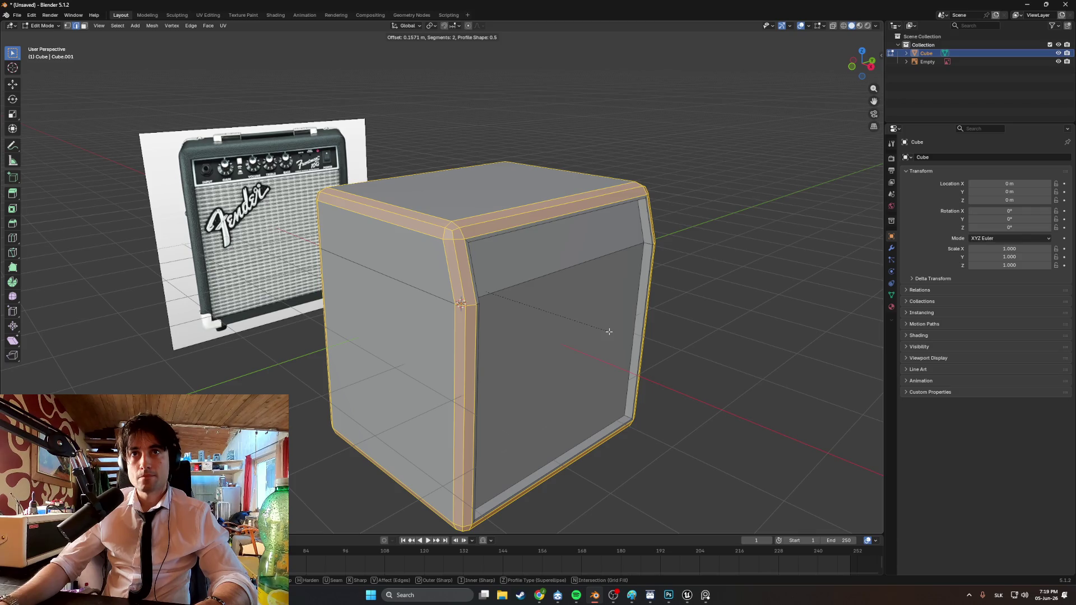
pyautogui.click(609, 331)
pyautogui.moveTo(609, 331)
pyautogui.mouseDown(button='middle')
pyautogui.moveTo(716, 272)
pyautogui.moveTo(653, 265)
pyautogui.moveTo(689, 286)
pyautogui.moveTo(666, 298)
pyautogui.moveTo(603, 278)
pyautogui.moveTo(569, 292)
pyautogui.mouseUp(button='middle')
pyautogui.click(695, 292)
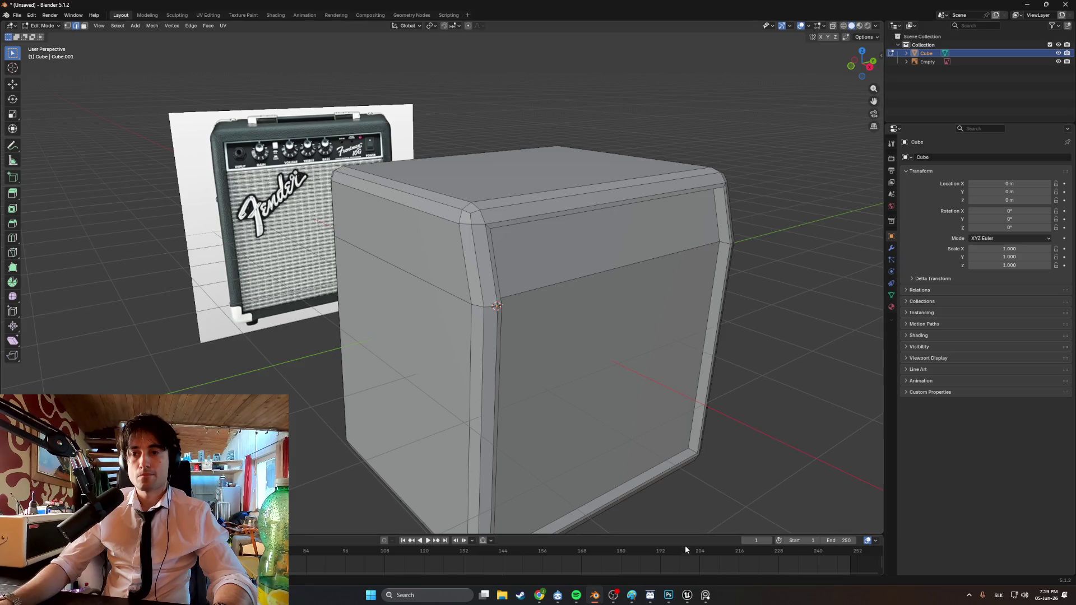
pyautogui.click(705, 597)
pyautogui.scroll(2, 546, 227)
pyautogui.scroll(3, 585, 258)
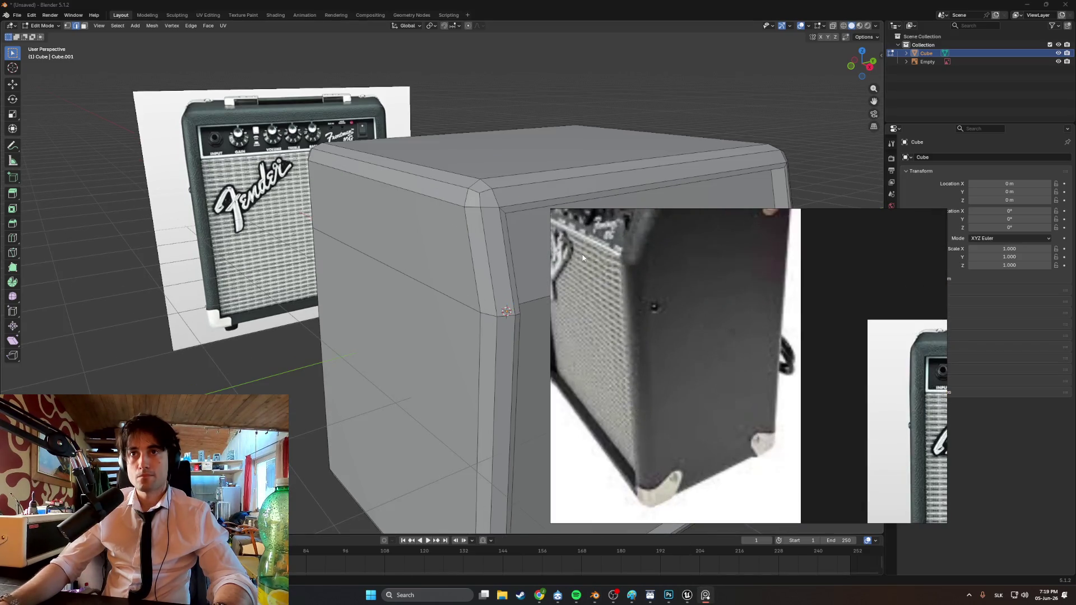
# Inspect the bevelled cabinet from several angles and rename the Cube object to AMP
pyautogui.scroll(-2, 584, 258)
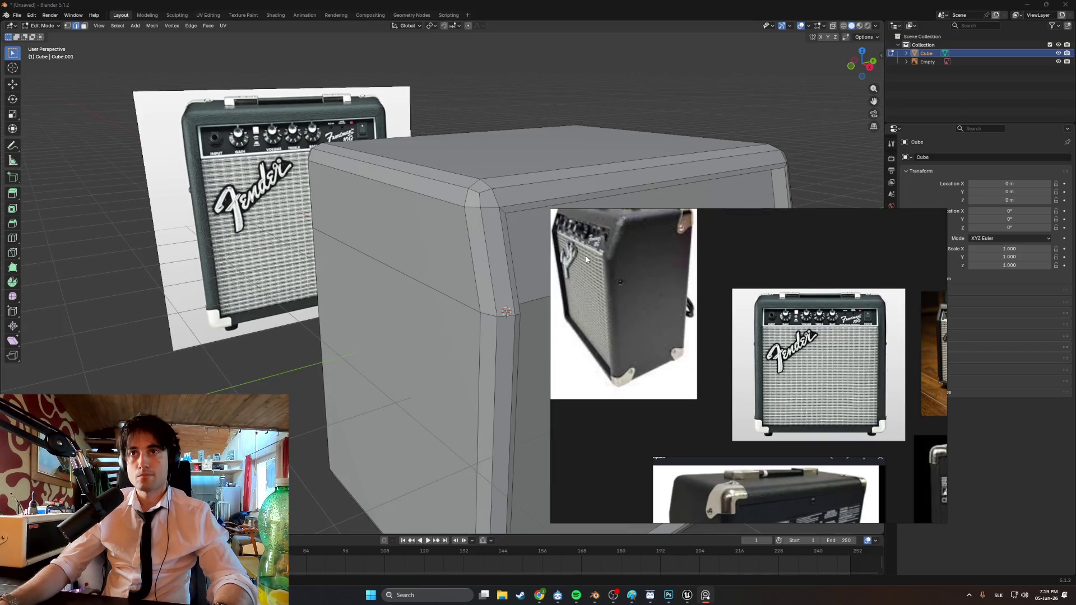
pyautogui.click(570, 312)
pyautogui.moveTo(569, 312)
pyautogui.mouseDown(button='middle')
pyautogui.moveTo(608, 296)
pyautogui.moveTo(545, 288)
pyautogui.moveTo(591, 292)
pyautogui.moveTo(610, 281)
pyautogui.moveTo(503, 296)
pyautogui.moveTo(565, 297)
pyautogui.mouseUp(button='middle')
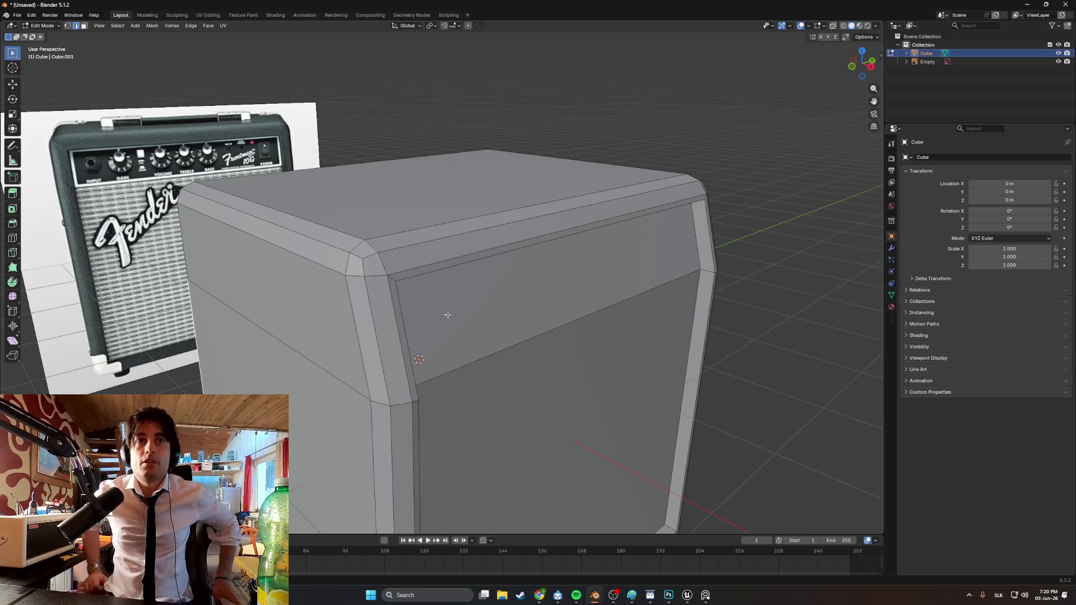
pyautogui.moveTo(447, 314)
pyautogui.mouseDown(button='middle')
pyautogui.moveTo(428, 343)
pyautogui.moveTo(435, 310)
pyautogui.moveTo(411, 264)
pyautogui.moveTo(390, 324)
pyautogui.mouseUp(button='middle')
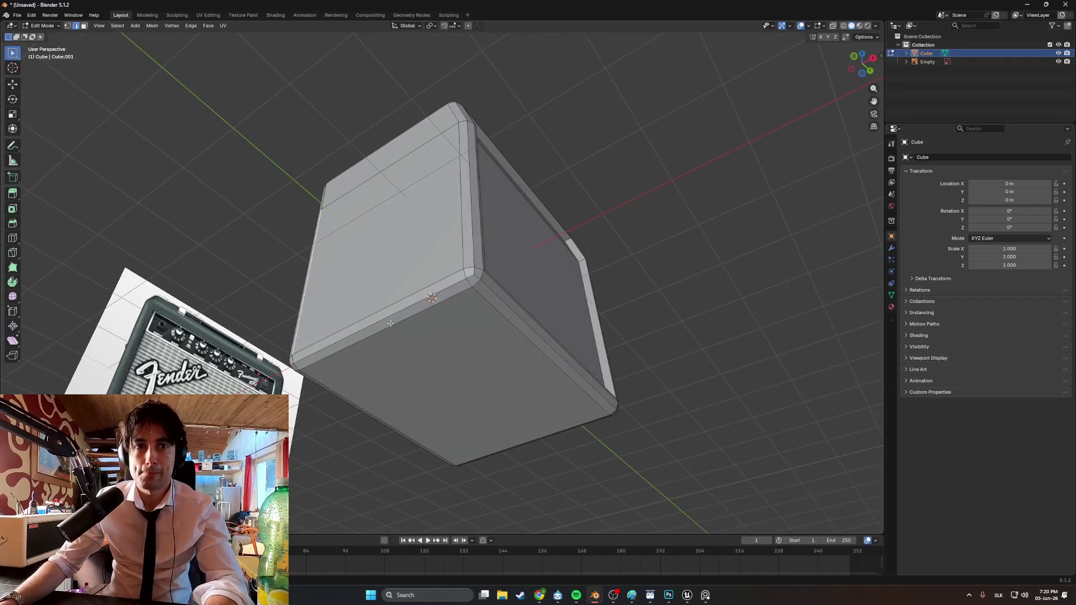
pyautogui.moveTo(438, 350)
pyautogui.mouseDown(button='middle')
pyautogui.moveTo(433, 431)
pyautogui.moveTo(449, 426)
pyautogui.moveTo(417, 369)
pyautogui.moveTo(337, 369)
pyautogui.mouseUp(button='middle')
pyautogui.scroll(-4, 448, 426)
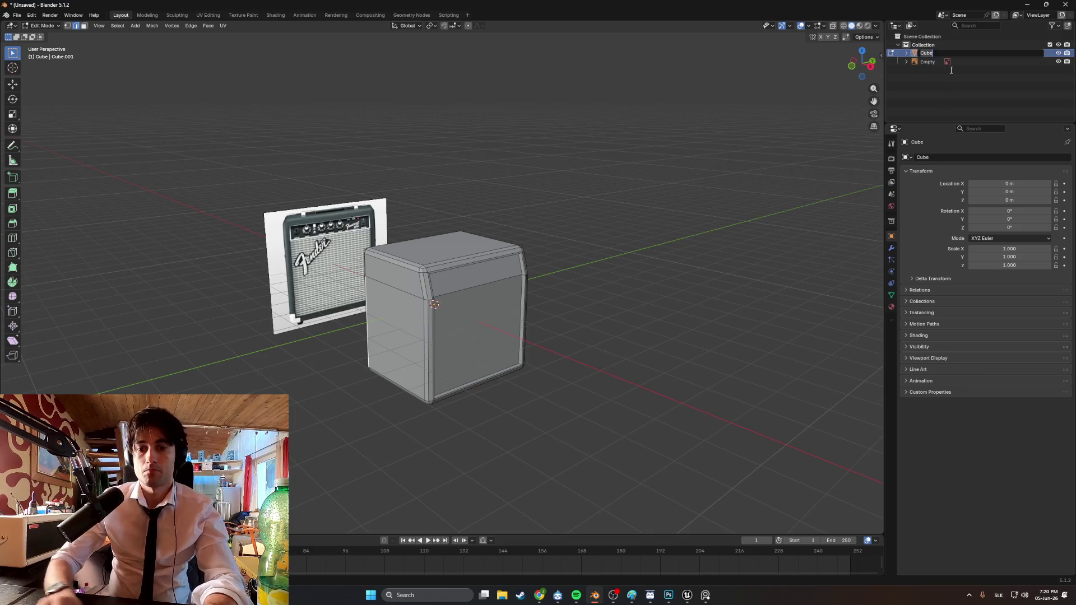
pyautogui.press('Return')
# Add a circle mesh and move it along the Y axis
pyautogui.moveTo(606, 305)
pyautogui.mouseDown(button='middle')
pyautogui.moveTo(516, 305)
pyautogui.moveTo(614, 322)
pyautogui.mouseUp(button='middle')
pyautogui.scroll(3, 516, 305)
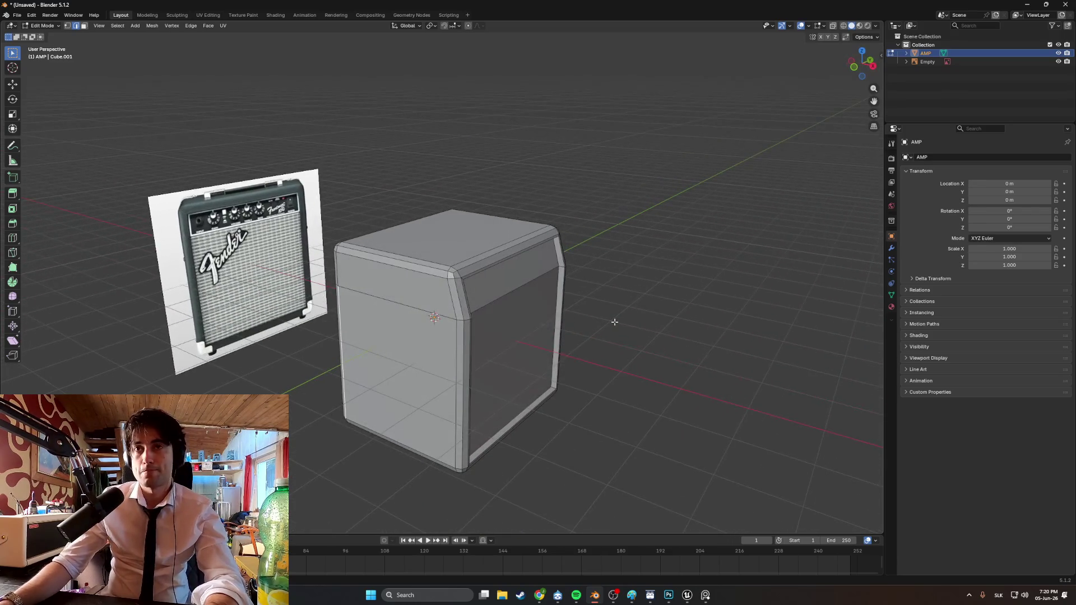
pyautogui.hotkey('shift', 'a')
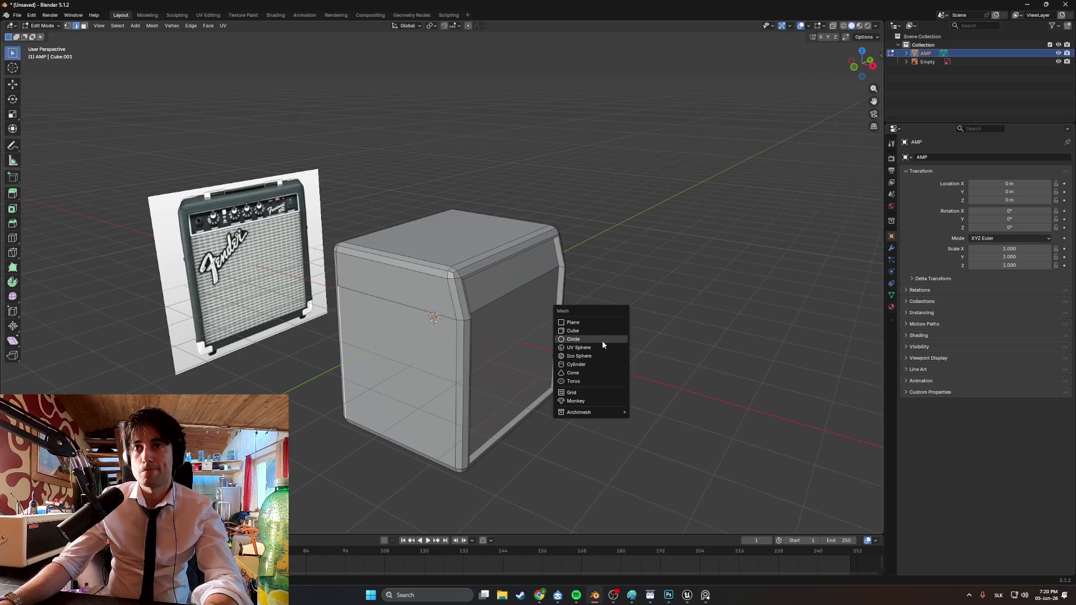
pyautogui.moveTo(583, 325); pyautogui.dragTo(512, 292, button='middle')
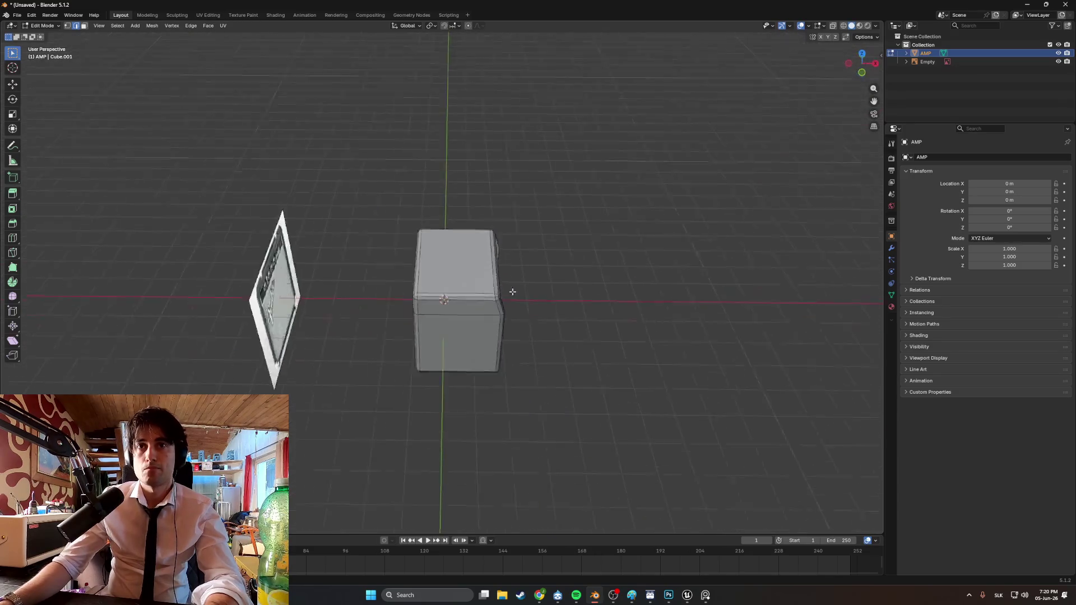
pyautogui.scroll(-8, 512, 292)
pyautogui.scroll(5, 513, 292)
pyautogui.press('g')
pyautogui.press('y')
pyautogui.click(445, 219)
pyautogui.moveTo(446, 220); pyautogui.dragTo(480, 174, button='middle')
pyautogui.scroll(5, 436, 283)
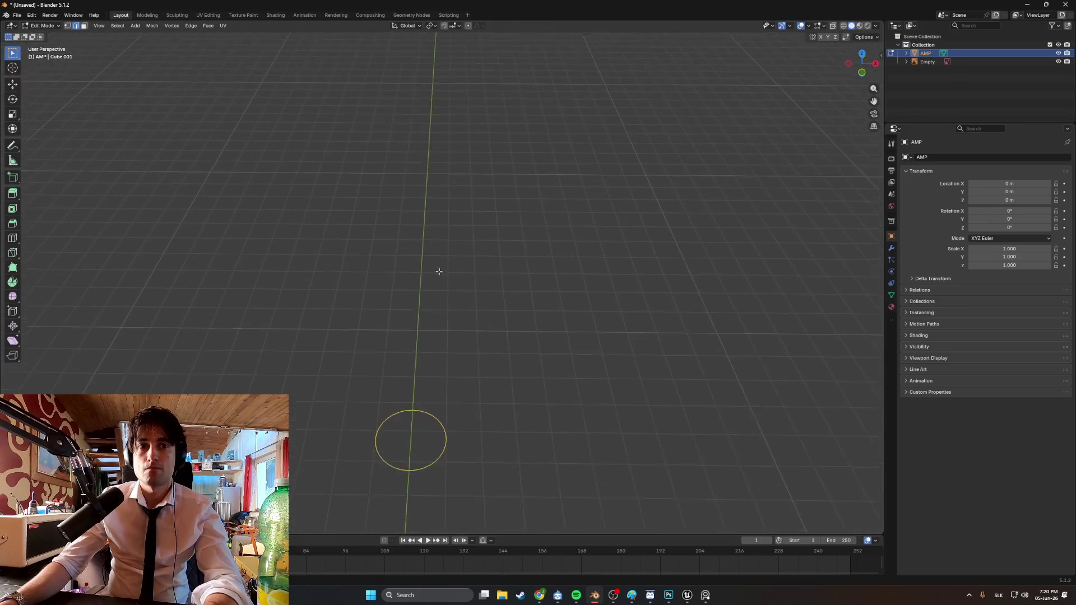
pyautogui.moveTo(436, 283); pyautogui.dragTo(460, 385, button='middle')
pyautogui.moveTo(437, 348); pyautogui.dragTo(539, 356, button='middle')
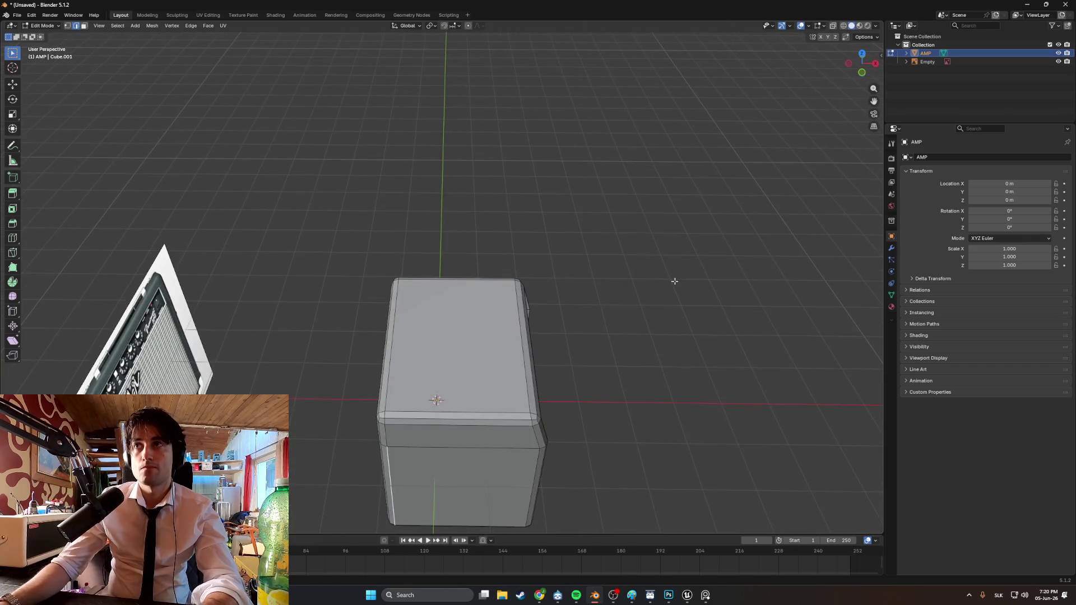
pyautogui.moveTo(629, 288); pyautogui.dragTo(577, 185, button='middle')
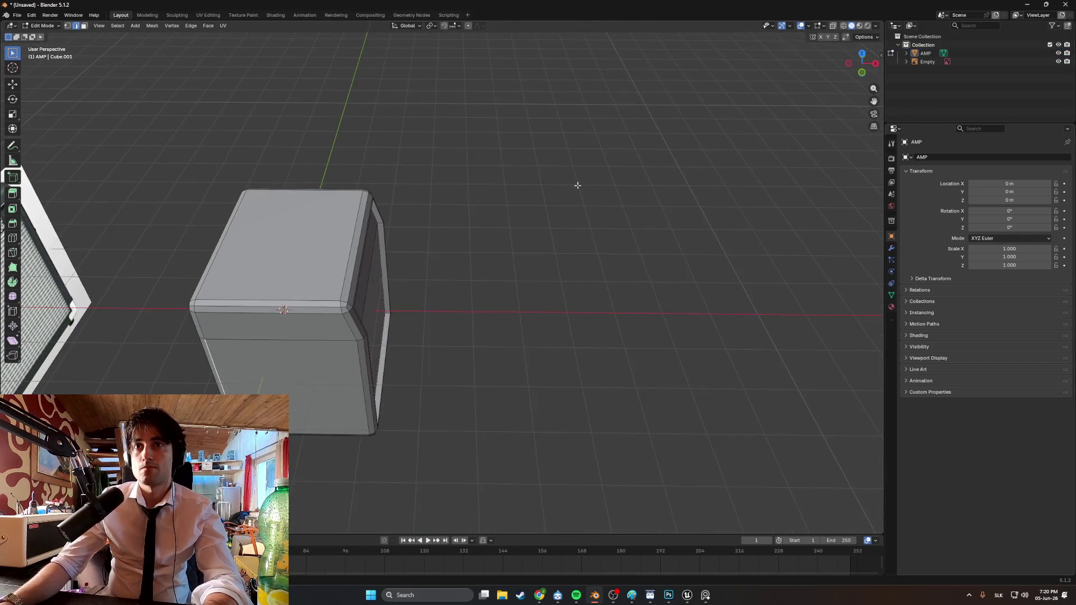
# Hide AMP, then undo back to the visible Cube and return to Object Mode
pyautogui.click(1058, 53)
pyautogui.hotkey('shift', 'a')
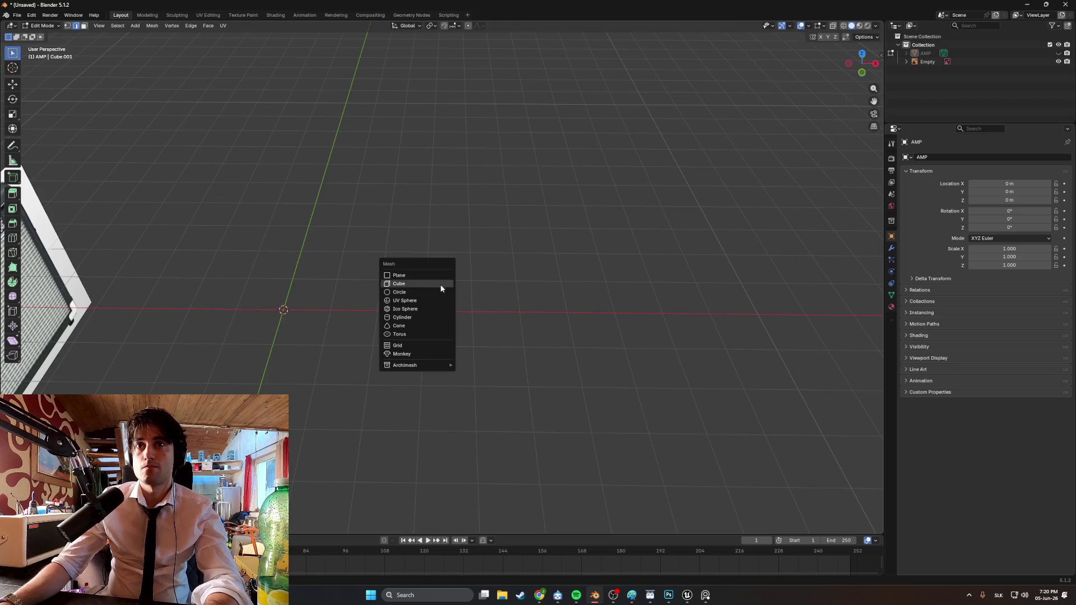
pyautogui.click(438, 292)
pyautogui.moveTo(477, 283)
pyautogui.mouseDown(button='middle')
pyautogui.moveTo(321, 320)
pyautogui.moveTo(332, 285)
pyautogui.mouseUp(button='middle')
pyautogui.scroll(-10, 519, 294)
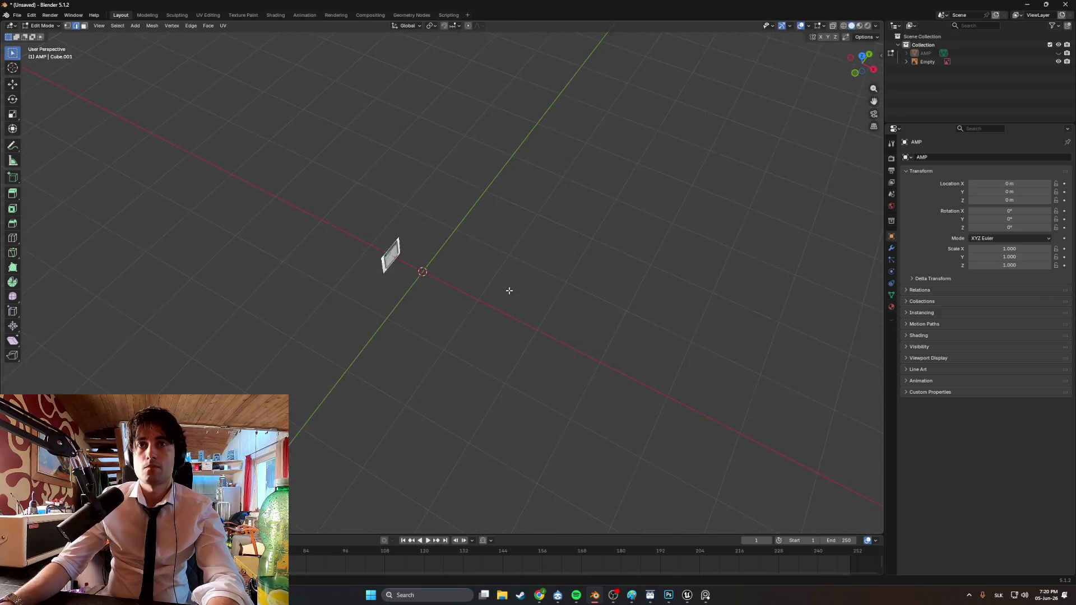
pyautogui.scroll(6, 488, 283)
pyautogui.hotkey('ctrl', 'z')
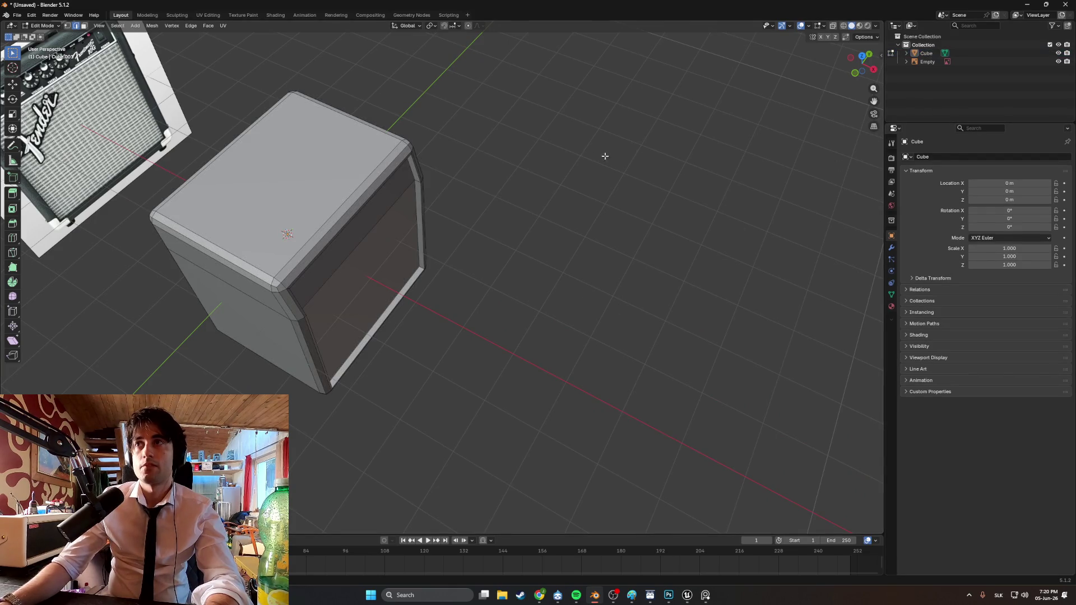
pyautogui.press('Tab')
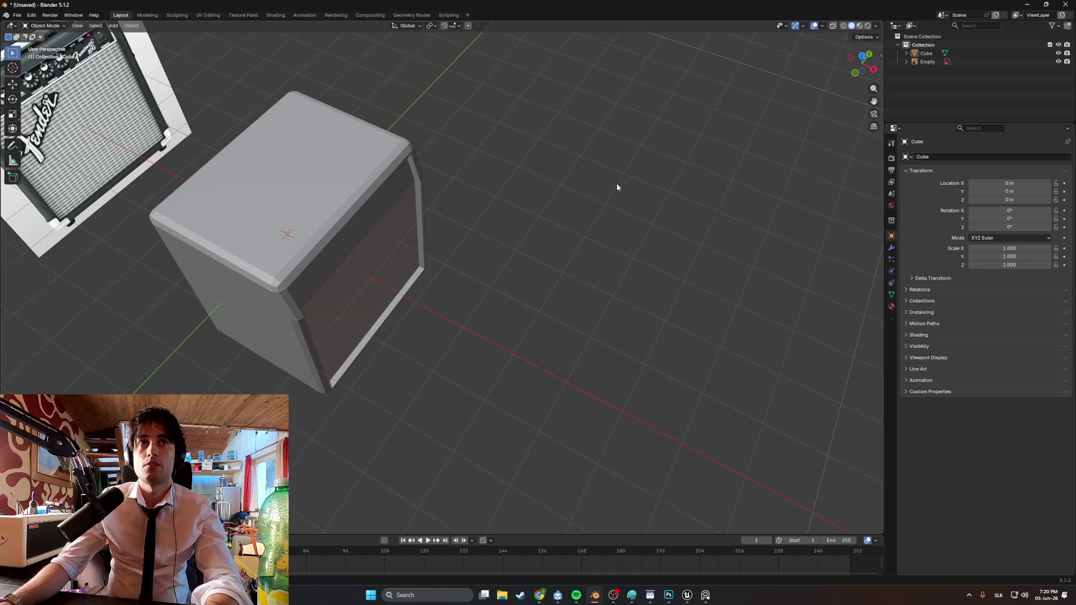
# Add an eight-sided circle mesh and raise it along Z above the cabinet
pyautogui.moveTo(584, 243); pyautogui.dragTo(565, 235, button='middle')
pyautogui.hotkey('shift', 'a')
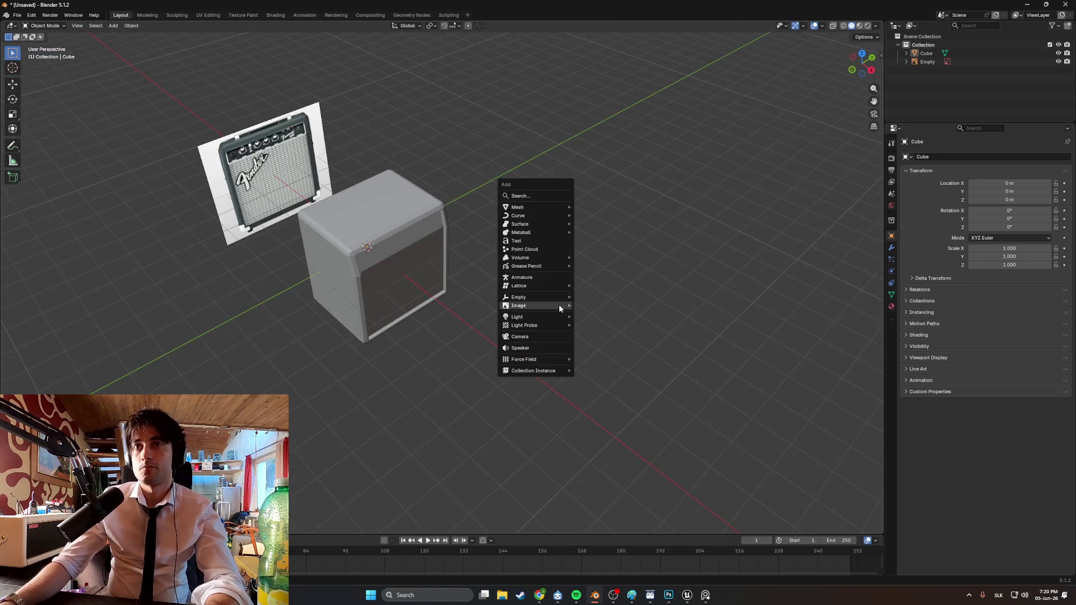
pyautogui.moveTo(541, 216)
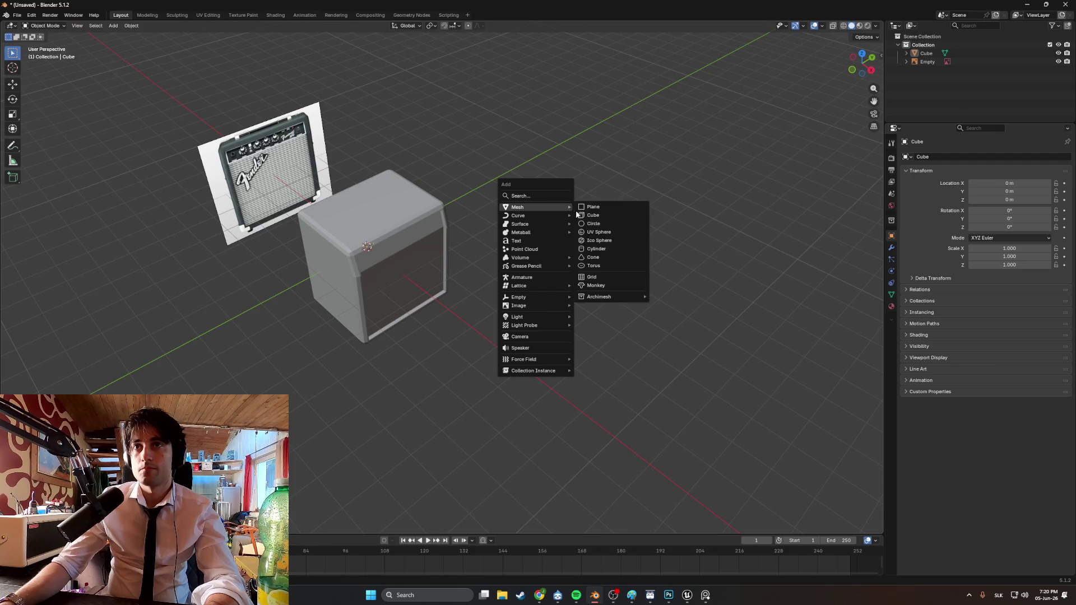
pyautogui.click(593, 223)
pyautogui.moveTo(476, 240)
pyautogui.mouseDown(button='middle')
pyautogui.moveTo(562, 224)
pyautogui.moveTo(529, 230)
pyautogui.mouseUp(button='middle')
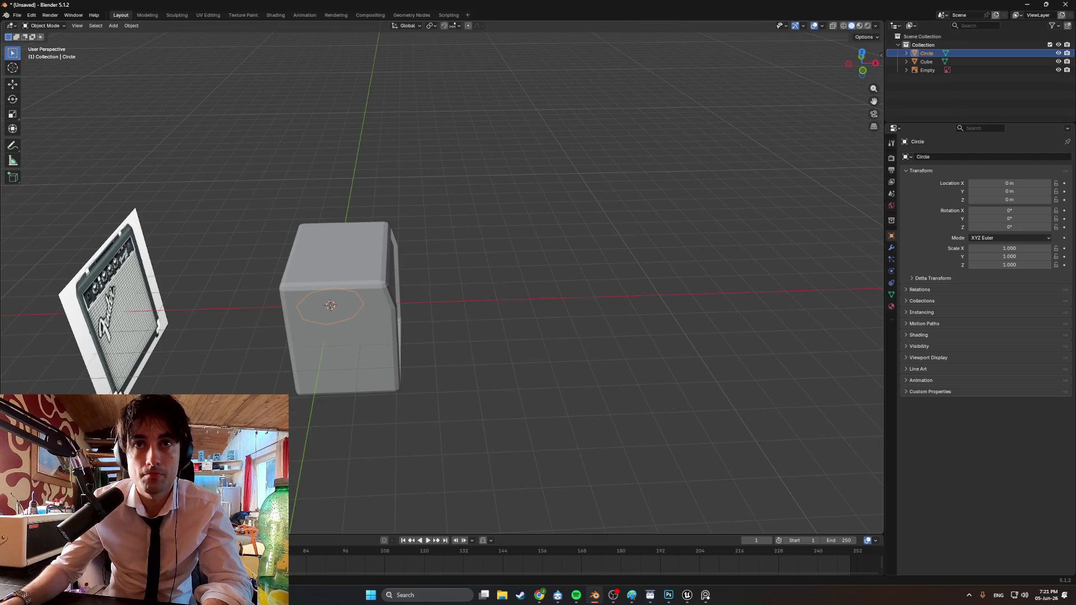
pyautogui.scroll(4, 365, 321)
pyautogui.moveTo(364, 321)
pyautogui.mouseDown(button='middle')
pyautogui.moveTo(458, 288)
pyautogui.moveTo(484, 318)
pyautogui.moveTo(485, 305)
pyautogui.mouseUp(button='middle')
pyautogui.press('g')
pyautogui.press('z')
pyautogui.click(459, 135)
pyautogui.moveTo(460, 136); pyautogui.dragTo(447, 263, button='middle')
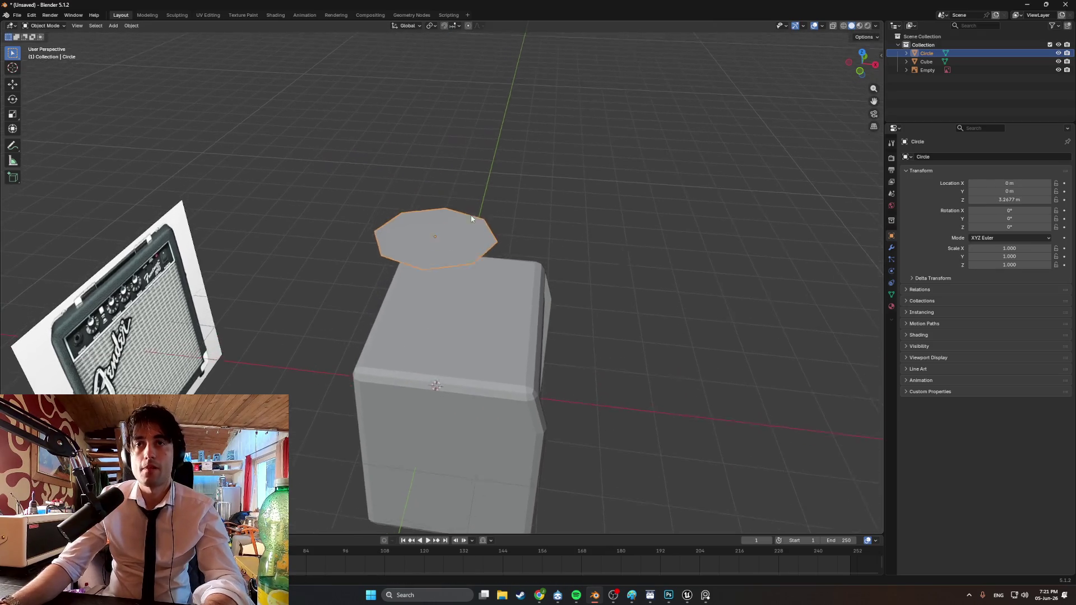
pyautogui.scroll(2, 447, 264)
# Enter Edit Mode on the circle and select all its geometry
pyautogui.press('Tab')
pyautogui.press('a')
pyautogui.moveTo(470, 249); pyautogui.dragTo(426, 243, button='middle')
pyautogui.press('g')
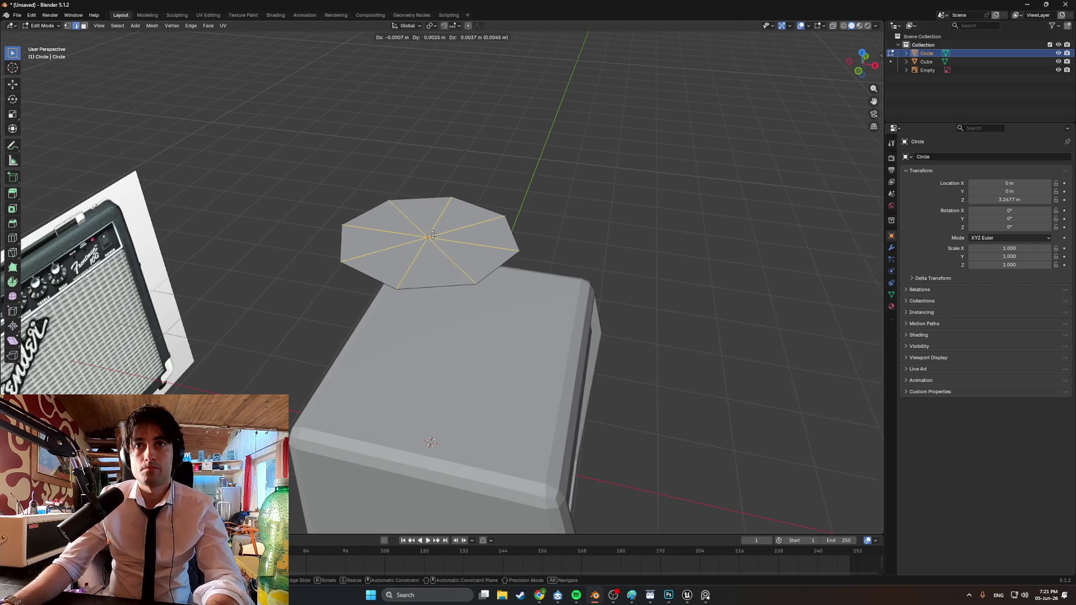
pyautogui.press('z')
pyautogui.press('Escape')
pyautogui.press('s')
pyautogui.press('Escape')
# Extrude the circle's filled face upward into a short octagonal prism
pyautogui.click(440, 244)
pyautogui.moveTo(411, 219); pyautogui.dragTo(411, 219)
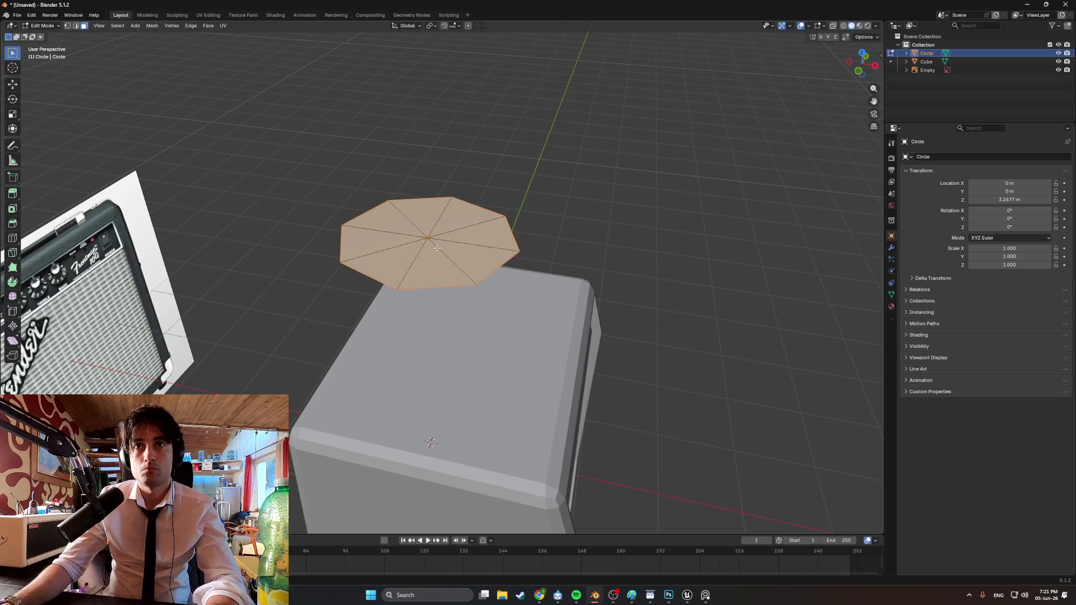
pyautogui.press('e')
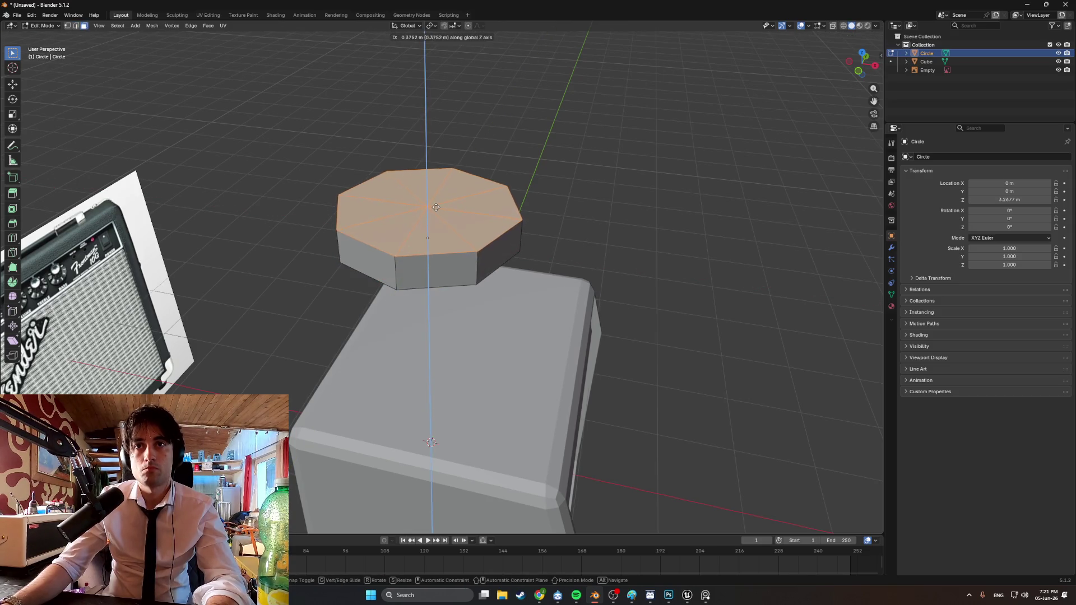
pyautogui.click(436, 193)
pyautogui.moveTo(436, 194)
pyautogui.mouseDown(button='middle')
pyautogui.moveTo(406, 205)
pyautogui.moveTo(469, 230)
pyautogui.moveTo(402, 225)
pyautogui.mouseUp(button='middle')
pyautogui.scroll(-3, 469, 231)
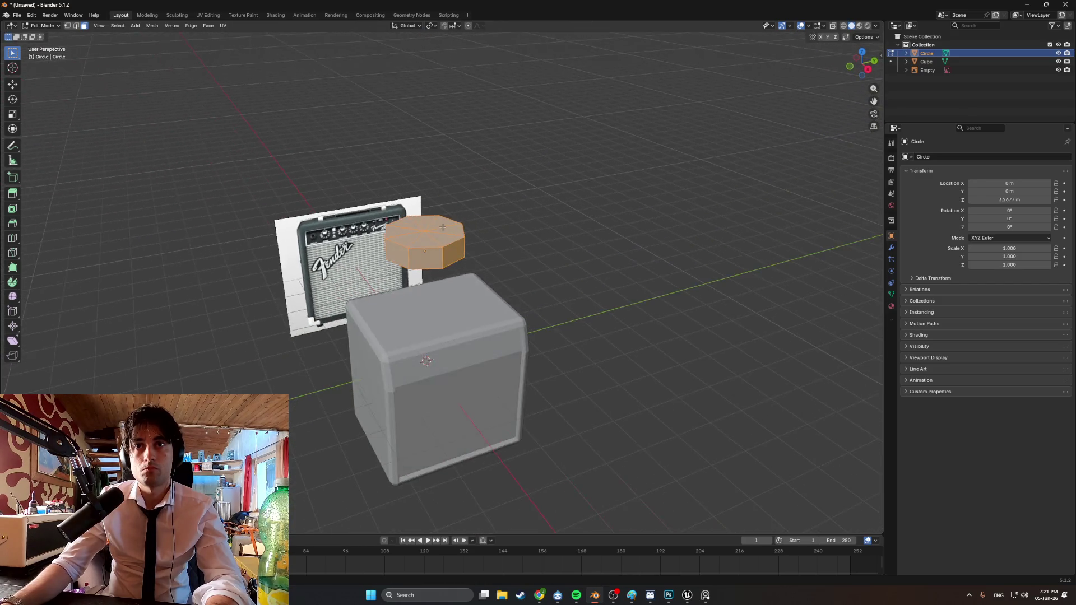
pyautogui.scroll(2, 403, 225)
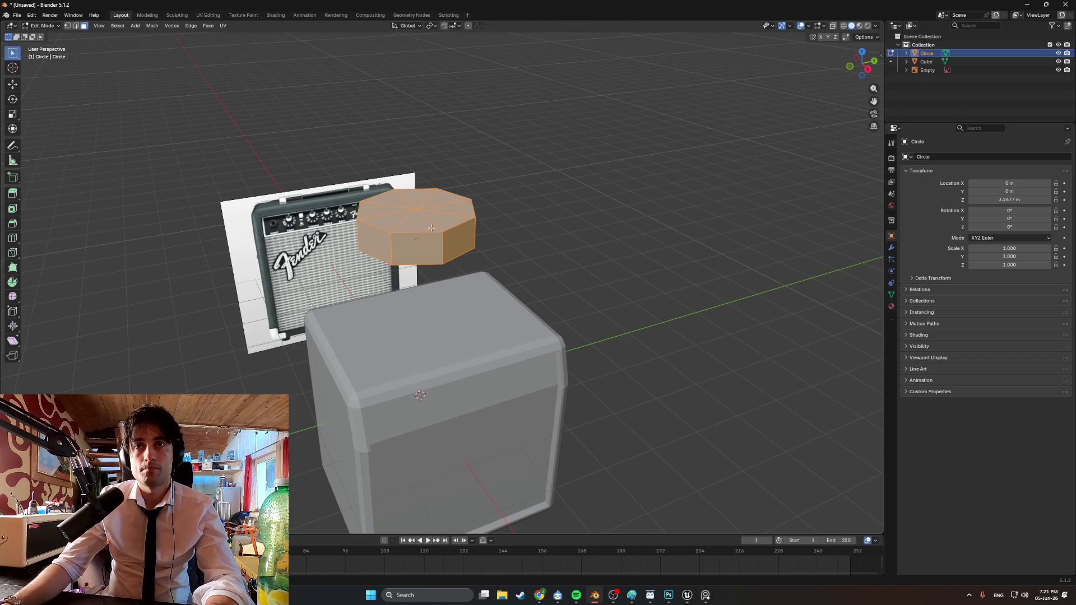
# Shrink the octagonal prism and lower it in the right side view
pyautogui.press('s')
pyautogui.click(441, 248)
pyautogui.press('KP_3')
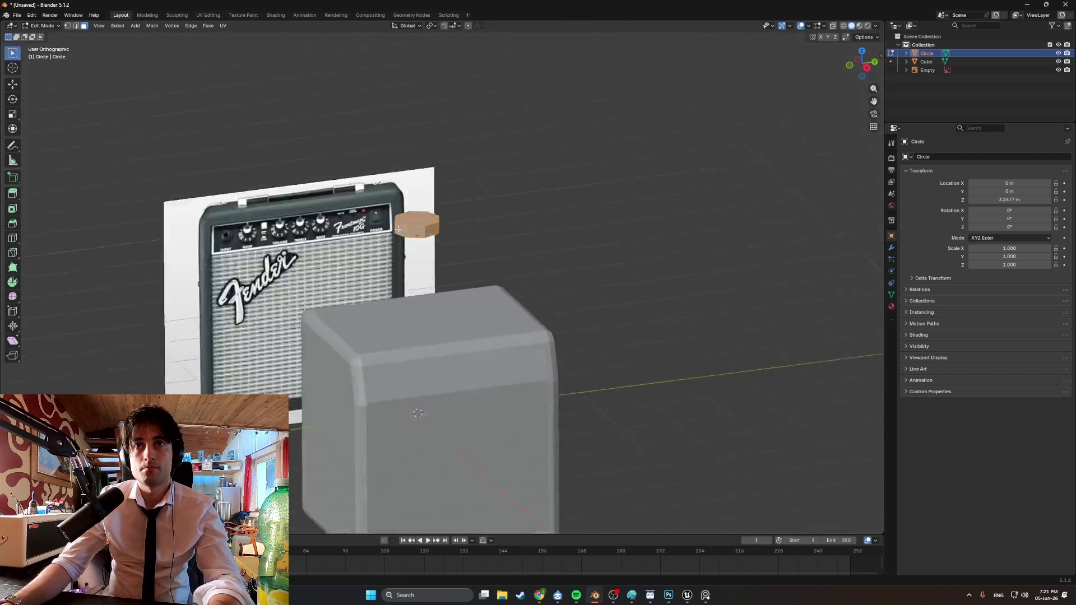
pyautogui.keyDown('shift'); pyautogui.moveTo(442, 247); pyautogui.dragTo(511, 116, button='middle'); pyautogui.keyUp('shift')
pyautogui.press('g')
pyautogui.press('z')
pyautogui.click(457, 444)
# Scale the prism to about 0.3 and move it under the cabinet corner along Y and Z
pyautogui.scroll(3, 458, 443)
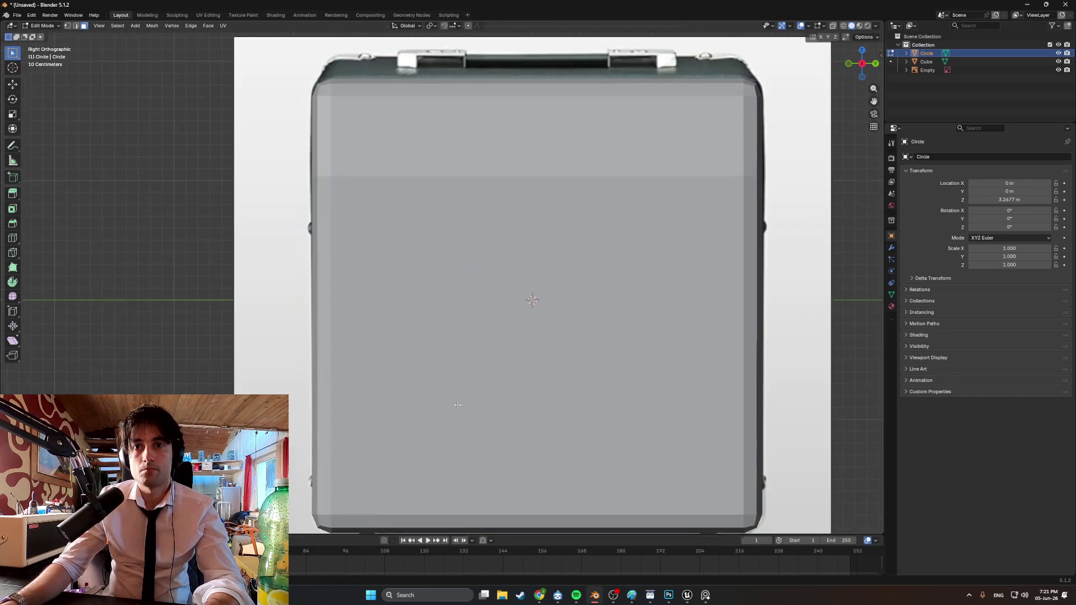
pyautogui.keyDown('shift'); pyautogui.moveTo(554, 394); pyautogui.dragTo(581, 361, button='middle'); pyautogui.keyUp('shift')
pyautogui.press('s')
pyautogui.click(566, 386)
pyautogui.press('g')
pyautogui.press('y')
pyautogui.press('z')
pyautogui.click(403, 383)
# Check the foot in orthographic right view and nudge its height vertically
pyautogui.moveTo(403, 383)
pyautogui.mouseDown(button='middle')
pyautogui.moveTo(427, 387)
pyautogui.moveTo(364, 387)
pyautogui.moveTo(396, 366)
pyautogui.moveTo(346, 323)
pyautogui.moveTo(370, 388)
pyautogui.moveTo(426, 384)
pyautogui.moveTo(362, 373)
pyautogui.mouseUp(button='middle')
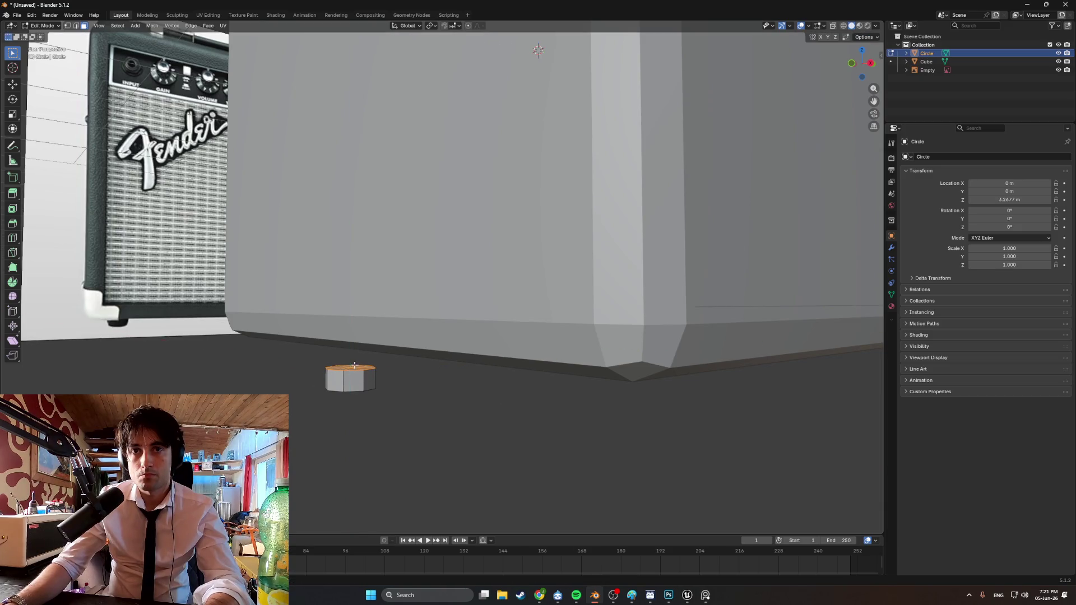
pyautogui.press('KP_5')
pyautogui.press('KP_3')
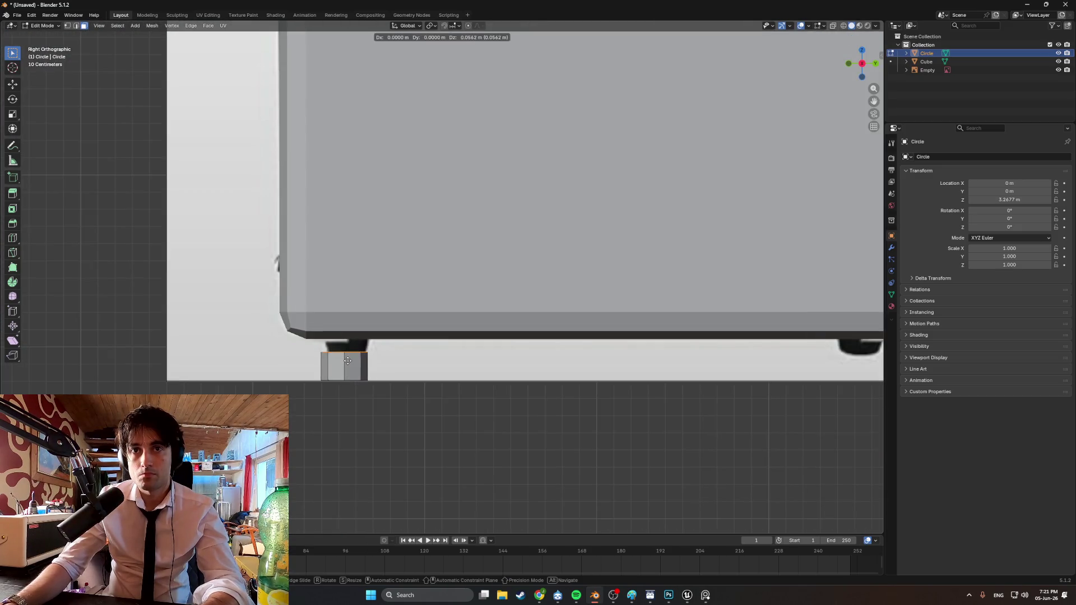
pyautogui.moveTo(347, 371)
pyautogui.mouseDown(button='middle')
pyautogui.moveTo(336, 365)
pyautogui.moveTo(355, 362)
pyautogui.mouseUp(button='middle')
pyautogui.press('KP_3')
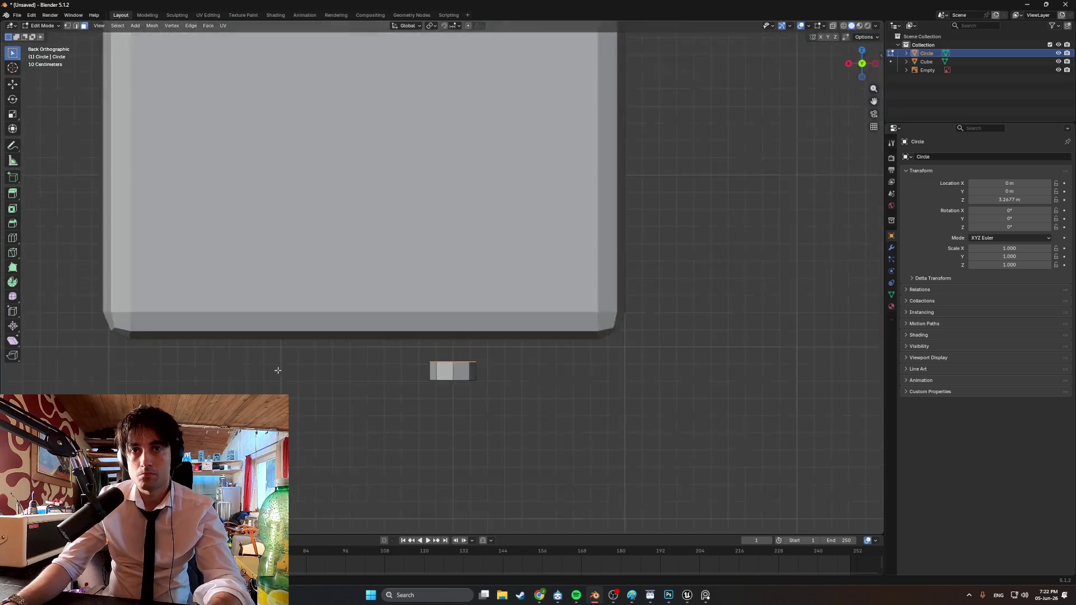
pyautogui.press('g')
pyautogui.press('z')
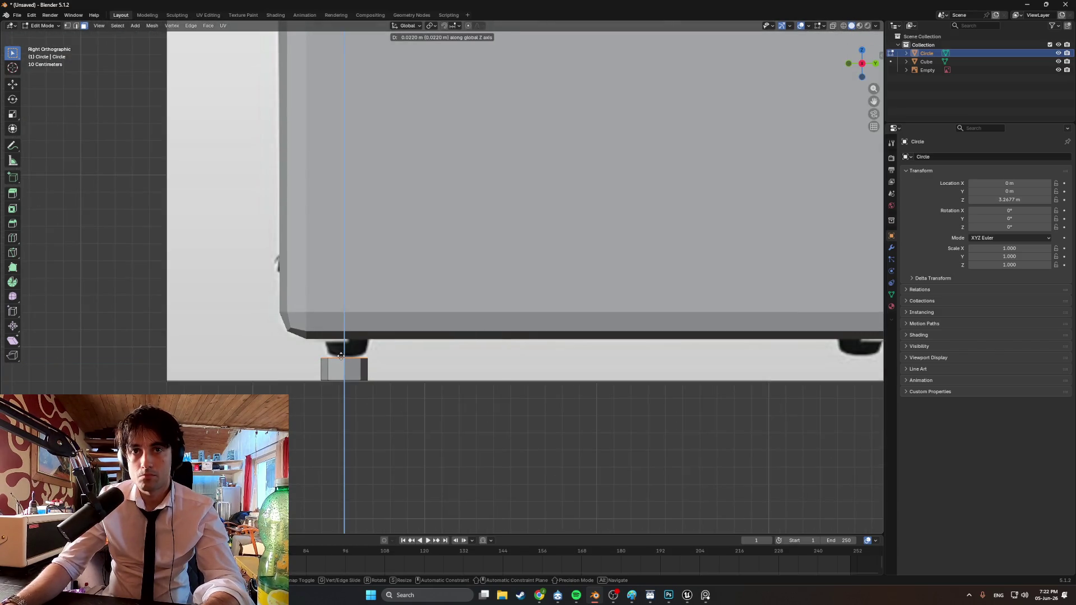
pyautogui.click(340, 356)
# Switch to edge selection and pick spoke edges on the foot's bottom triangle fan
pyautogui.moveTo(341, 356)
pyautogui.mouseDown(button='middle')
pyautogui.moveTo(350, 319)
pyautogui.moveTo(291, 369)
pyautogui.mouseUp(button='middle')
pyautogui.click(292, 370)
pyautogui.scroll(2, 323, 362)
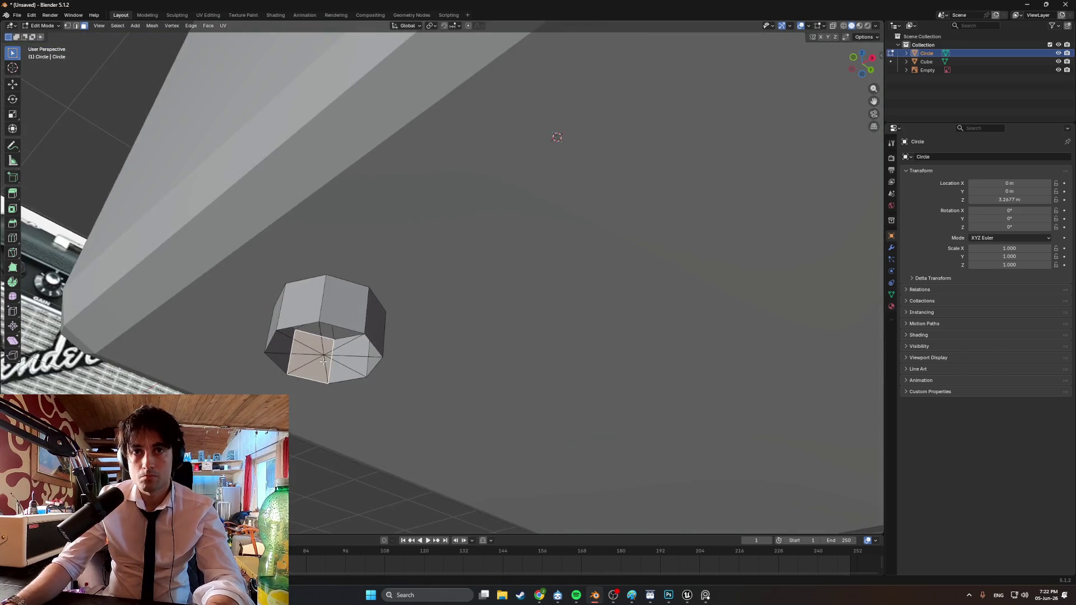
pyautogui.click(341, 329)
pyautogui.press('2')
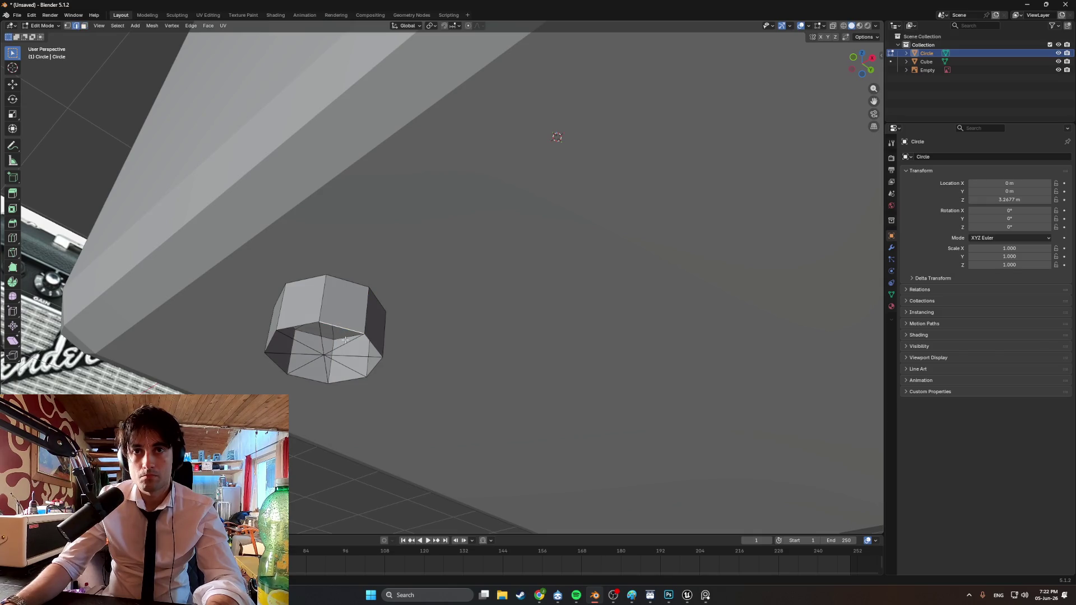
pyautogui.click(344, 344)
pyautogui.moveTo(344, 344)
pyautogui.mouseDown(button='middle')
pyautogui.moveTo(355, 348)
pyautogui.moveTo(347, 354)
pyautogui.mouseUp(button='middle')
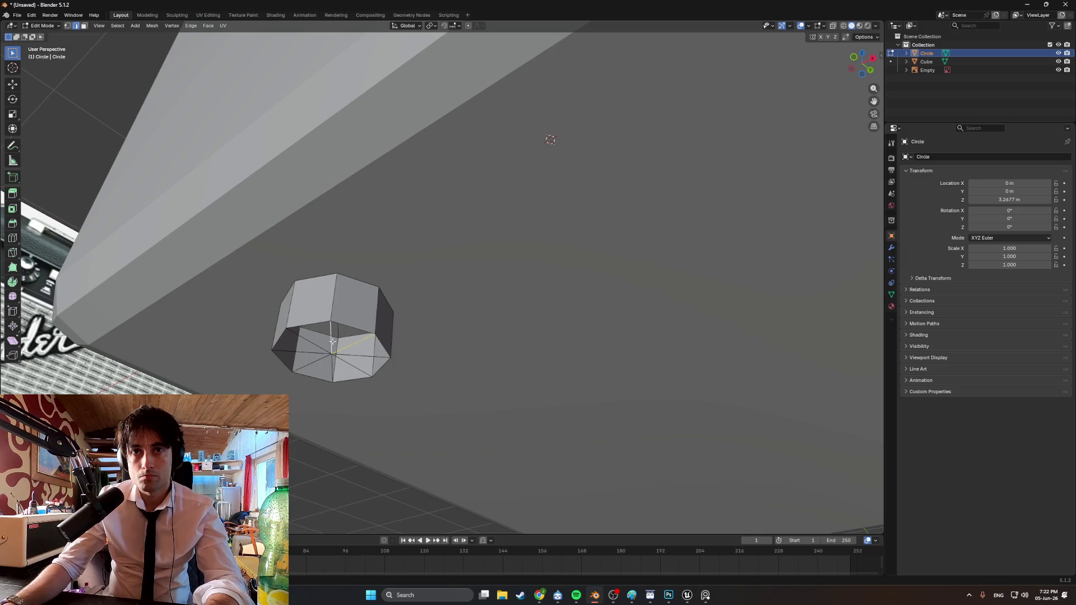
# Select the spoke edges and bottom face of the foot from underneath
pyautogui.click(311, 344)
pyautogui.click(300, 357)
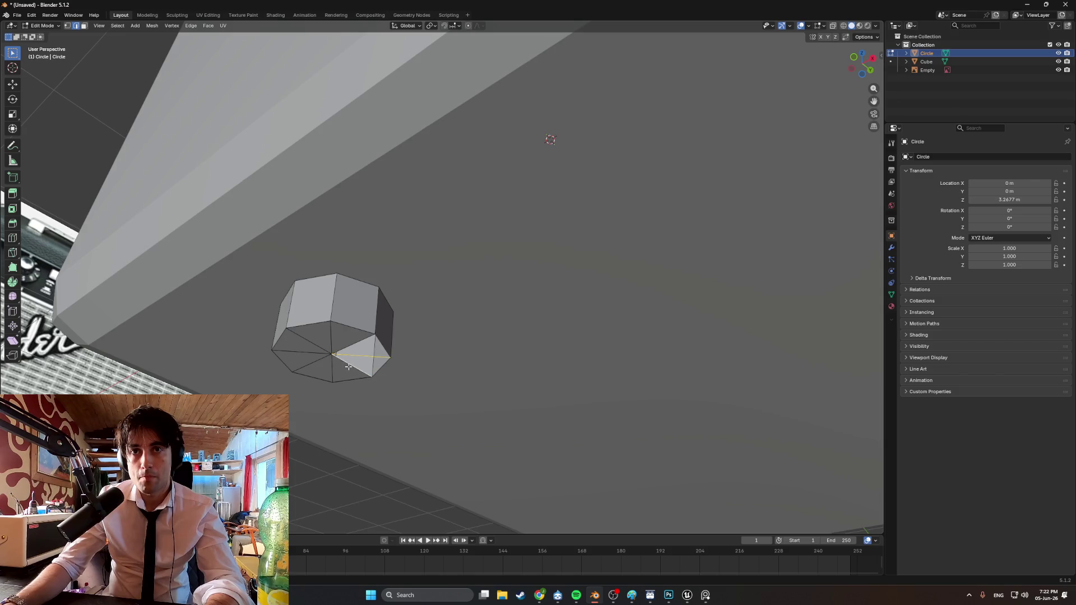
pyautogui.moveTo(358, 353); pyautogui.dragTo(332, 370, button='middle')
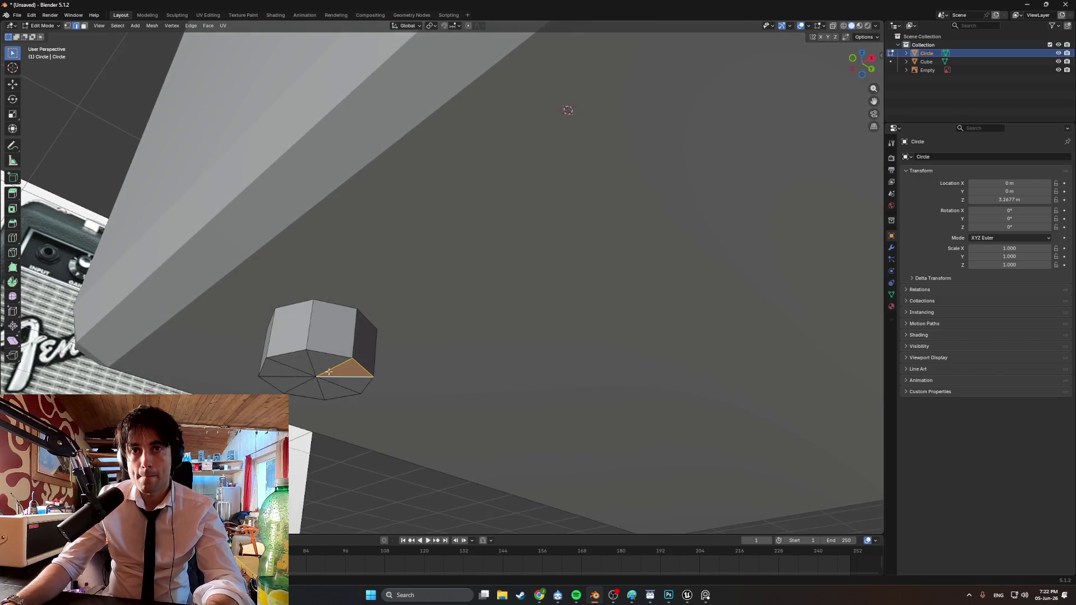
pyautogui.click(313, 373)
pyautogui.moveTo(300, 368); pyautogui.dragTo(301, 367)
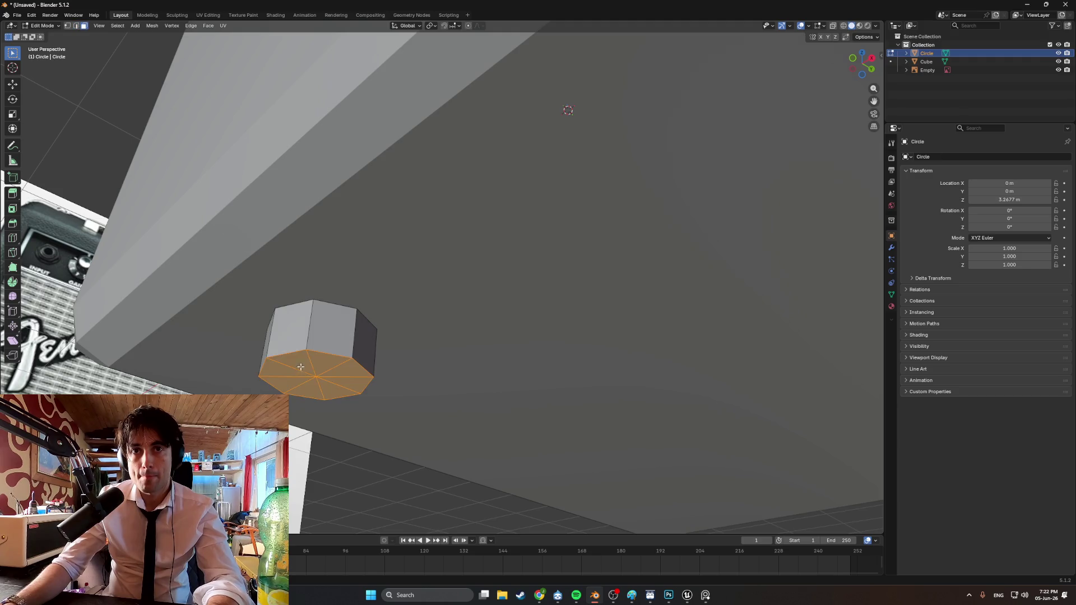
pyautogui.moveTo(392, 373)
pyautogui.mouseDown(button='middle')
pyautogui.moveTo(336, 364)
pyautogui.moveTo(346, 375)
pyautogui.mouseUp(button='middle')
# Select the whole foot and merge by distance, removing 9 duplicate vertices
pyautogui.press('a')
pyautogui.press('m')
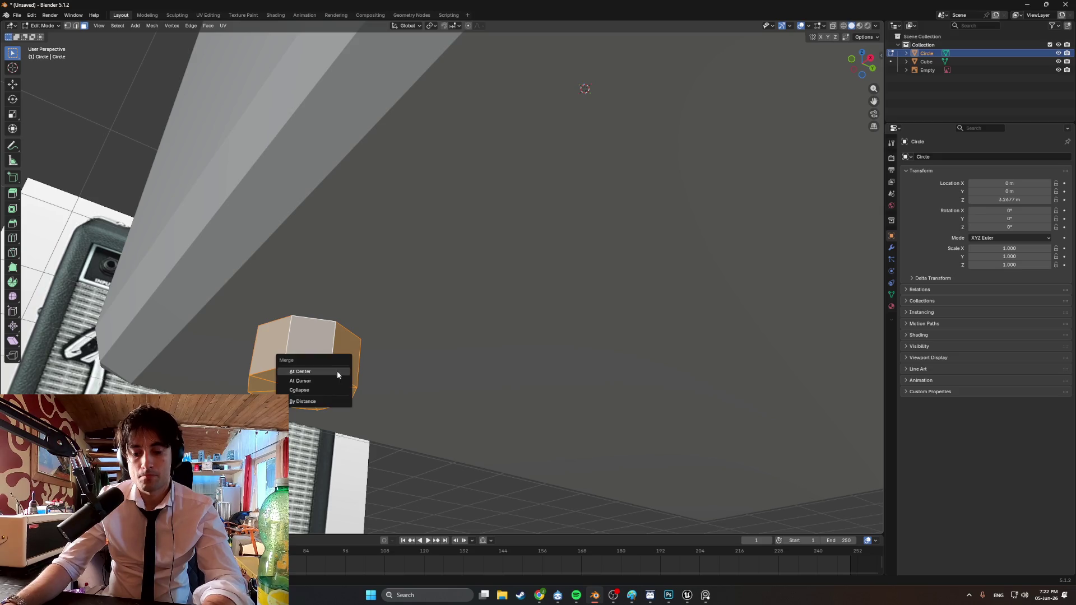
pyautogui.click(328, 402)
pyautogui.moveTo(328, 402); pyautogui.dragTo(303, 368, button='middle')
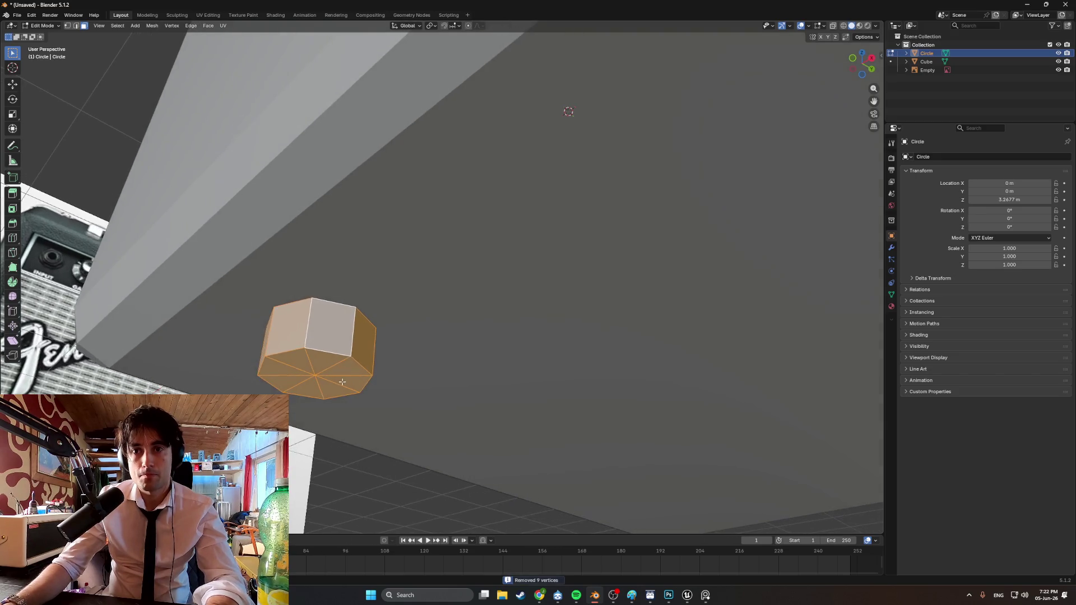
pyautogui.click(303, 368)
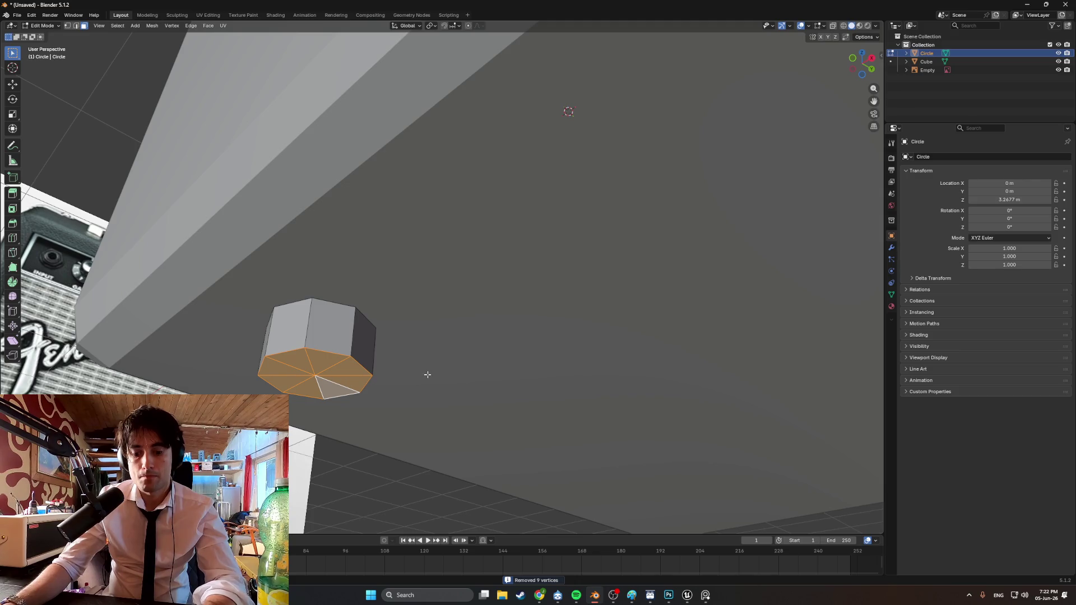
# Scale the foot's bottom face down to taper it
pyautogui.press('s')
pyautogui.click(410, 373)
pyautogui.press('KP_3')
pyautogui.scroll(-2, 307, 394)
pyautogui.scroll(3, 306, 394)
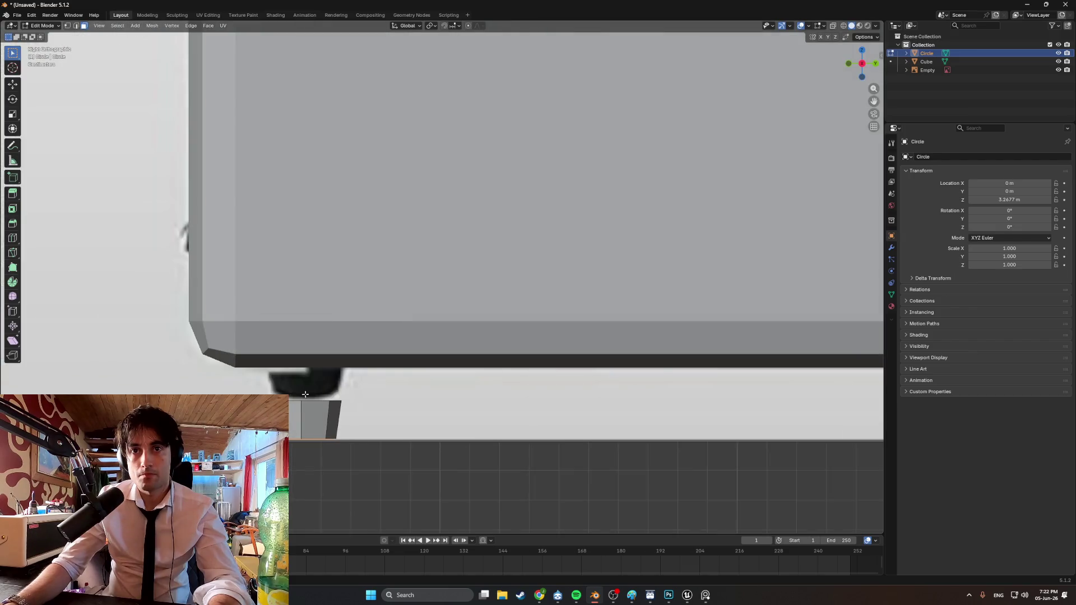
# Raise the foot's top face along Z to the cabinet's underside, undoing an accidental deletion
pyautogui.click(312, 424)
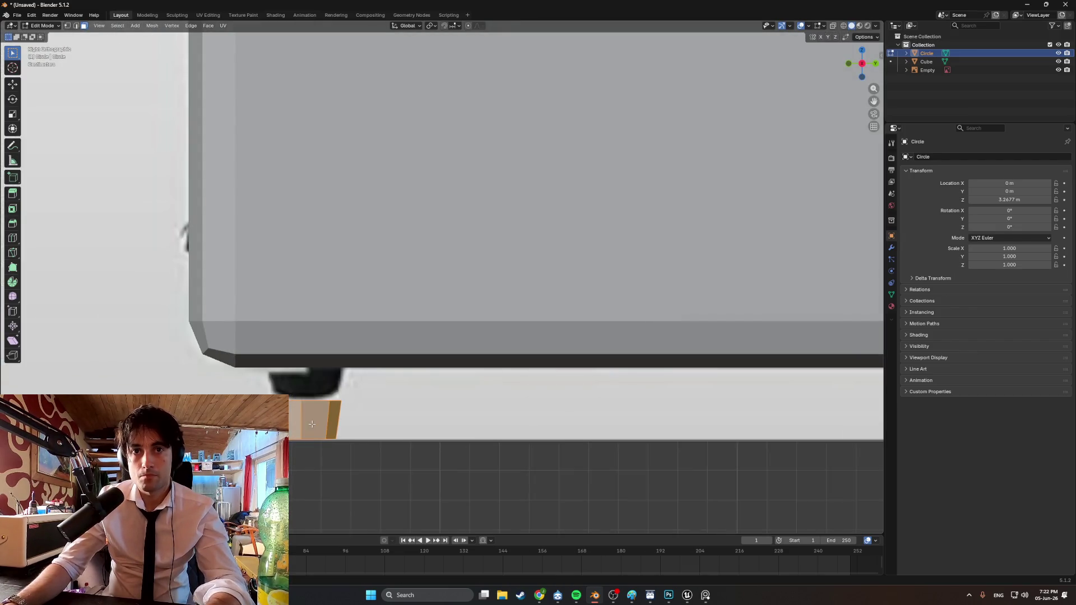
pyautogui.press('x')
pyautogui.click(306, 413)
pyautogui.hotkey('ctrl', 'z')
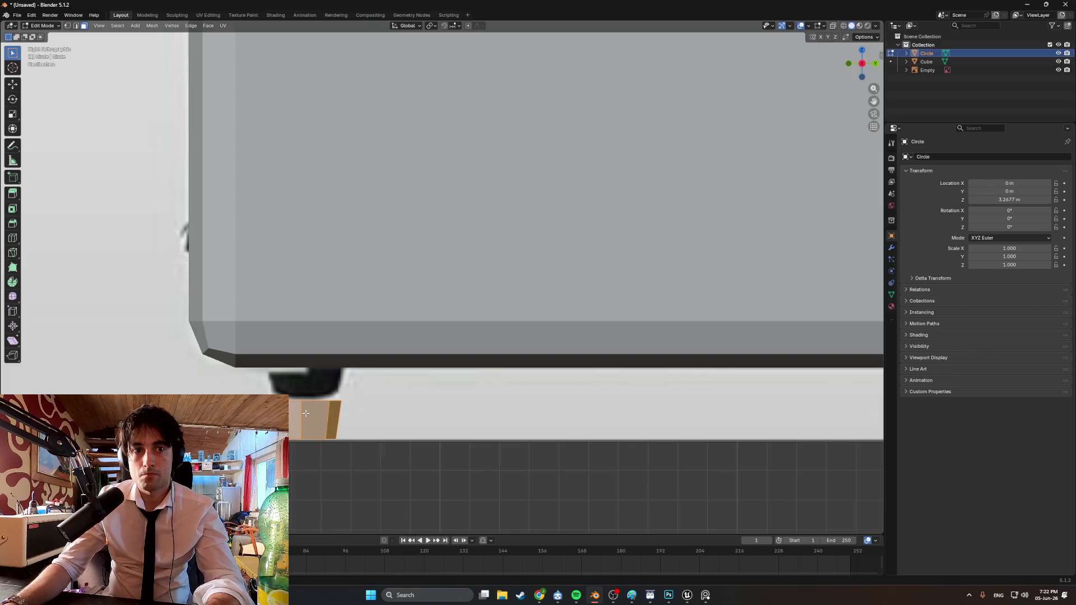
pyautogui.press('g')
pyautogui.press('z')
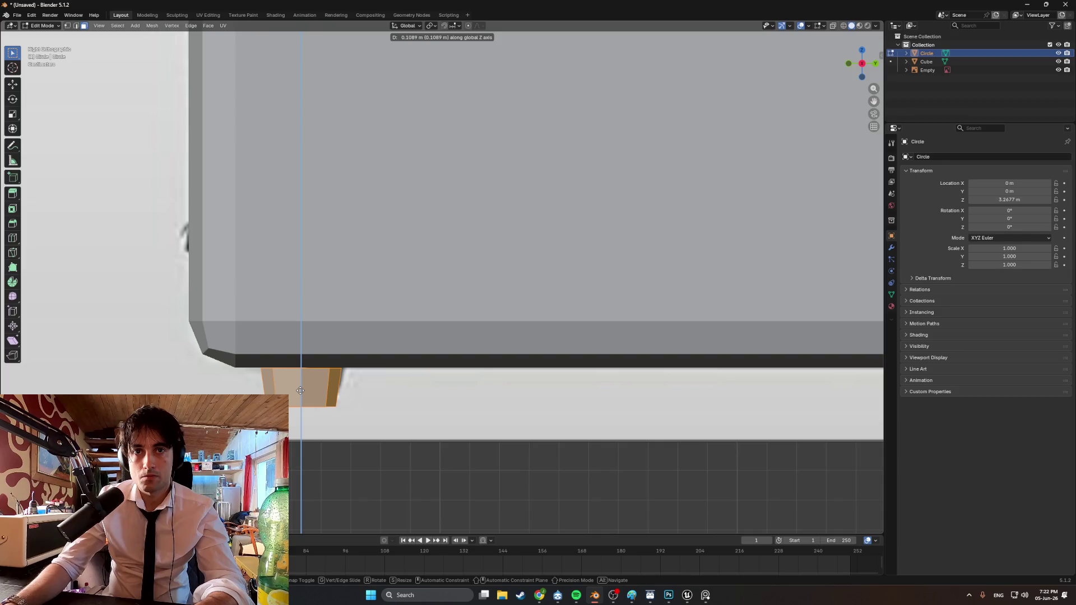
pyautogui.click(300, 390)
# Fine-tune the top face's vertical position from a perspective view
pyautogui.scroll(-3, 317, 396)
pyautogui.moveTo(317, 396)
pyautogui.mouseDown(button='middle')
pyautogui.moveTo(413, 372)
pyautogui.moveTo(322, 378)
pyautogui.moveTo(347, 373)
pyautogui.moveTo(357, 331)
pyautogui.moveTo(338, 319)
pyautogui.moveTo(338, 342)
pyautogui.moveTo(408, 360)
pyautogui.moveTo(365, 379)
pyautogui.moveTo(400, 365)
pyautogui.mouseUp(button='middle')
pyautogui.scroll(3, 345, 382)
pyautogui.press('g')
pyautogui.press('z')
pyautogui.click(338, 346)
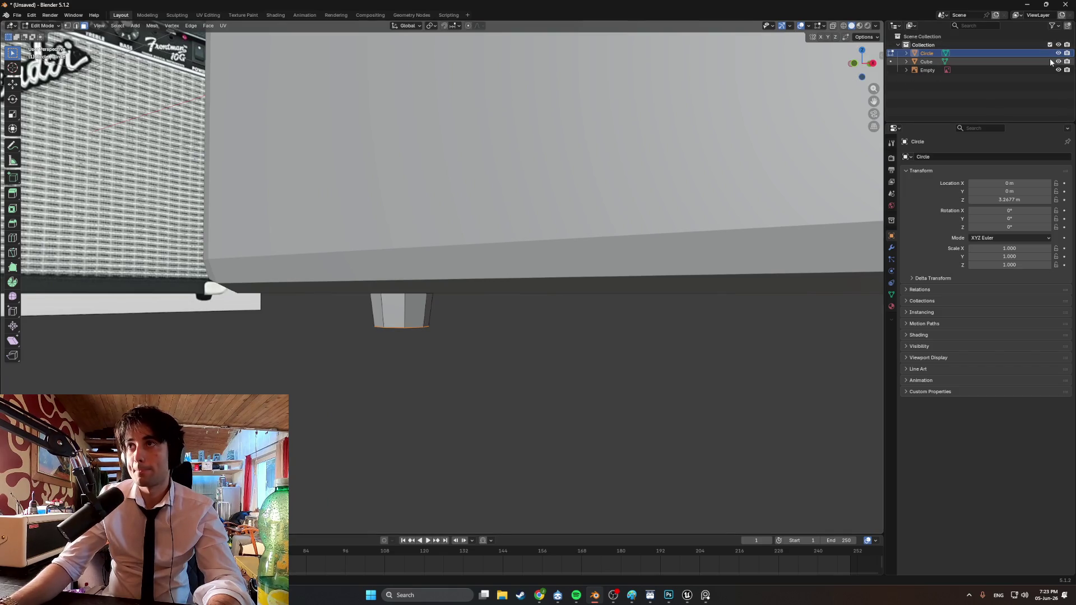
# Rename Cube to 'Amp' and Circle to 'Leg' in the Outliner
pyautogui.click(1024, 63)
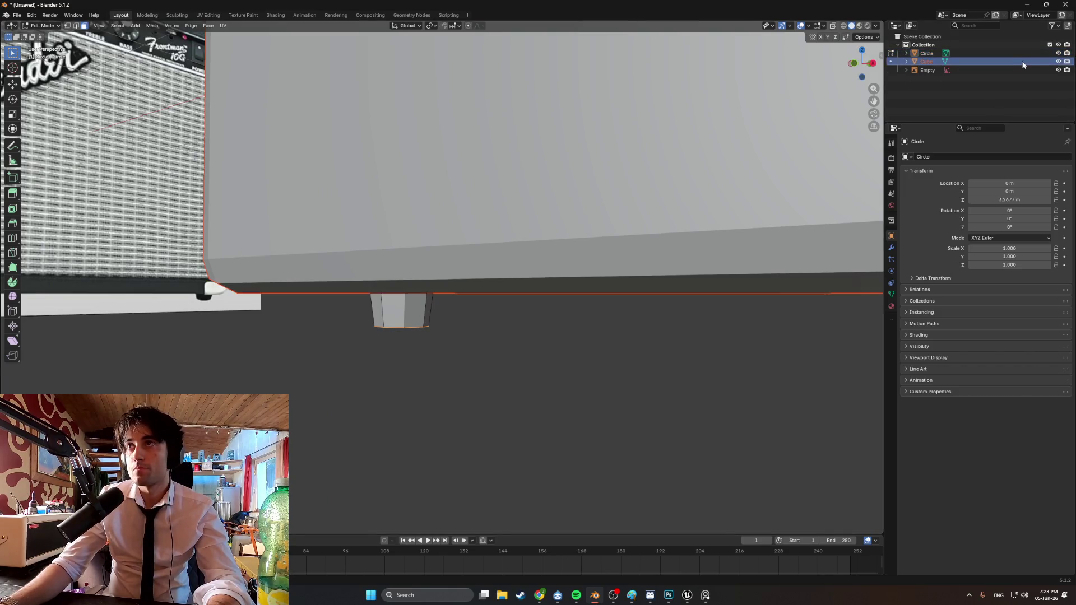
pyautogui.press('KP_Decimal')
pyautogui.doubleClick(921, 61)
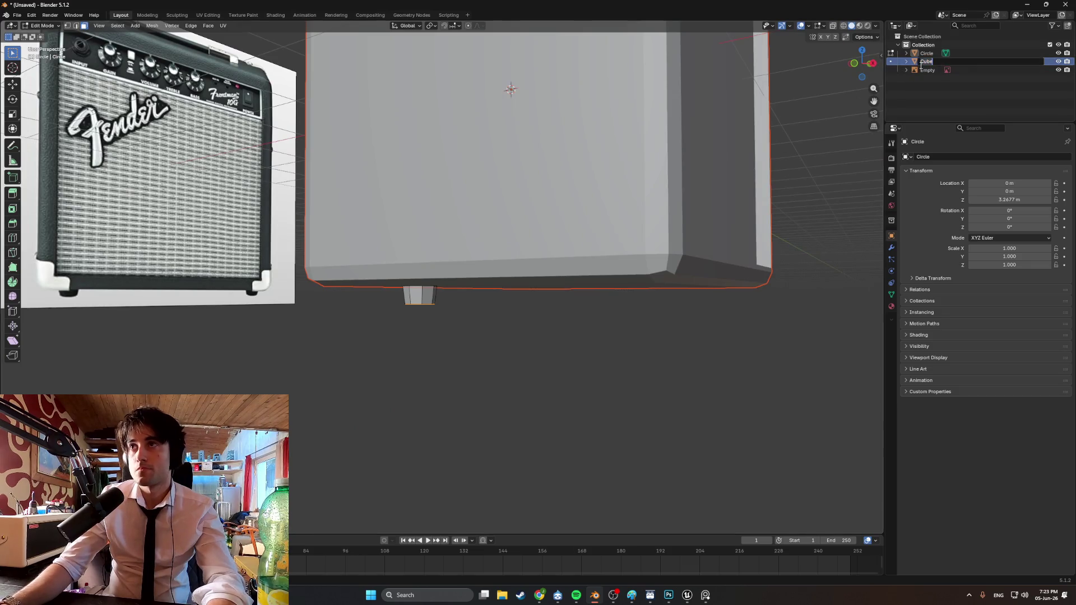
pyautogui.write('Amp')
pyautogui.press('Return')
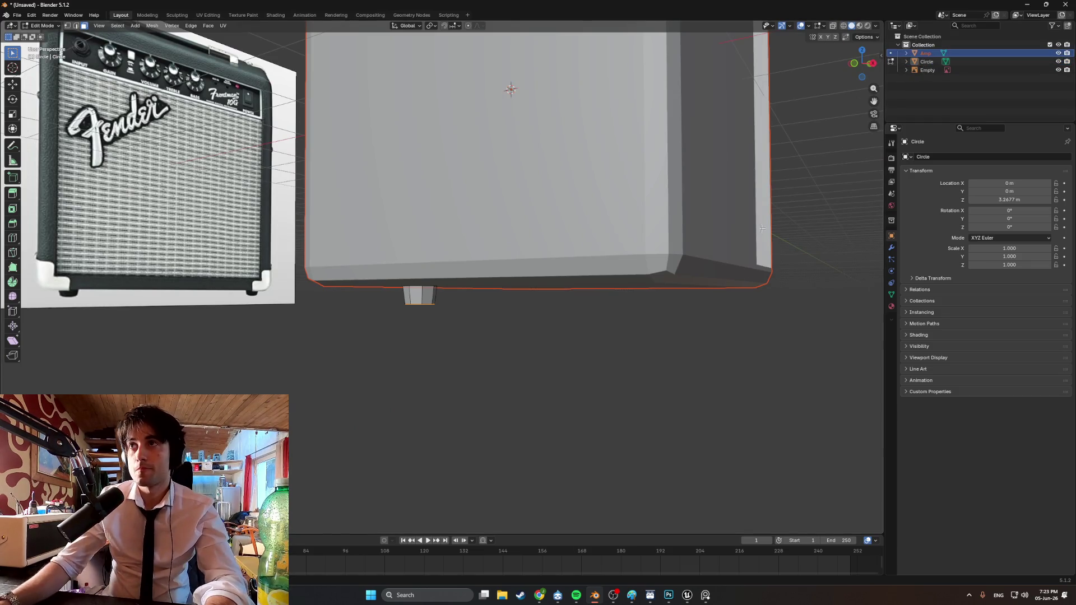
pyautogui.click(930, 63)
pyautogui.doubleClick(931, 63)
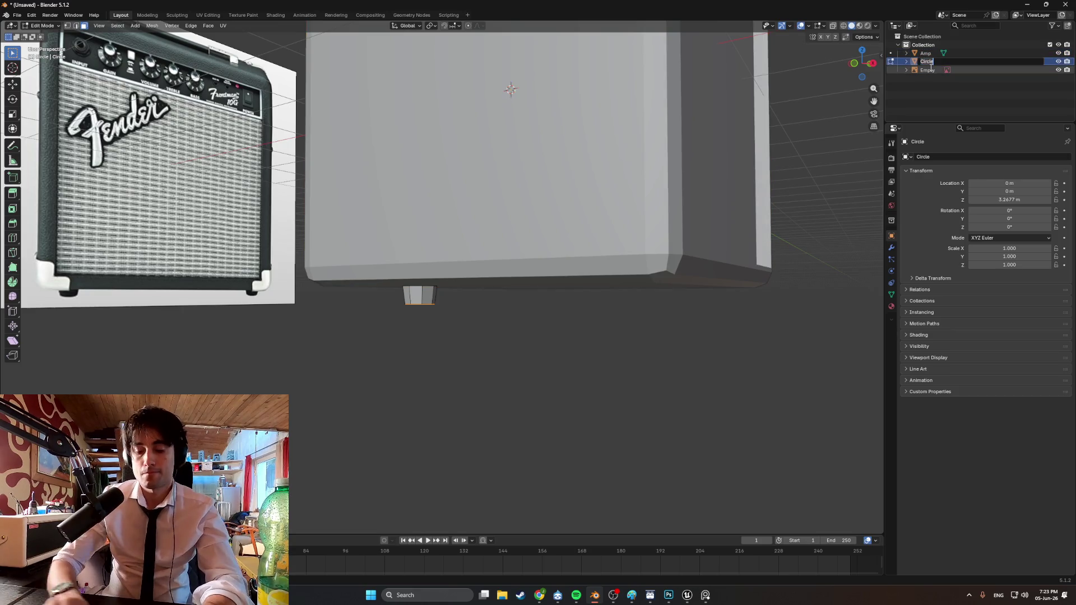
pyautogui.write('Leg')
pyautogui.press('Return')
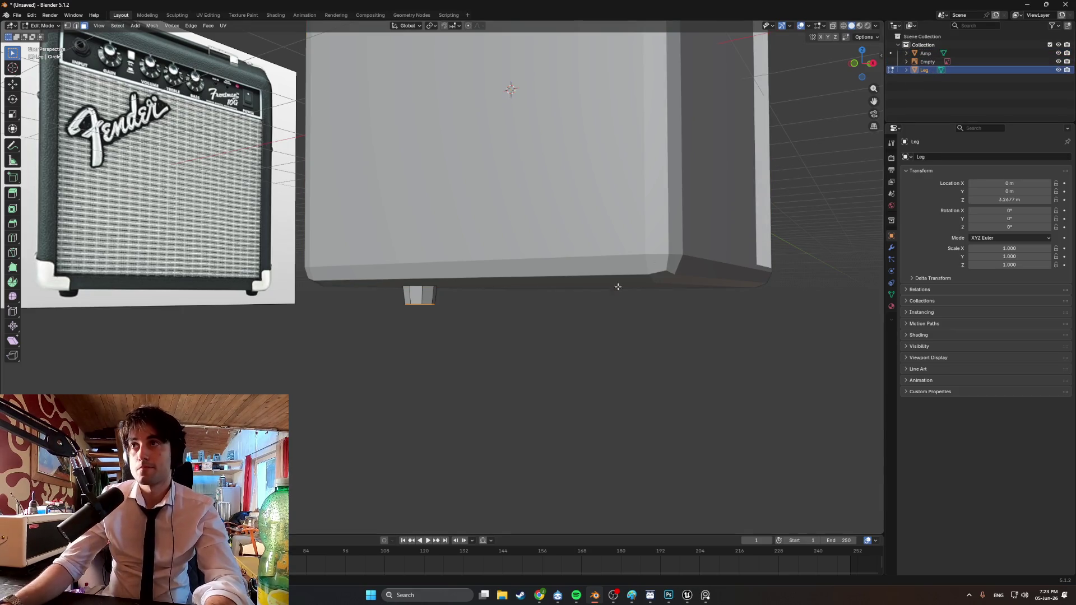
# Hide Amp, extrude the leg into a cup shape, then show Amp again
pyautogui.moveTo(461, 297)
pyautogui.mouseDown(button='middle')
pyautogui.moveTo(476, 283)
pyautogui.moveTo(440, 308)
pyautogui.moveTo(425, 339)
pyautogui.mouseUp(button='middle')
pyautogui.click(1058, 53)
pyautogui.rightClick(425, 340)
pyautogui.click(424, 340)
pyautogui.moveTo(425, 304)
pyautogui.mouseDown(button='middle')
pyautogui.moveTo(439, 269)
pyautogui.moveTo(366, 247)
pyautogui.moveTo(429, 245)
pyautogui.moveTo(375, 272)
pyautogui.moveTo(413, 271)
pyautogui.moveTo(392, 273)
pyautogui.mouseUp(button='middle')
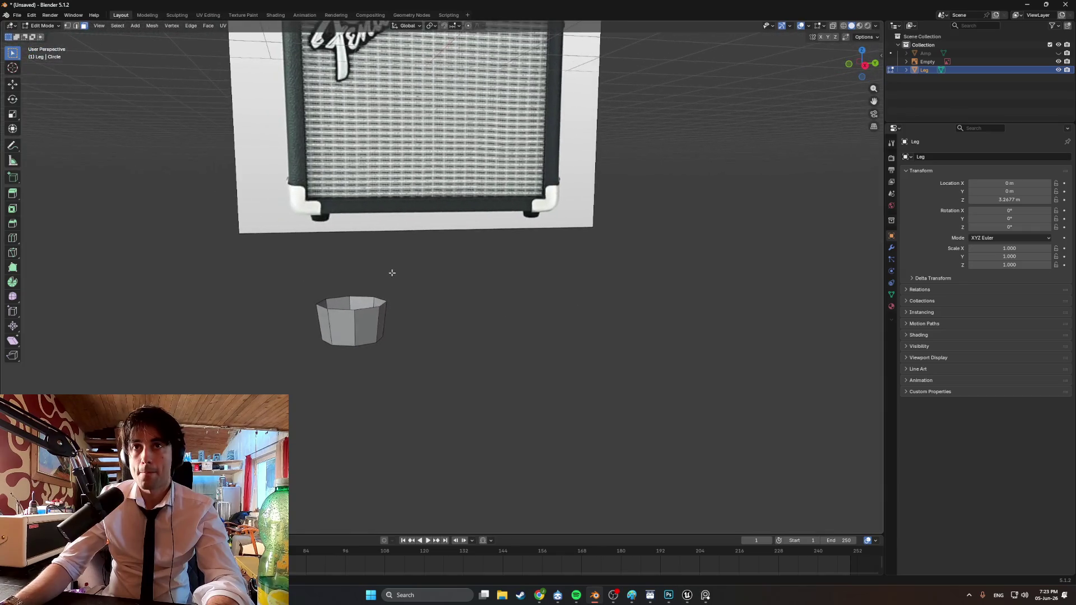
pyautogui.click(1059, 53)
# Inspect the leg against the cabinet from side and perspective views, then return to Object Mode
pyautogui.moveTo(471, 269)
pyautogui.mouseDown(button='middle')
pyautogui.moveTo(470, 229)
pyautogui.moveTo(481, 235)
pyautogui.mouseUp(button='middle')
pyautogui.moveTo(216, 342)
pyautogui.keyDown('alt'); pyautogui.mouseDown(button='middle')
pyautogui.moveTo(355, 339)
pyautogui.moveTo(470, 315)
pyautogui.moveTo(483, 283)
pyautogui.moveTo(402, 281)
pyautogui.mouseUp(button='middle'); pyautogui.keyUp('alt')
pyautogui.scroll(-10, 432, 287)
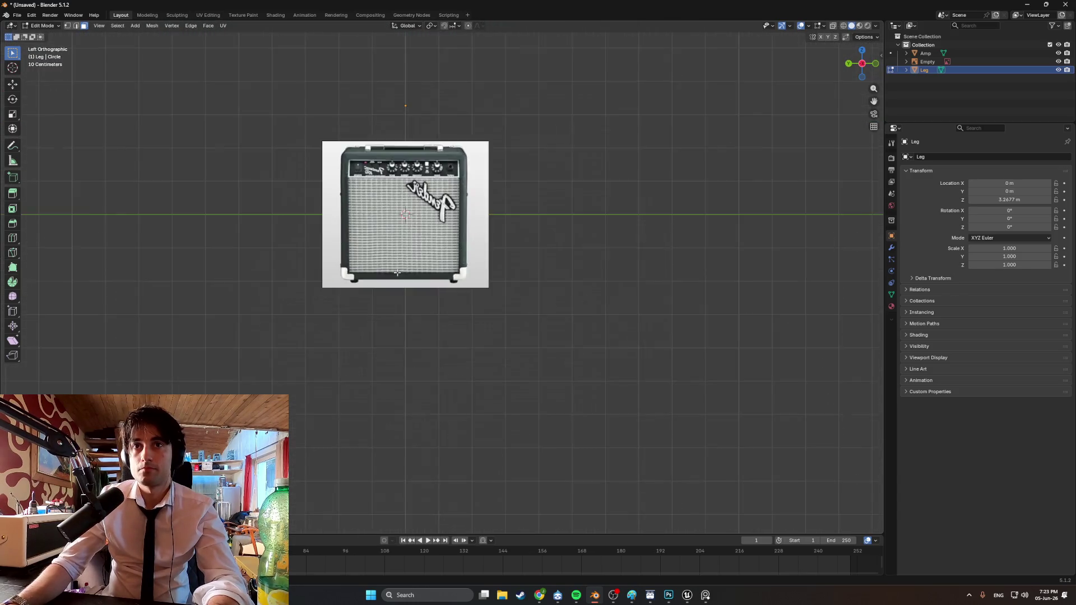
pyautogui.press('KP_3')
pyautogui.scroll(8, 473, 271)
pyautogui.scroll(6, 473, 272)
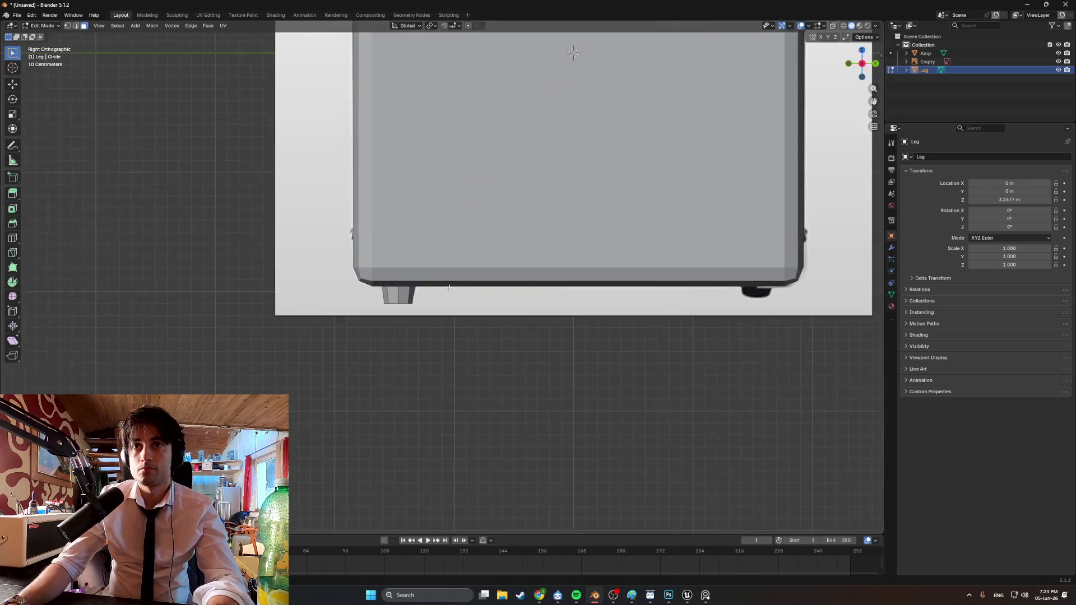
pyautogui.moveTo(473, 271)
pyautogui.mouseDown(button='middle')
pyautogui.moveTo(319, 305)
pyautogui.moveTo(358, 305)
pyautogui.mouseUp(button='middle')
pyautogui.press('KP_3')
pyautogui.scroll(-2, 417, 299)
pyautogui.scroll(6, 417, 299)
pyautogui.scroll(-5, 417, 300)
pyautogui.moveTo(417, 300)
pyautogui.mouseDown(button='middle')
pyautogui.moveTo(481, 280)
pyautogui.moveTo(471, 288)
pyautogui.mouseUp(button='middle')
pyautogui.press('Tab')
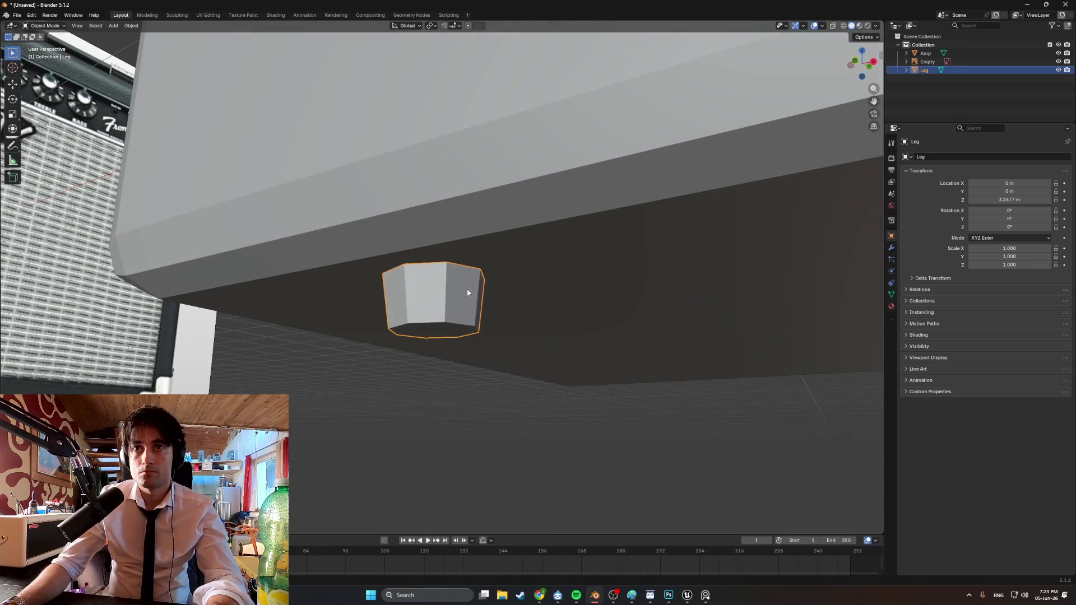
# Enable edge snapping and raise the Leg along Z flush to the cabinet's underside
pyautogui.click(455, 27)
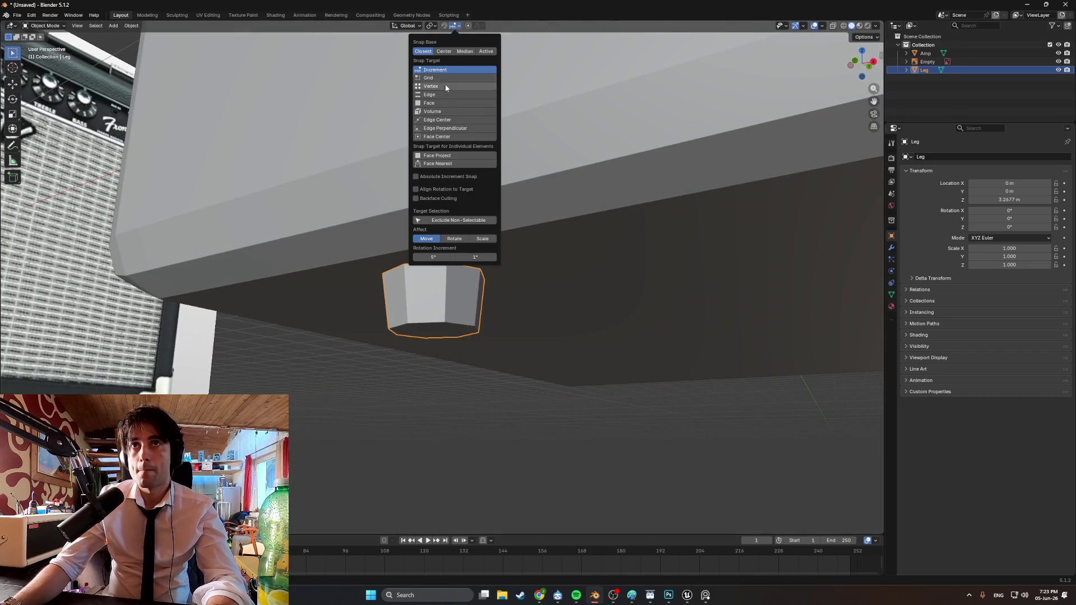
pyautogui.click(442, 94)
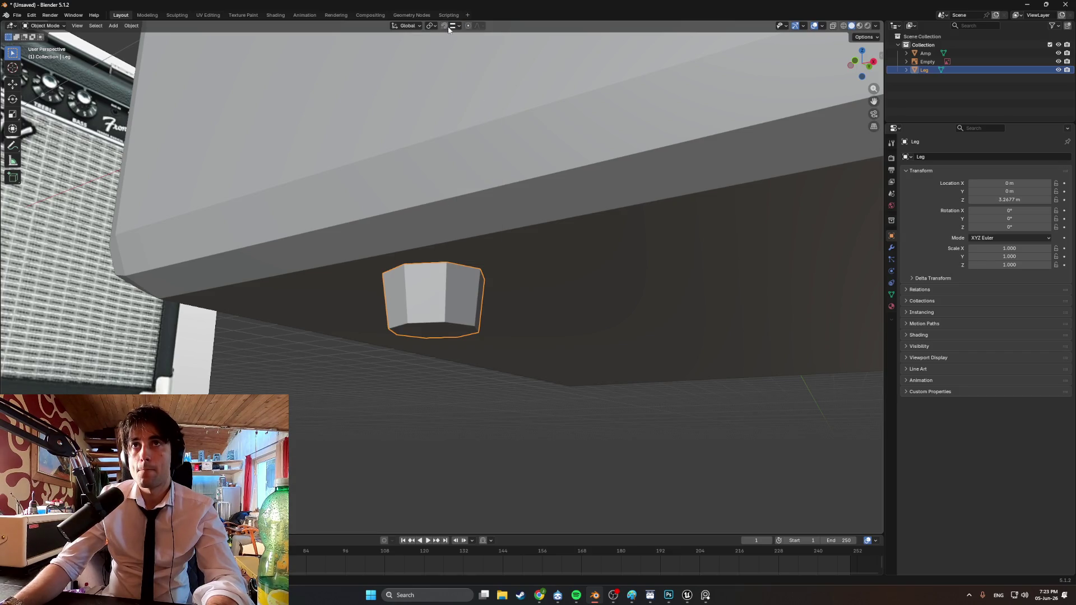
pyautogui.click(446, 26)
pyautogui.moveTo(482, 124); pyautogui.dragTo(506, 170, button='middle')
pyautogui.press('g')
pyautogui.press('z')
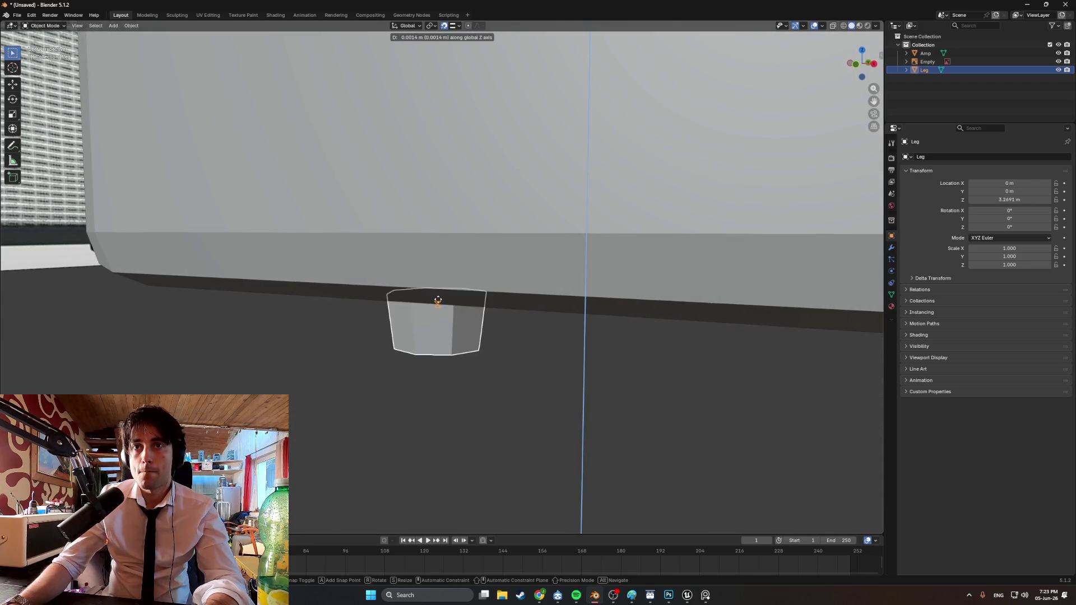
pyautogui.click(437, 301)
# In front view, slide the Leg along X to the right corner and duplicate it along X
pyautogui.moveTo(437, 301)
pyautogui.mouseDown(button='middle')
pyautogui.moveTo(460, 292)
pyautogui.moveTo(427, 290)
pyautogui.mouseUp(button='middle')
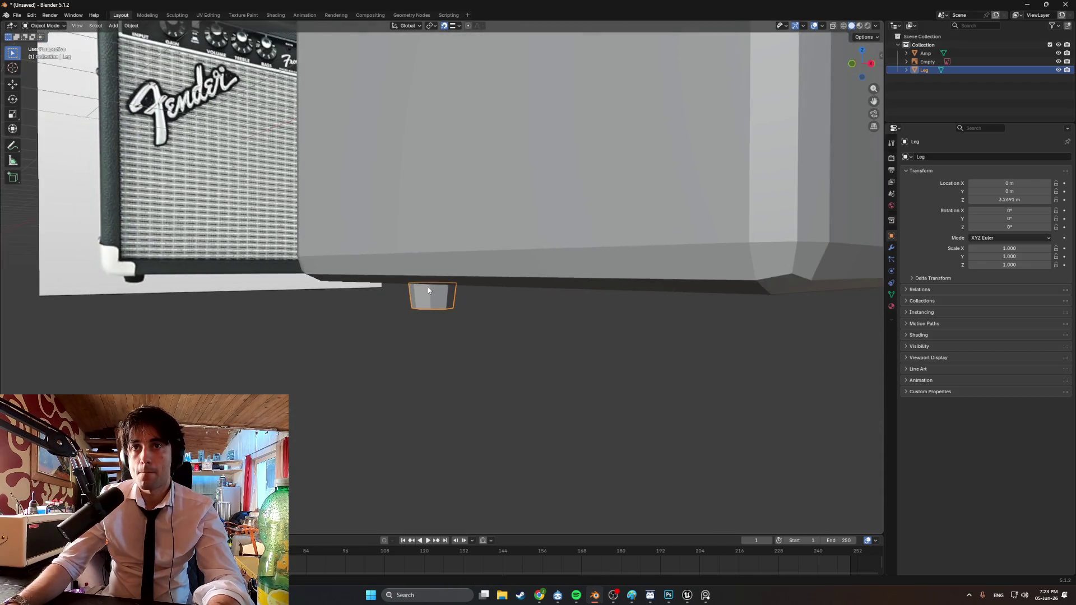
pyautogui.press('KP_1')
pyautogui.press('g')
pyautogui.press('x')
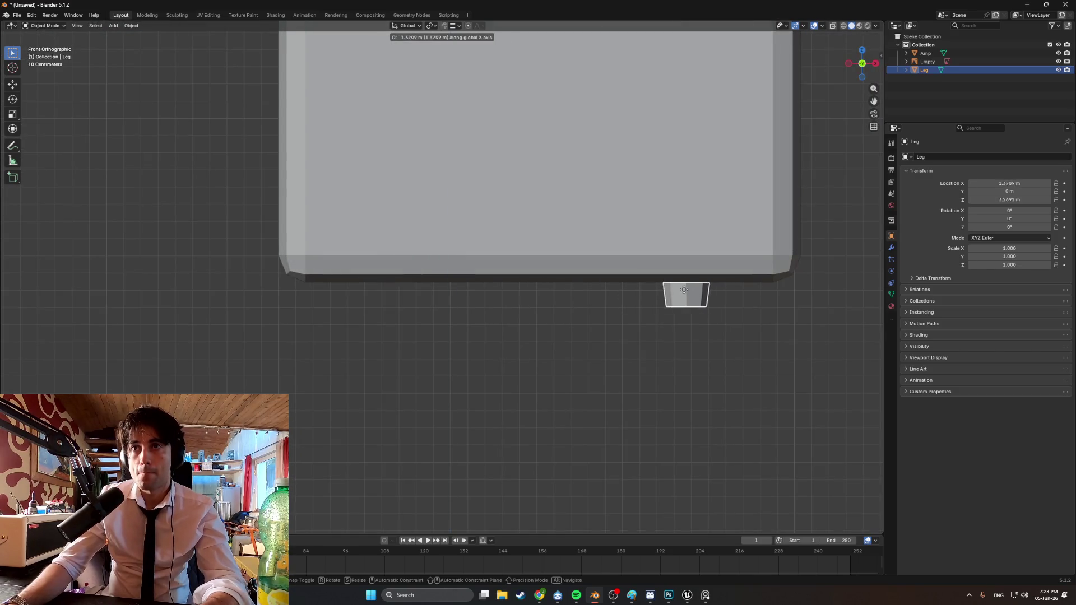
pyautogui.click(728, 288)
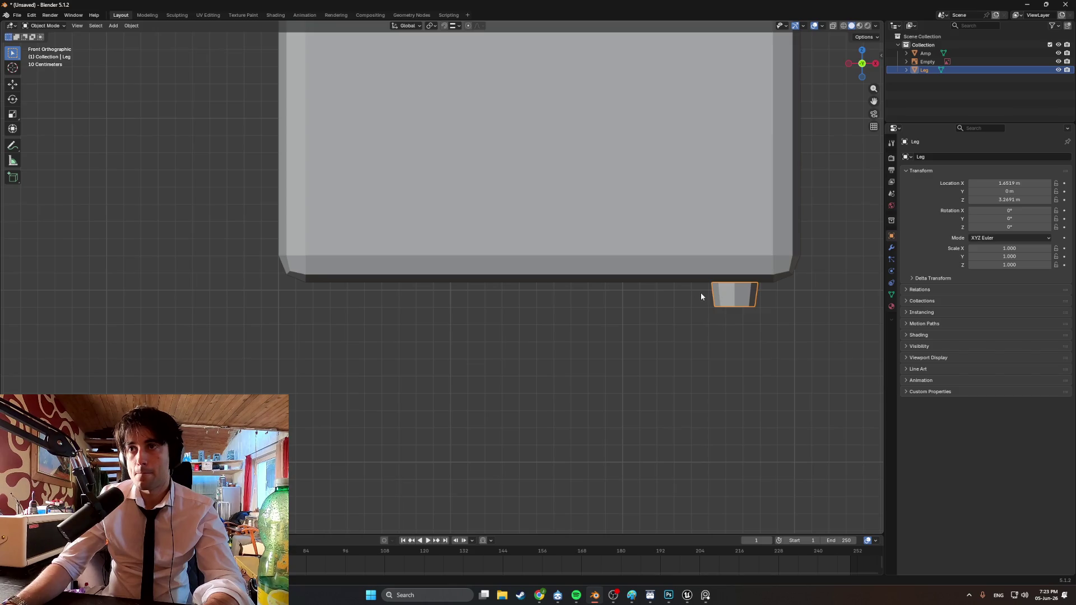
pyautogui.hotkey('shift', 'd')
pyautogui.press('x')
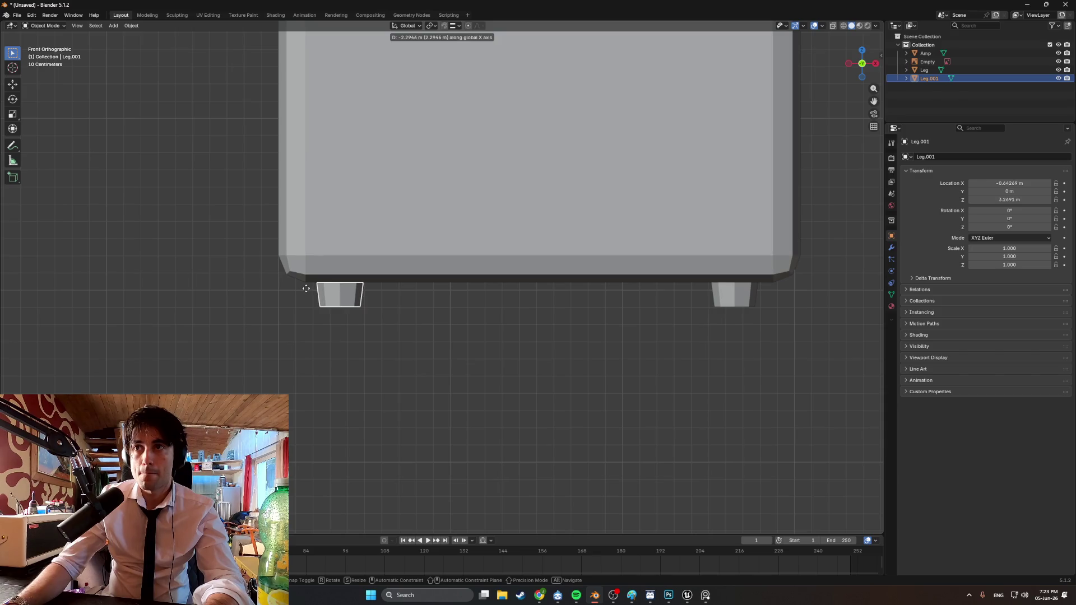
# Place Leg.001 at the left front corner and select both front legs
pyautogui.click(312, 287)
pyautogui.moveTo(457, 308)
pyautogui.mouseDown(button='middle')
pyautogui.moveTo(377, 308)
pyautogui.moveTo(534, 313)
pyautogui.mouseUp(button='middle')
pyautogui.keyDown('shift'); pyautogui.click(561, 319); pyautogui.keyUp('shift')
pyautogui.scroll(-5, 561, 315)
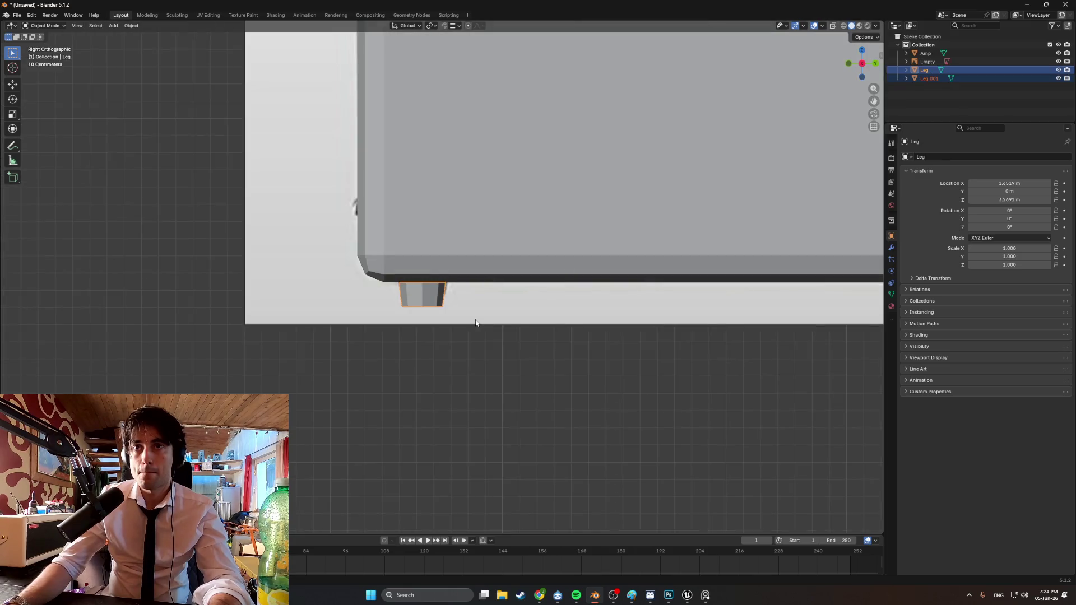
pyautogui.press('KP_3')
# Duplicate both front legs and move the copies backward along Y, replacing an undone move
pyautogui.press('g')
pyautogui.press('y')
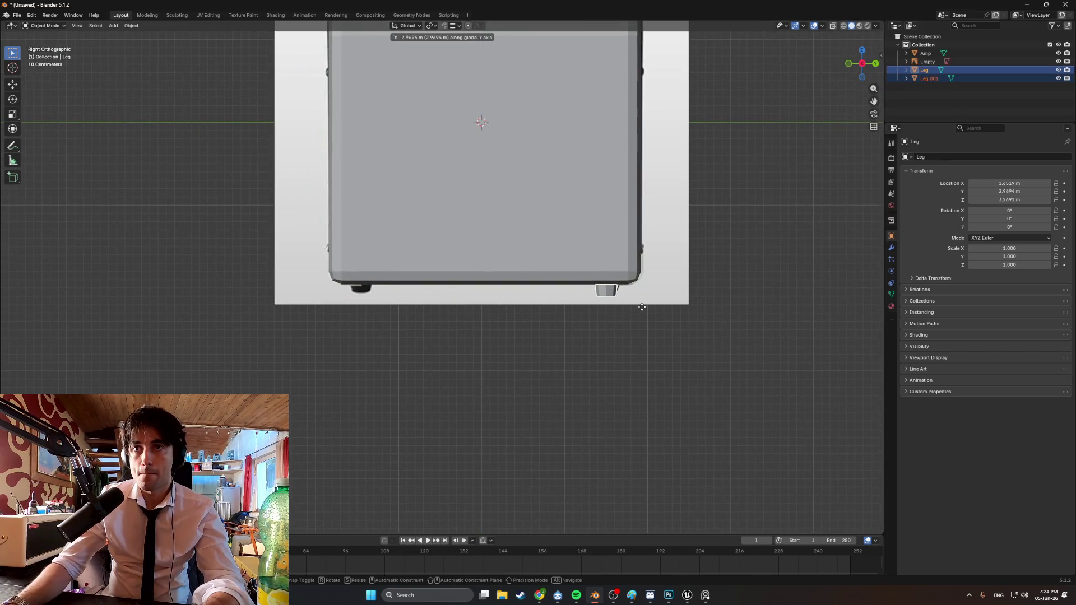
pyautogui.click(645, 308)
pyautogui.moveTo(645, 308)
pyautogui.mouseDown(button='middle')
pyautogui.moveTo(560, 335)
pyautogui.moveTo(541, 309)
pyautogui.moveTo(539, 318)
pyautogui.mouseUp(button='middle')
pyautogui.click(561, 335)
pyautogui.hotkey('ctrl', 'z')
pyautogui.hotkey('ctrl', 'z')
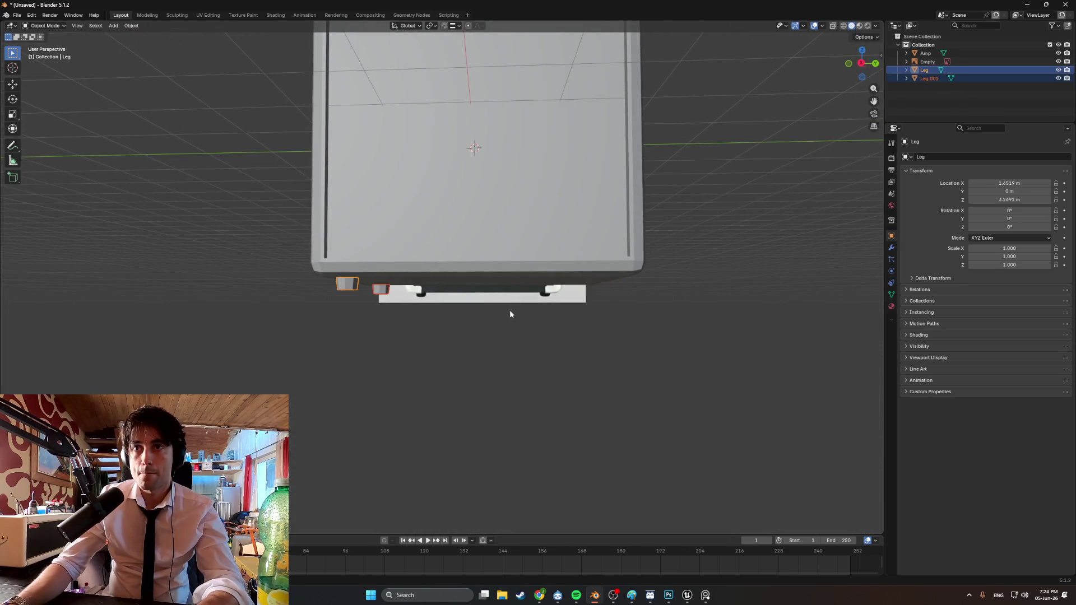
pyautogui.hotkey('shift', 'd')
pyautogui.press('y')
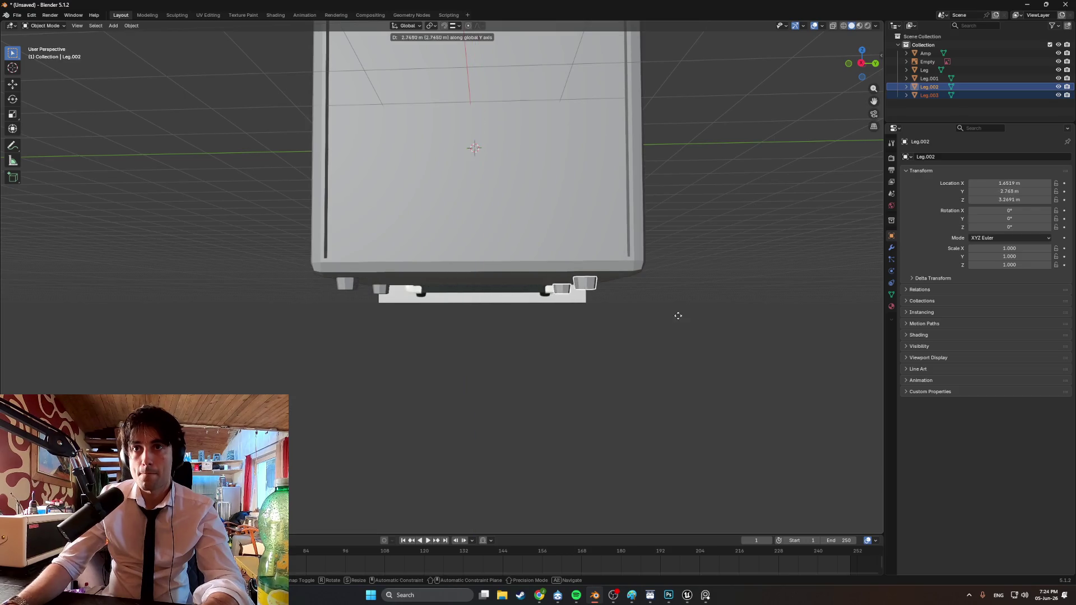
pyautogui.click(673, 312)
# Adjust Leg.002 and Leg.003 along Y to sit at the cabinet's back corners
pyautogui.moveTo(672, 312); pyautogui.dragTo(562, 309, button='middle')
pyautogui.press('KP_3')
pyautogui.scroll(4, 560, 308)
pyautogui.keyDown('shift'); pyautogui.moveTo(694, 306); pyautogui.dragTo(615, 303, button='middle'); pyautogui.keyUp('shift')
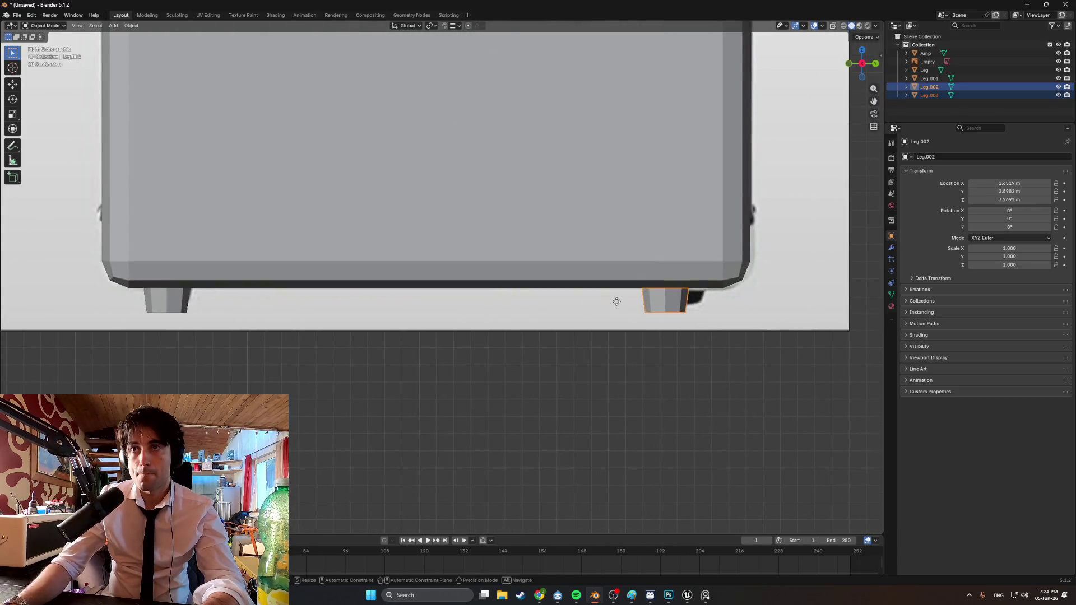
pyautogui.press('g')
pyautogui.press('y')
pyautogui.click(634, 300)
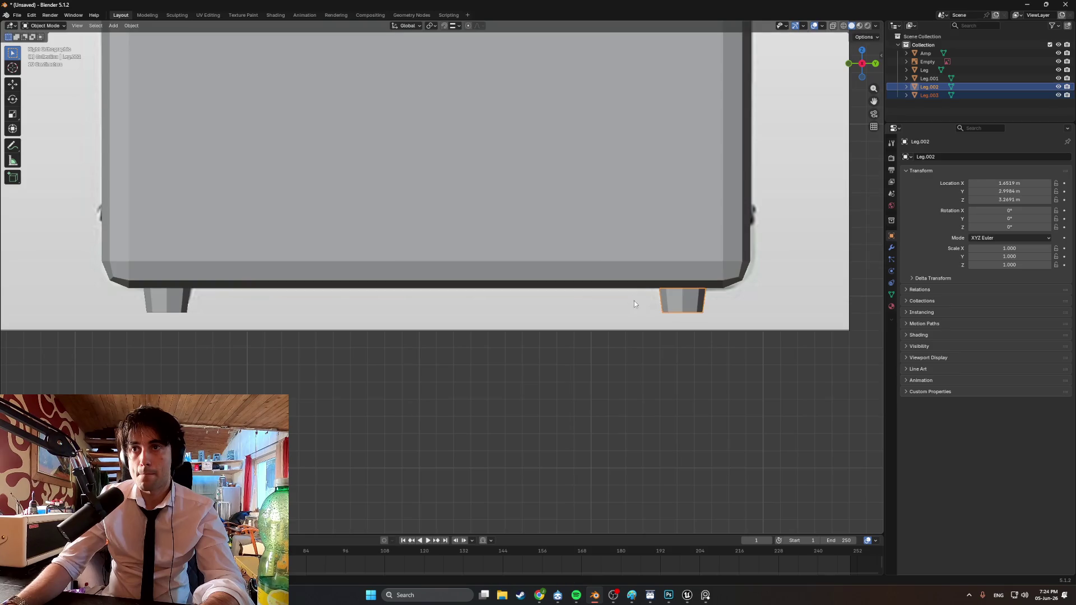
pyautogui.scroll(-3, 584, 358)
pyautogui.moveTo(584, 358)
pyautogui.mouseDown(button='middle')
pyautogui.moveTo(517, 297)
pyautogui.moveTo(497, 322)
pyautogui.moveTo(483, 308)
pyautogui.moveTo(516, 312)
pyautogui.moveTo(514, 303)
pyautogui.moveTo(469, 297)
pyautogui.moveTo(486, 307)
pyautogui.moveTo(579, 297)
pyautogui.moveTo(572, 279)
pyautogui.moveTo(541, 293)
pyautogui.moveTo(435, 285)
pyautogui.mouseUp(button='middle')
pyautogui.scroll(-3, 516, 312)
pyautogui.scroll(4, 465, 298)
pyautogui.scroll(-3, 542, 292)
pyautogui.scroll(-3, 452, 289)
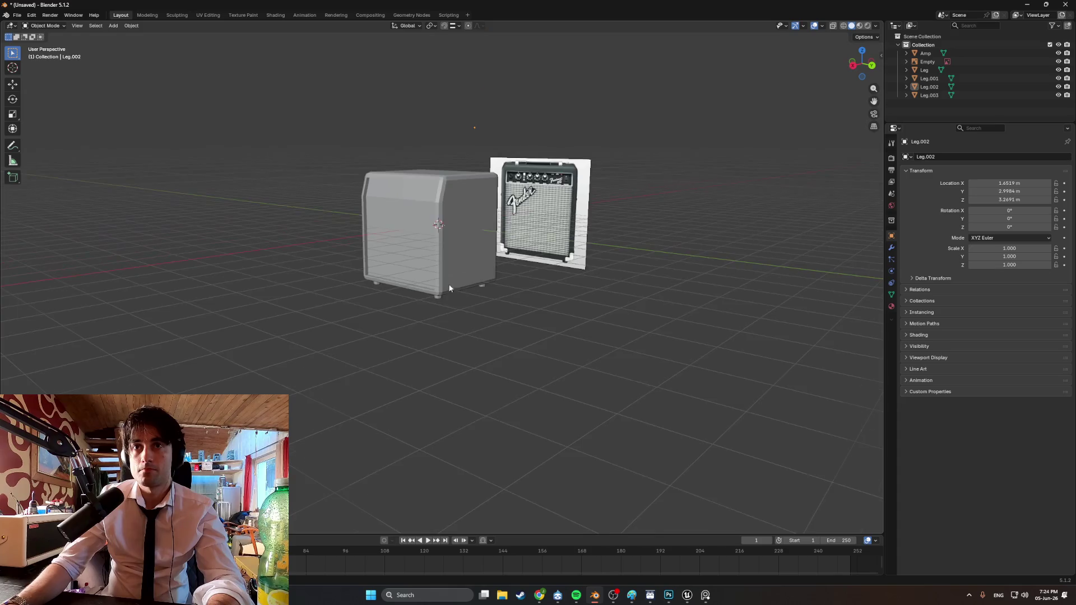
pyautogui.scroll(5, 437, 283)
pyautogui.moveTo(430, 281)
pyautogui.mouseDown(button='middle')
pyautogui.moveTo(519, 253)
pyautogui.moveTo(456, 248)
pyautogui.moveTo(470, 302)
pyautogui.moveTo(464, 326)
pyautogui.moveTo(456, 295)
pyautogui.moveTo(466, 315)
pyautogui.moveTo(468, 287)
pyautogui.moveTo(442, 273)
pyautogui.moveTo(457, 290)
pyautogui.moveTo(438, 289)
pyautogui.moveTo(468, 300)
pyautogui.moveTo(499, 274)
pyautogui.moveTo(514, 307)
pyautogui.moveTo(502, 293)
pyautogui.moveTo(532, 296)
pyautogui.moveTo(542, 283)
pyautogui.moveTo(524, 299)
pyautogui.moveTo(483, 302)
pyautogui.moveTo(444, 247)
pyautogui.mouseUp(button='middle')
pyautogui.scroll(-5, 476, 319)
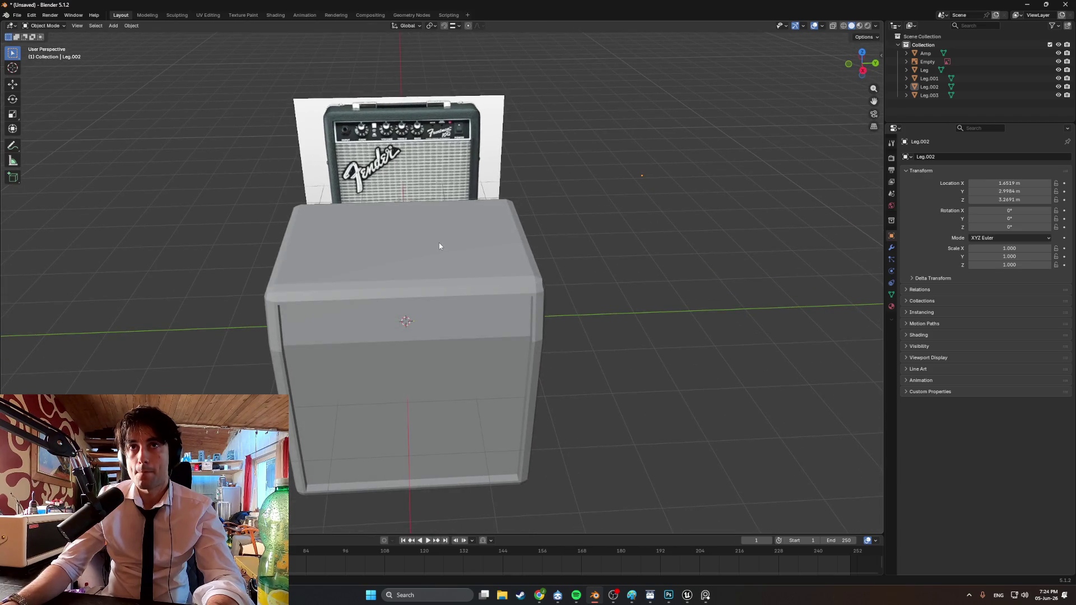
pyautogui.moveTo(438, 246)
pyautogui.mouseDown(button='middle')
pyautogui.moveTo(386, 232)
pyautogui.moveTo(402, 224)
pyautogui.moveTo(378, 234)
pyautogui.moveTo(509, 242)
pyautogui.moveTo(383, 224)
pyautogui.moveTo(389, 277)
pyautogui.moveTo(364, 277)
pyautogui.moveTo(398, 257)
pyautogui.moveTo(404, 300)
pyautogui.moveTo(509, 315)
pyautogui.moveTo(459, 305)
pyautogui.moveTo(502, 343)
pyautogui.moveTo(412, 344)
pyautogui.moveTo(341, 283)
pyautogui.moveTo(348, 302)
pyautogui.moveTo(378, 293)
pyautogui.mouseUp(button='middle')
# Enter Edit Mode and orbit to inspect the cabinet's beveled top corner
pyautogui.scroll(2, 380, 260)
pyautogui.press('Tab')
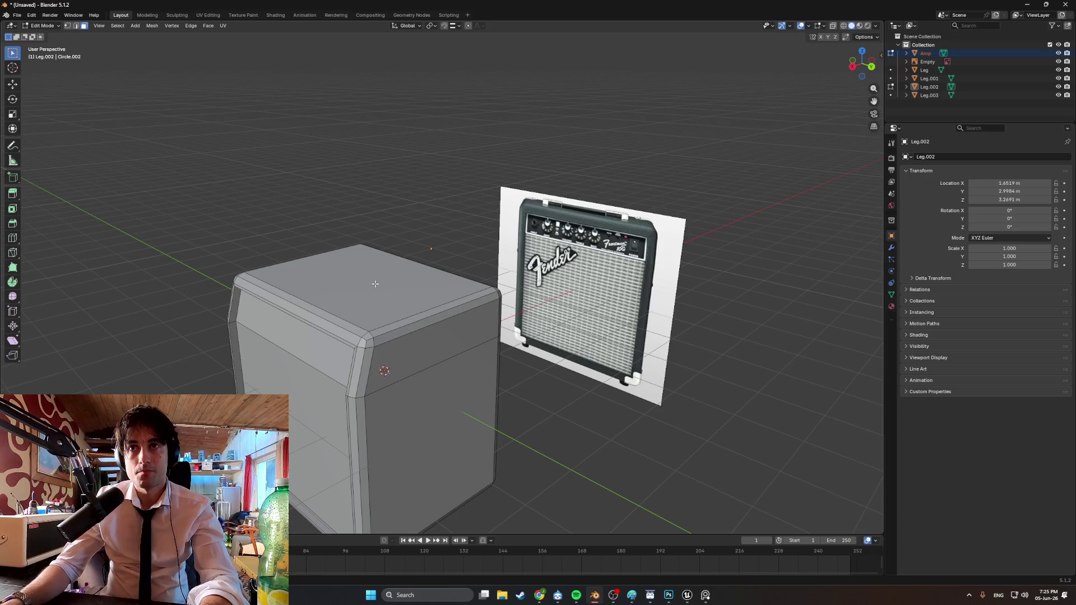
pyautogui.moveTo(375, 284); pyautogui.dragTo(390, 283, button='middle')
pyautogui.moveTo(384, 332); pyautogui.dragTo(408, 316, button='middle')
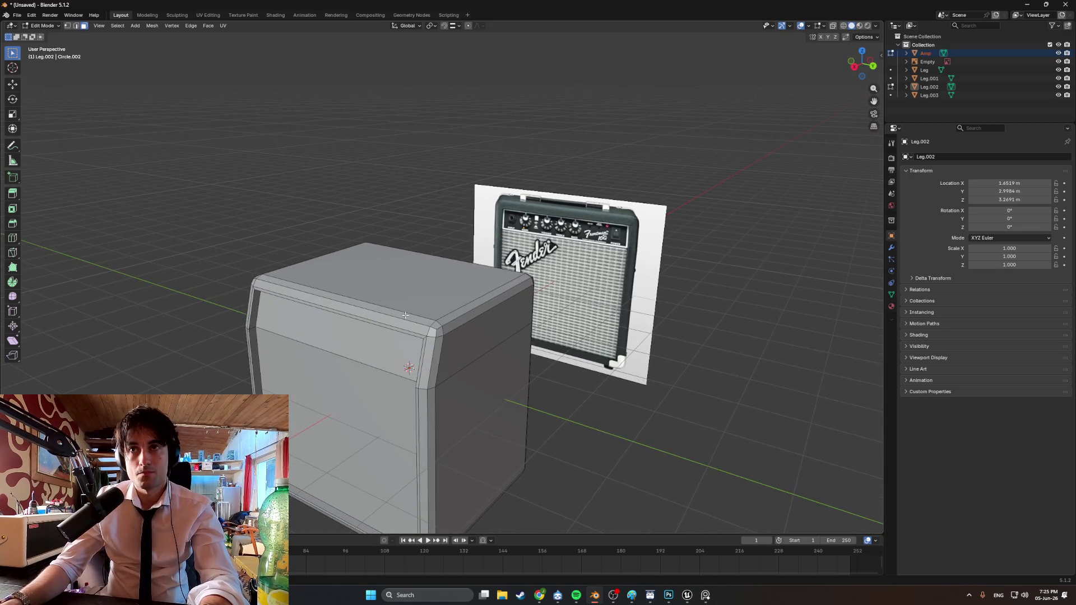
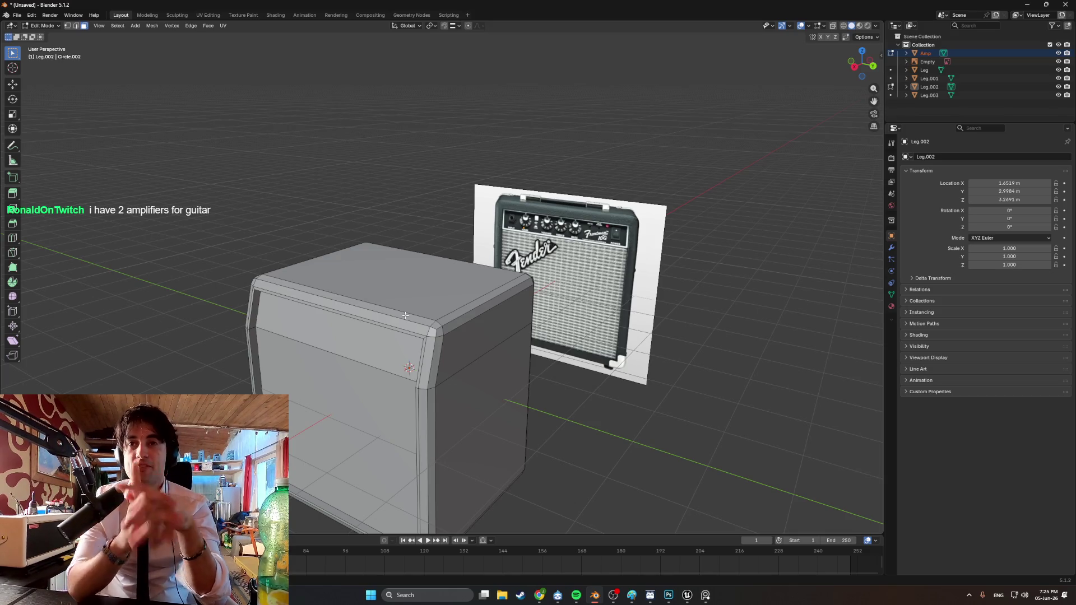
# Bring up the Fender amp reference board in PureRef and zoom onto the wooden-floor amp photo
pyautogui.moveTo(405, 316)
pyautogui.mouseDown(button='middle')
pyautogui.moveTo(416, 307)
pyautogui.moveTo(460, 336)
pyautogui.mouseUp(button='middle')
pyautogui.click(706, 595)
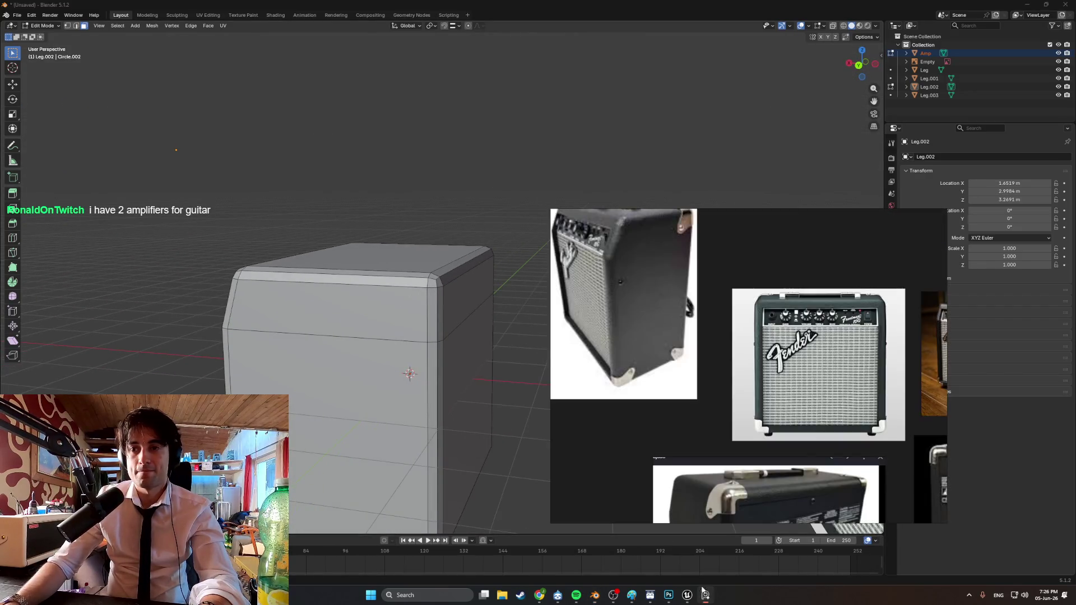
pyautogui.moveTo(637, 299)
pyautogui.mouseDown(button='middle')
pyautogui.moveTo(623, 291)
pyautogui.moveTo(636, 305)
pyautogui.mouseUp(button='middle')
pyautogui.scroll(10, 642, 321)
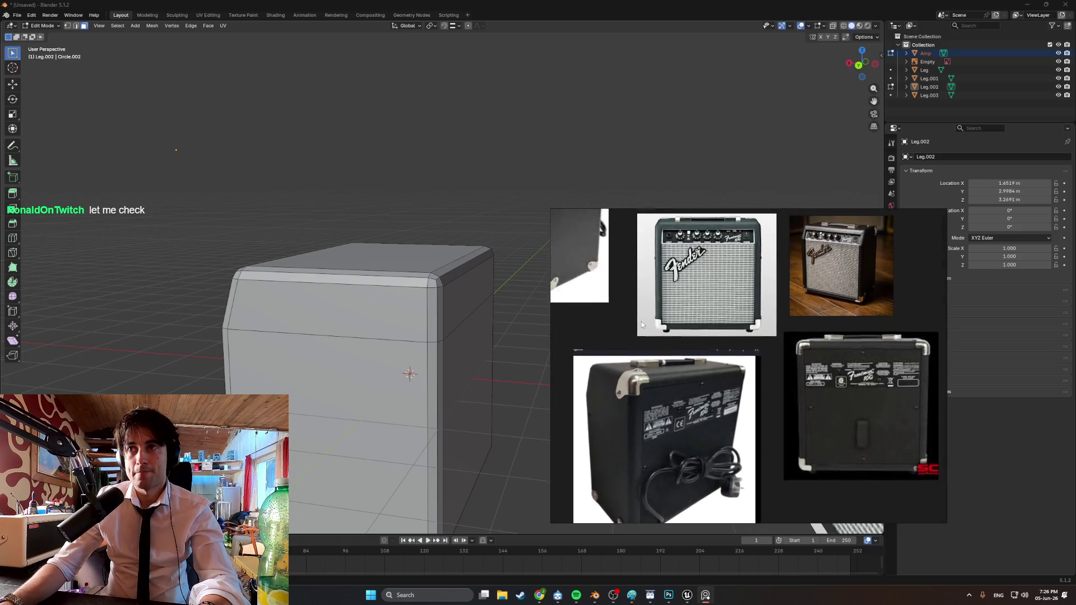
pyautogui.scroll(-1, 777, 314)
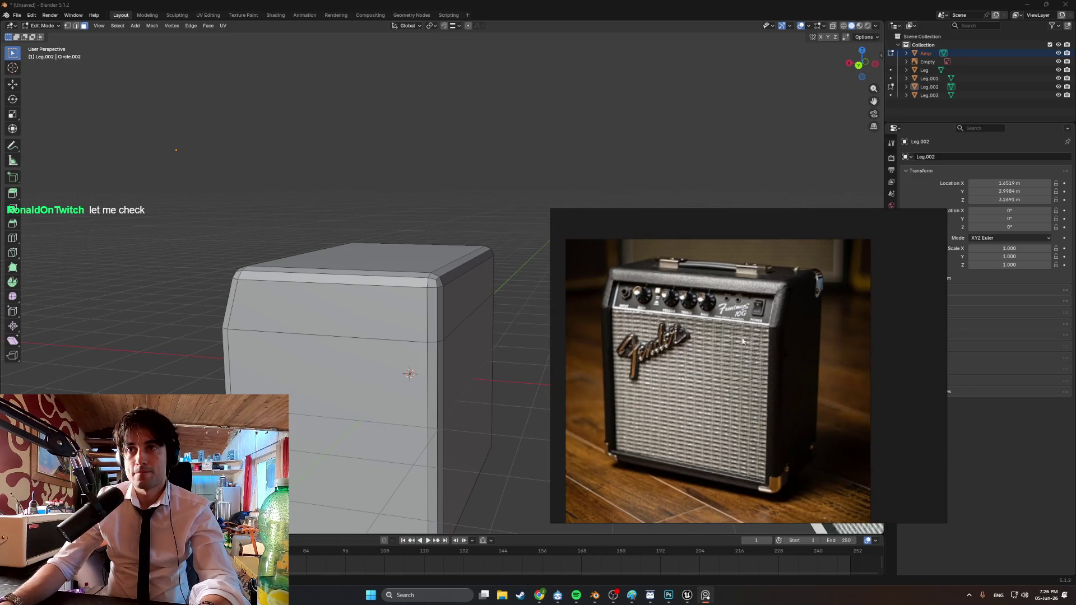
# Resume the music video in Chrome's YouTube tab, then minimize the browser
pyautogui.moveTo(540, 594)
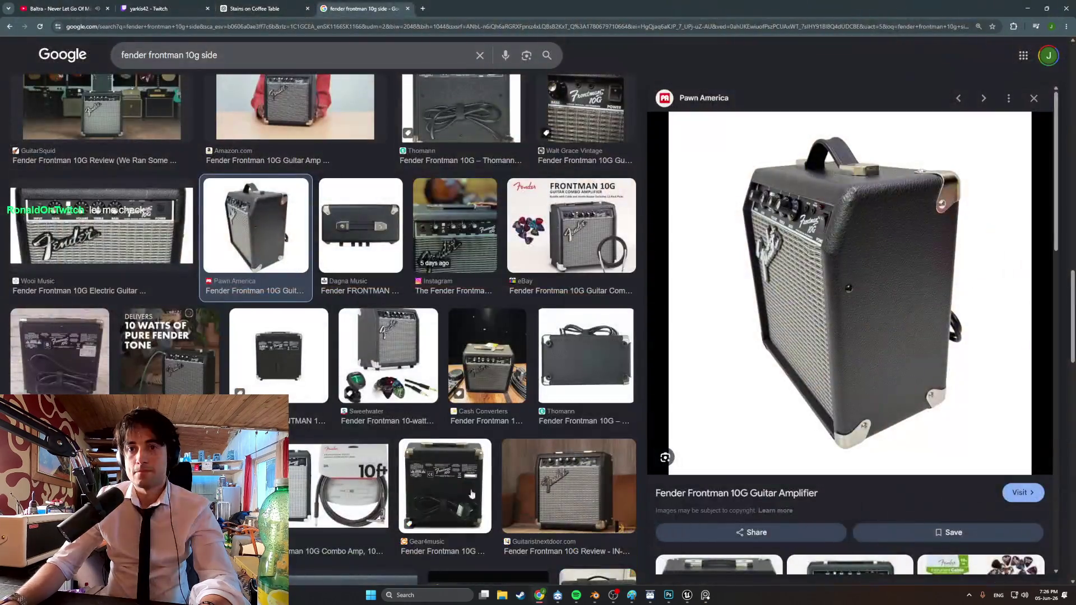
pyautogui.click(560, 549)
pyautogui.click(62, 8)
pyautogui.click(580, 317)
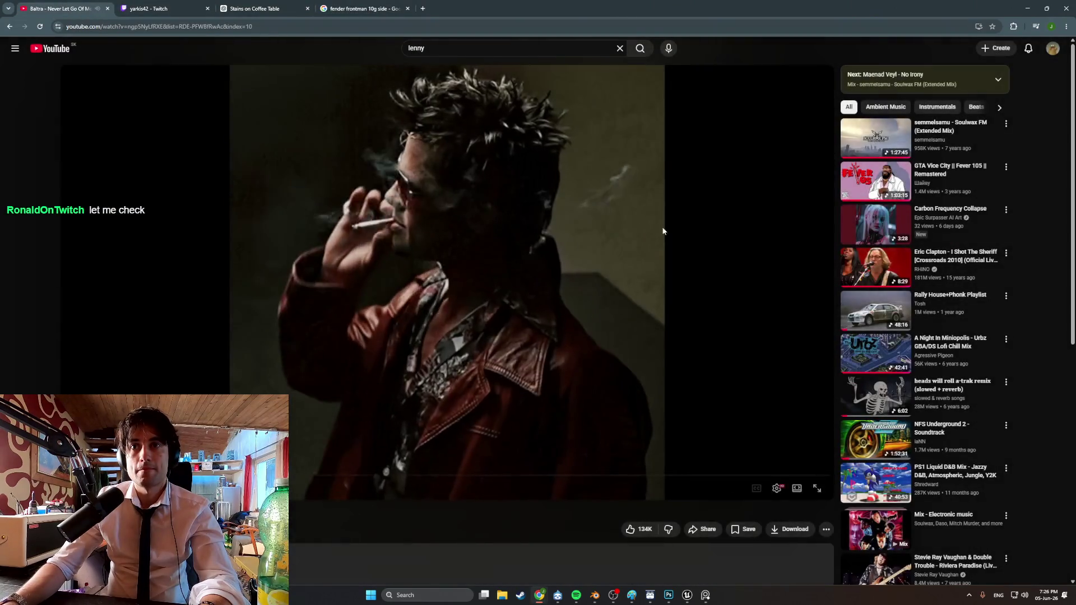
pyautogui.click(1031, 8)
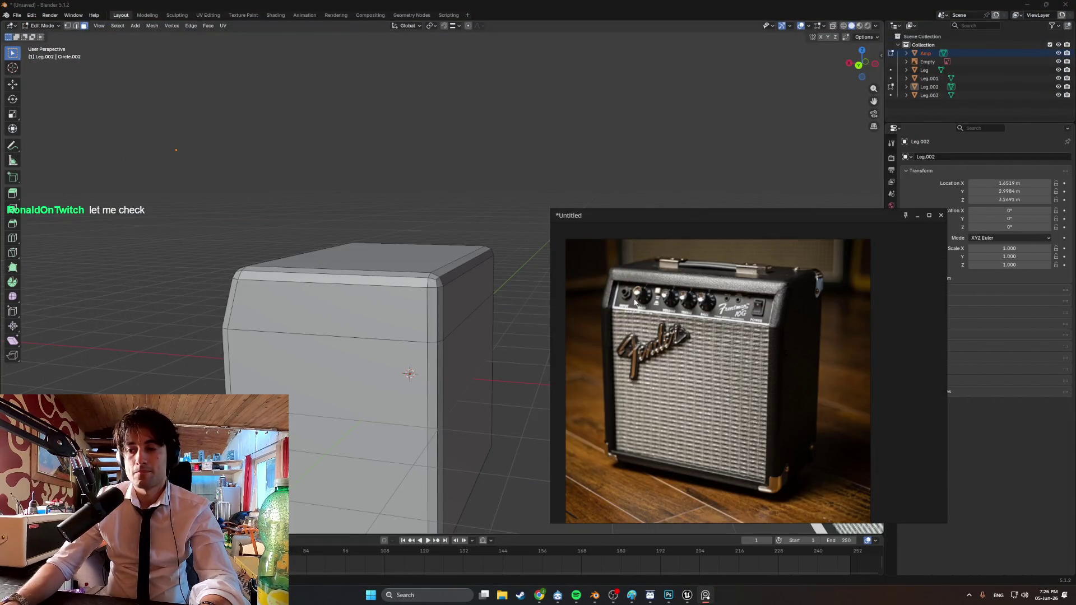
# Orbit around the amp body, selecting and then clearing its top face
pyautogui.moveTo(516, 301); pyautogui.dragTo(629, 290, button='middle')
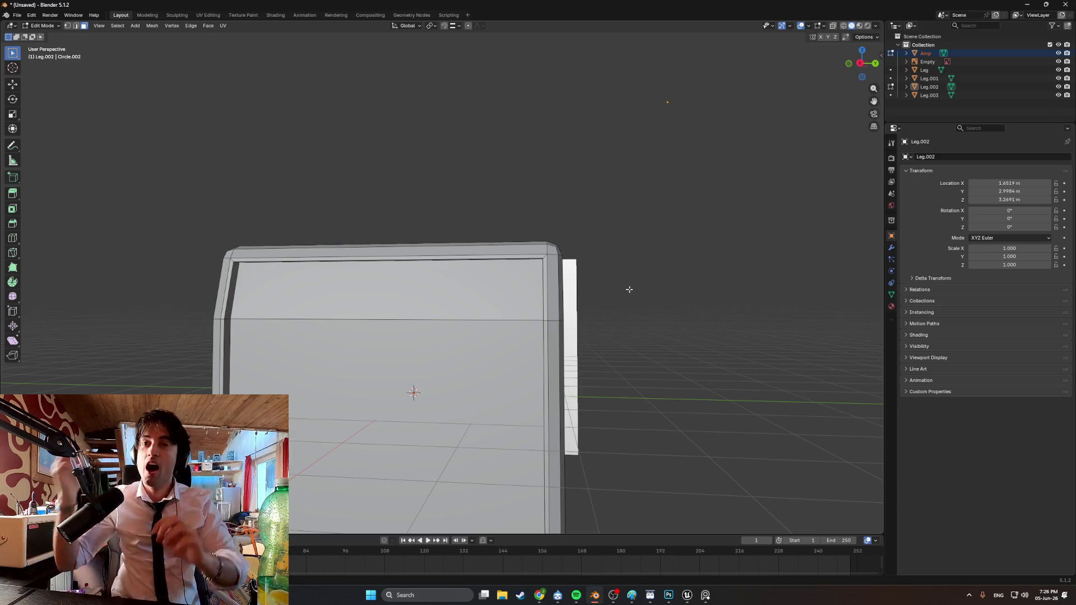
pyautogui.moveTo(639, 305)
pyautogui.mouseDown(button='middle')
pyautogui.moveTo(623, 359)
pyautogui.moveTo(561, 374)
pyautogui.mouseUp(button='middle')
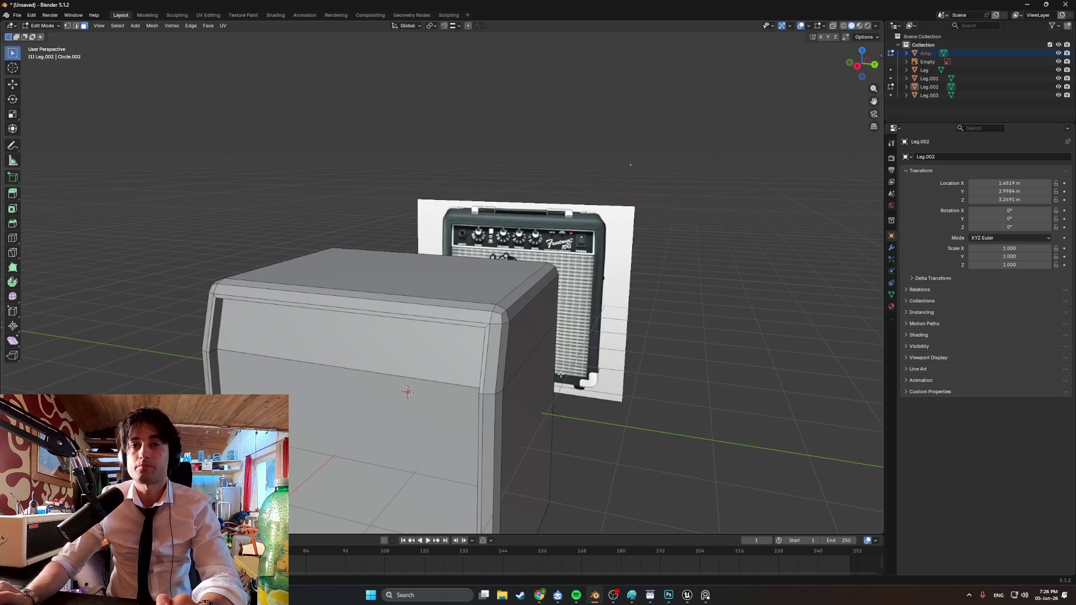
pyautogui.moveTo(556, 379)
pyautogui.mouseDown(button='middle')
pyautogui.moveTo(514, 387)
pyautogui.moveTo(549, 404)
pyautogui.mouseUp(button='middle')
pyautogui.click(438, 330)
pyautogui.scroll(-2, 453, 330)
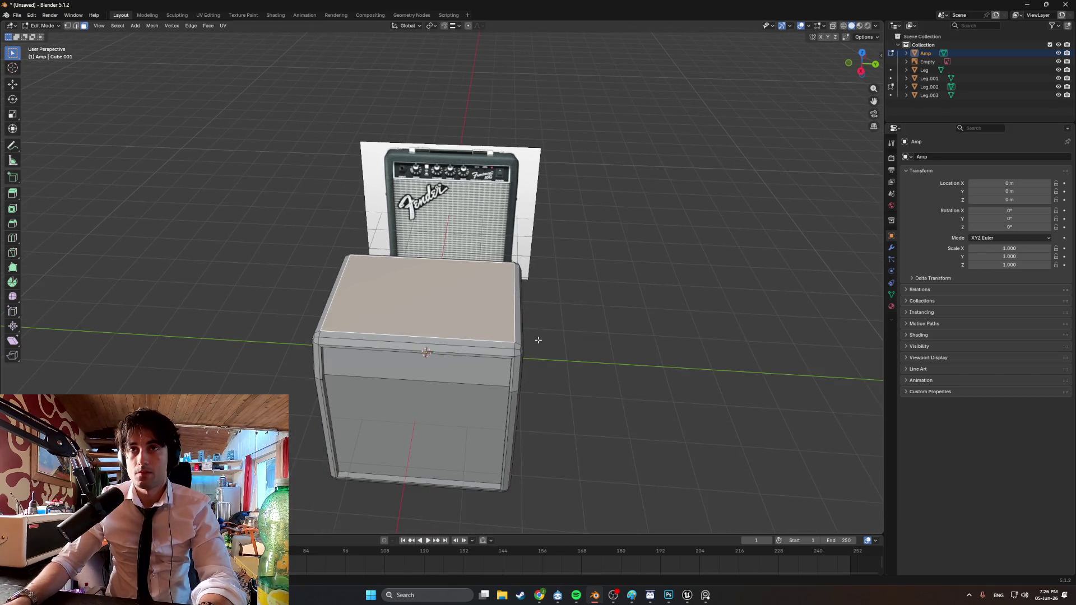
pyautogui.moveTo(536, 340); pyautogui.dragTo(609, 350, button='middle')
pyautogui.click(609, 350)
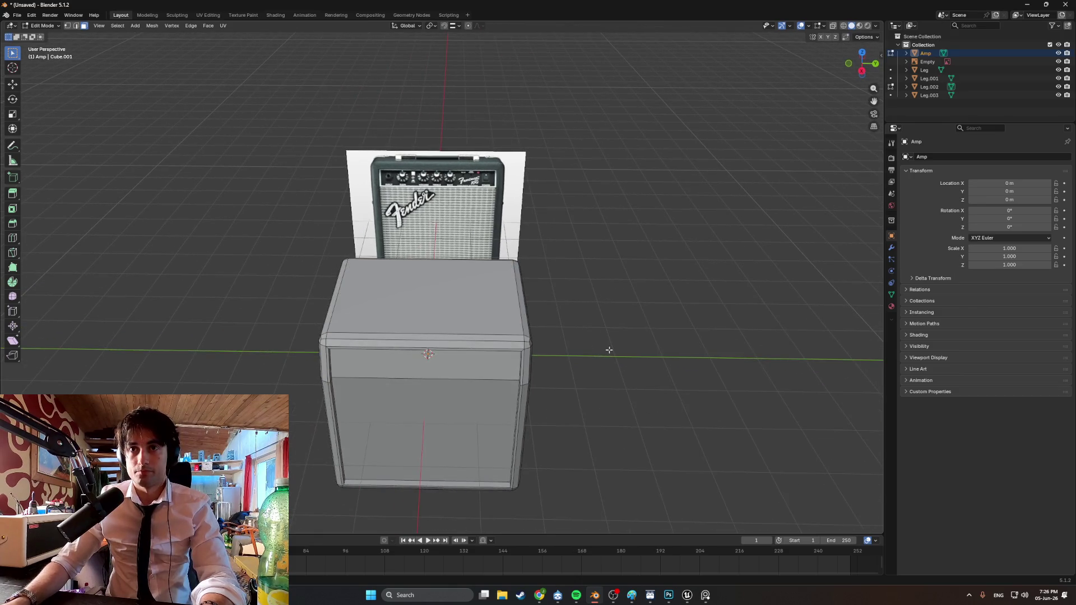
# Pick a leg under the box, select its whole mesh, and return to Object Mode
pyautogui.hotkey('shift', 'a')
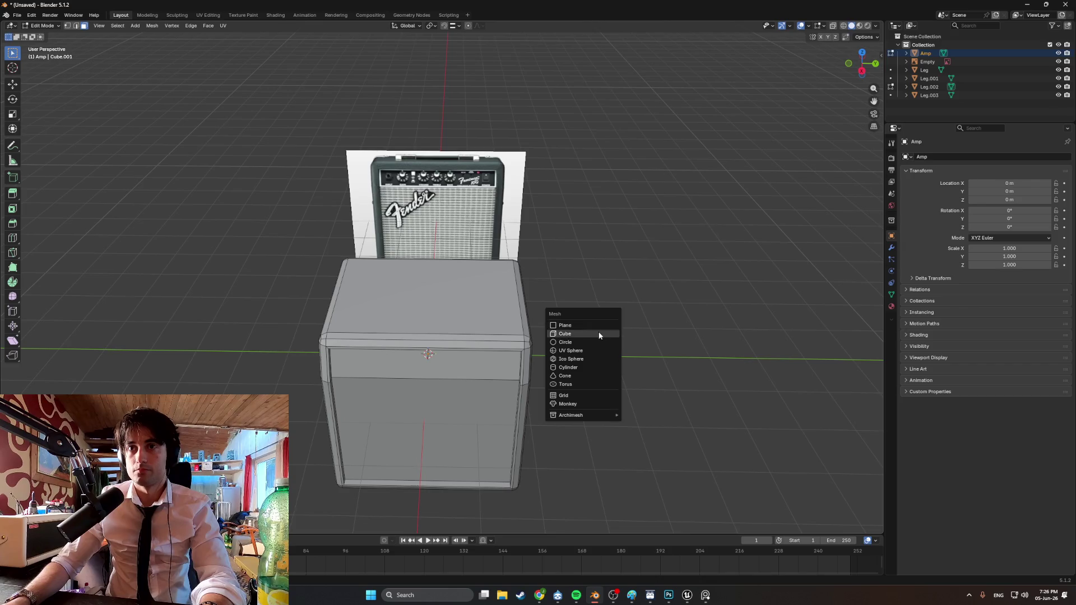
pyautogui.moveTo(728, 235); pyautogui.dragTo(617, 291, button='middle')
pyautogui.click(486, 386)
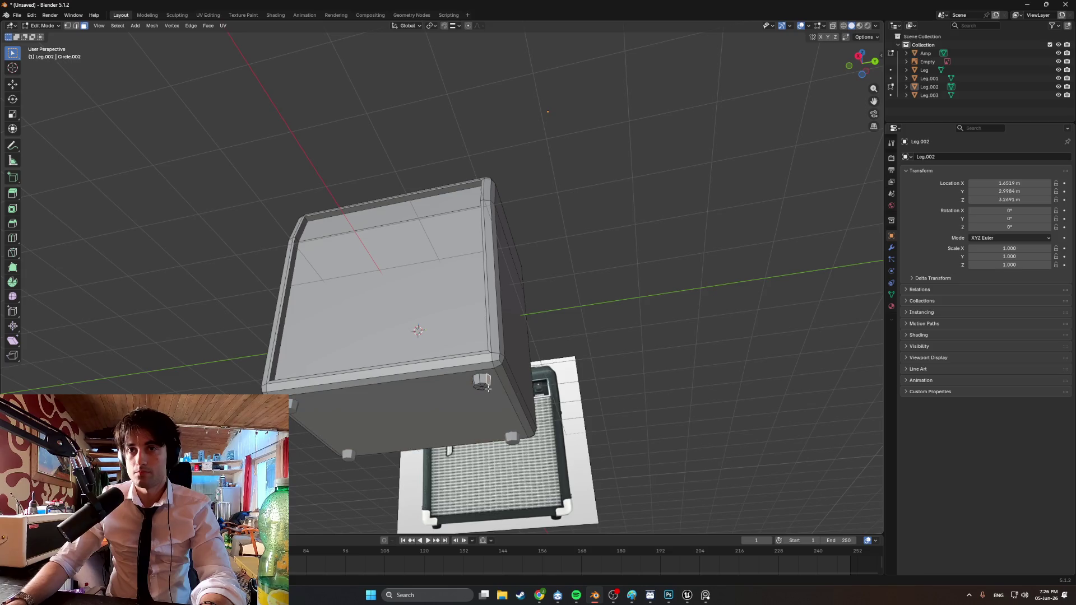
pyautogui.press('a')
pyautogui.hotkey('alt', 'a')
pyautogui.press('a')
pyautogui.press('Tab')
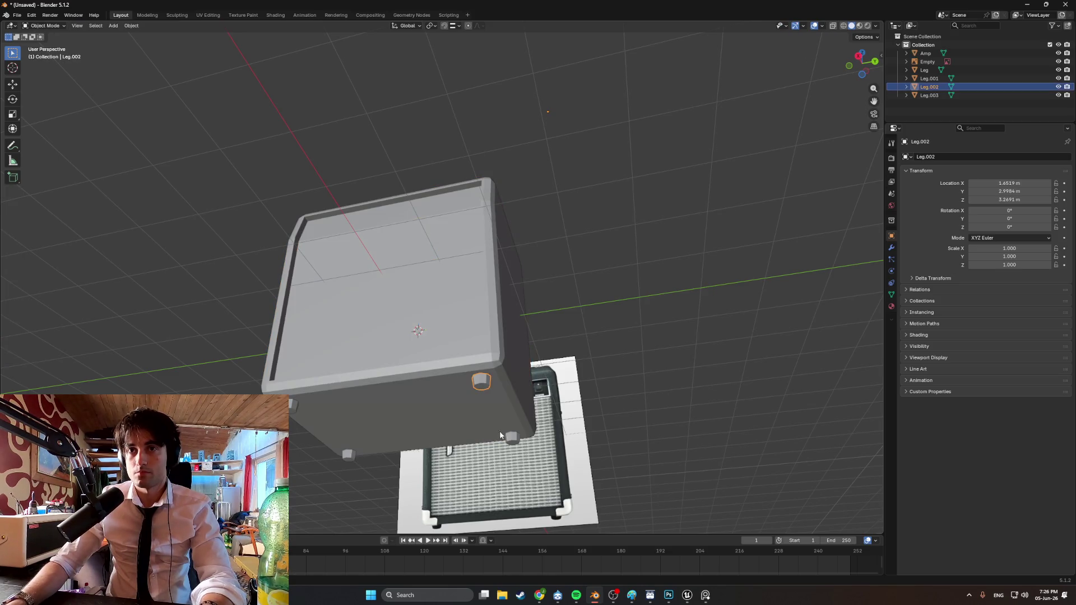
# Select all four legs and join them with Ctrl+J into a single Leg object
pyautogui.keyDown('shift'); pyautogui.click(511, 438); pyautogui.keyUp('shift')
pyautogui.keyDown('shift'); pyautogui.click(348, 455); pyautogui.keyUp('shift')
pyautogui.keyDown('shift'); pyautogui.click(292, 406); pyautogui.keyUp('shift')
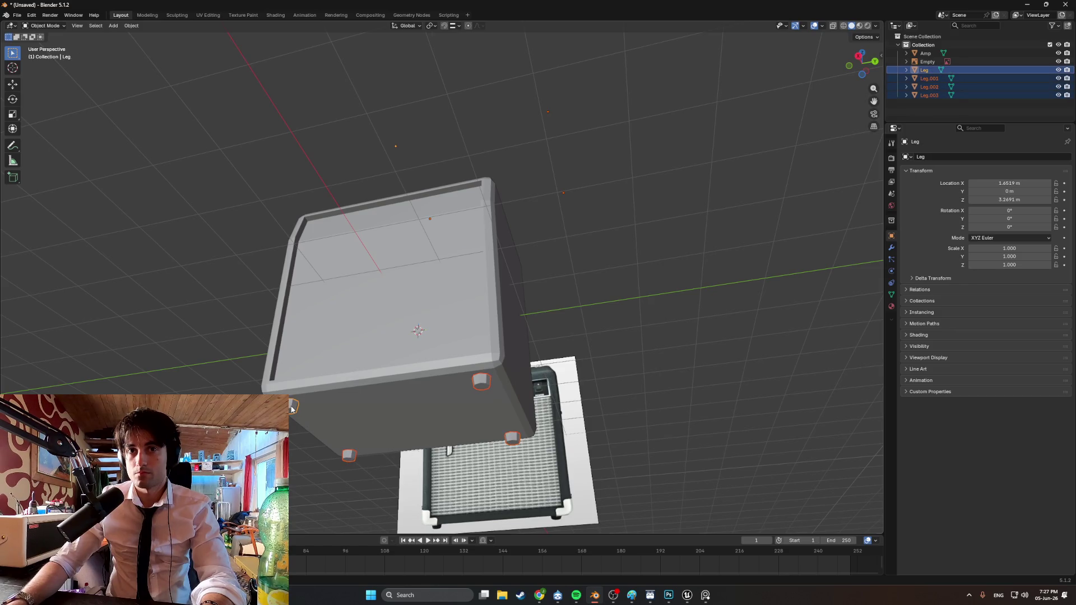
pyautogui.hotkey('ctrl', 'j')
pyautogui.click(964, 98)
# Orbit from a side view around to a near-front view of the amp
pyautogui.moveTo(740, 179)
pyautogui.mouseDown(button='middle')
pyautogui.moveTo(701, 205)
pyautogui.moveTo(686, 240)
pyautogui.moveTo(743, 223)
pyautogui.moveTo(802, 239)
pyautogui.moveTo(684, 237)
pyautogui.moveTo(699, 226)
pyautogui.moveTo(681, 222)
pyautogui.moveTo(712, 244)
pyautogui.moveTo(615, 249)
pyautogui.moveTo(565, 314)
pyautogui.moveTo(695, 308)
pyautogui.moveTo(560, 309)
pyautogui.moveTo(721, 314)
pyautogui.moveTo(546, 319)
pyautogui.moveTo(601, 312)
pyautogui.mouseUp(button='middle')
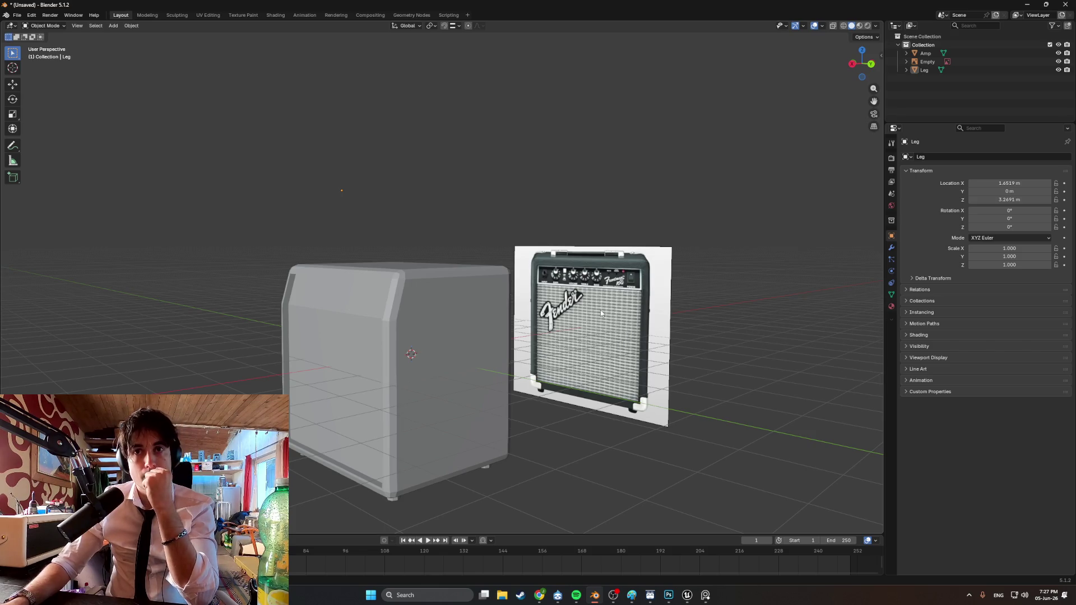
pyautogui.moveTo(600, 311)
pyautogui.mouseDown(button='middle')
pyautogui.moveTo(645, 325)
pyautogui.moveTo(690, 318)
pyautogui.mouseUp(button='middle')
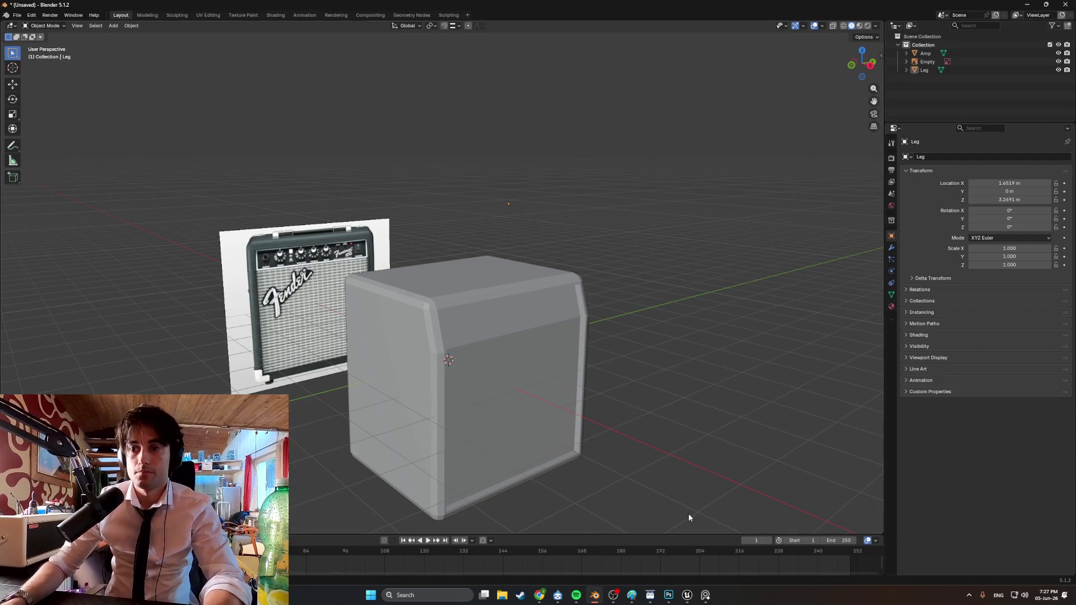
pyautogui.moveTo(605, 419)
pyautogui.mouseDown(button='middle')
pyautogui.moveTo(605, 389)
pyautogui.moveTo(565, 391)
pyautogui.mouseUp(button='middle')
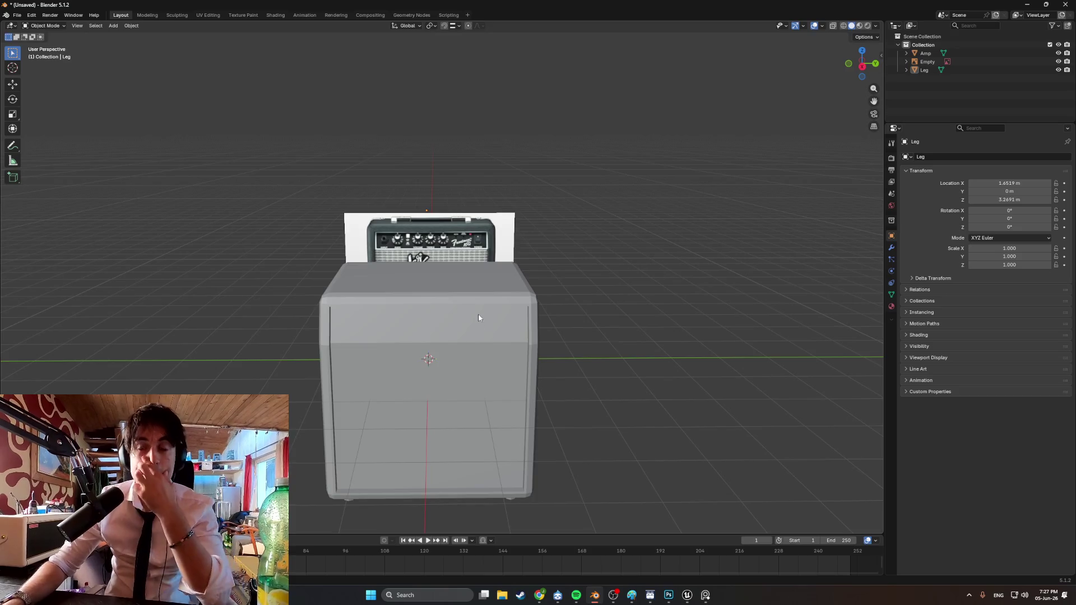
pyautogui.moveTo(483, 320); pyautogui.dragTo(516, 354, button='middle')
pyautogui.hotkey('shift', 'a')
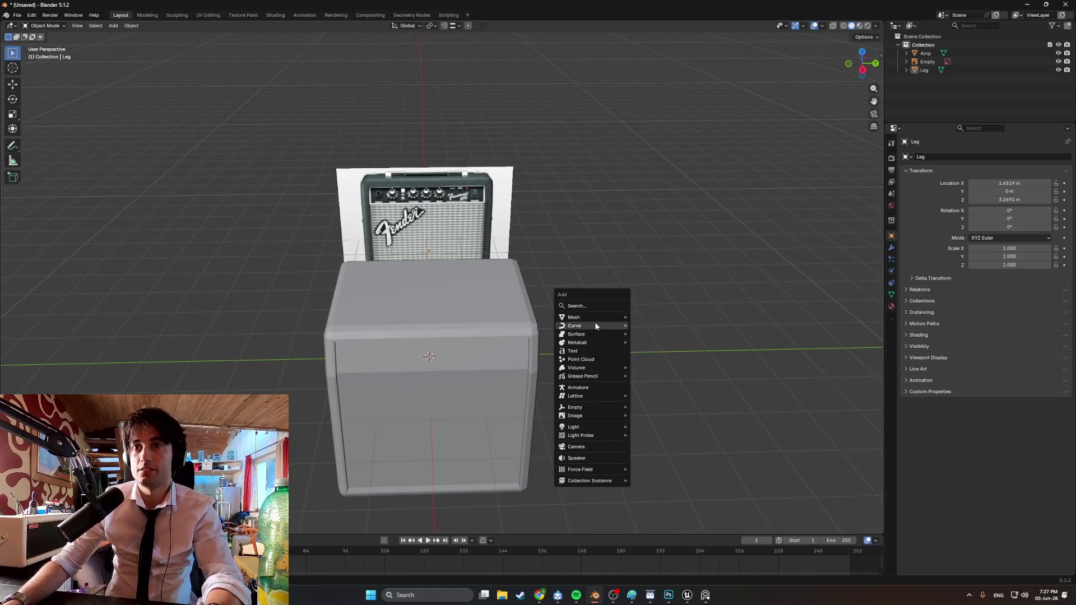
# Add a Plane hovering above the amp top at Z 3.035 m and enter Edit Mode on it
pyautogui.moveTo(600, 317)
pyautogui.click(651, 317)
pyautogui.moveTo(571, 336)
pyautogui.mouseDown(button='middle')
pyautogui.moveTo(450, 241)
pyautogui.moveTo(449, 203)
pyautogui.moveTo(456, 298)
pyautogui.mouseUp(button='middle')
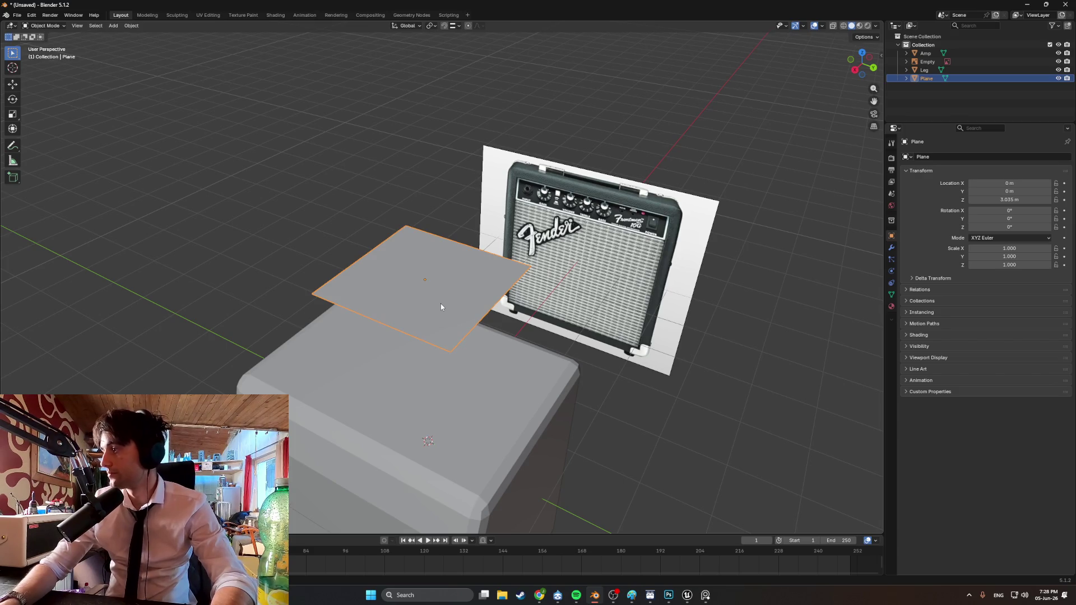
pyautogui.moveTo(526, 330)
pyautogui.mouseDown(button='middle')
pyautogui.moveTo(579, 341)
pyautogui.moveTo(484, 320)
pyautogui.mouseUp(button='middle')
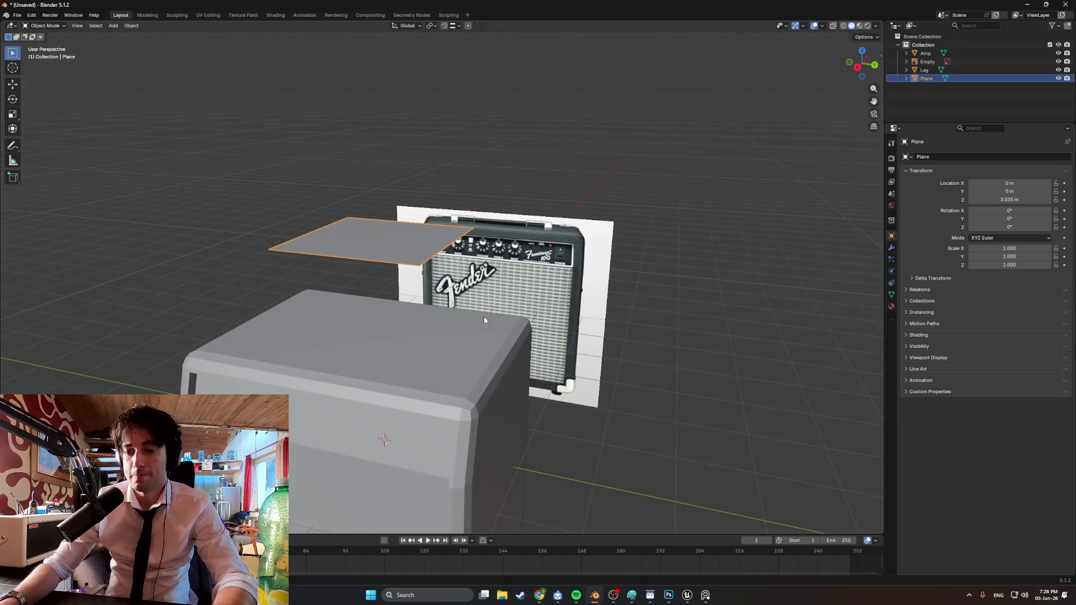
pyautogui.moveTo(404, 316)
pyautogui.mouseDown(button='middle')
pyautogui.moveTo(438, 321)
pyautogui.moveTo(430, 269)
pyautogui.mouseUp(button='middle')
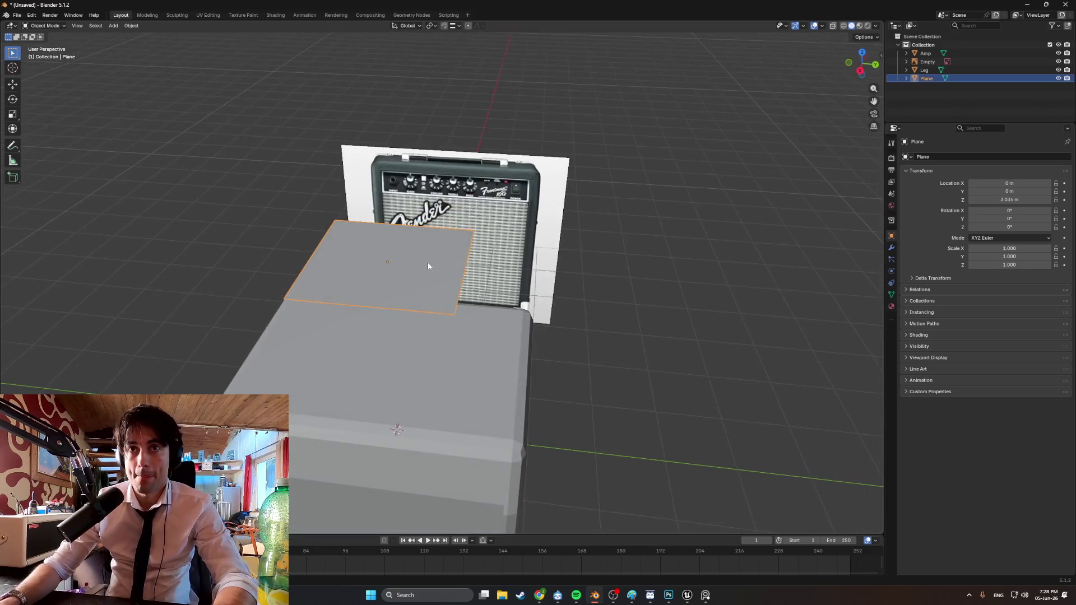
pyautogui.moveTo(430, 230)
pyautogui.mouseDown(button='middle')
pyautogui.moveTo(424, 258)
pyautogui.moveTo(414, 241)
pyautogui.moveTo(399, 244)
pyautogui.mouseUp(button='middle')
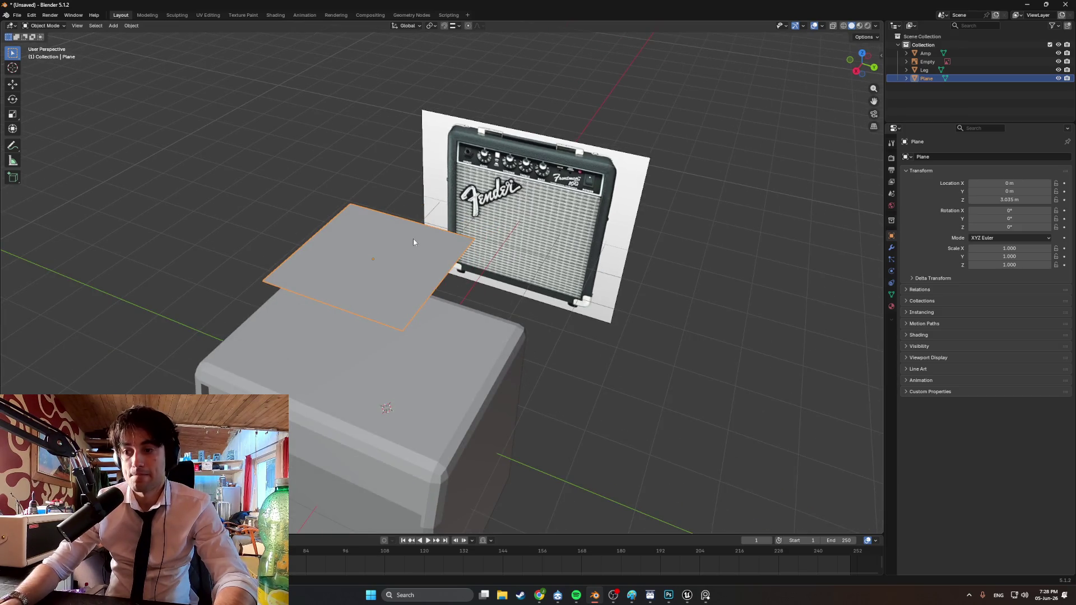
pyautogui.press('Tab')
pyautogui.hotkey('alt', 'a')
pyautogui.moveTo(423, 227); pyautogui.dragTo(422, 227, button='middle')
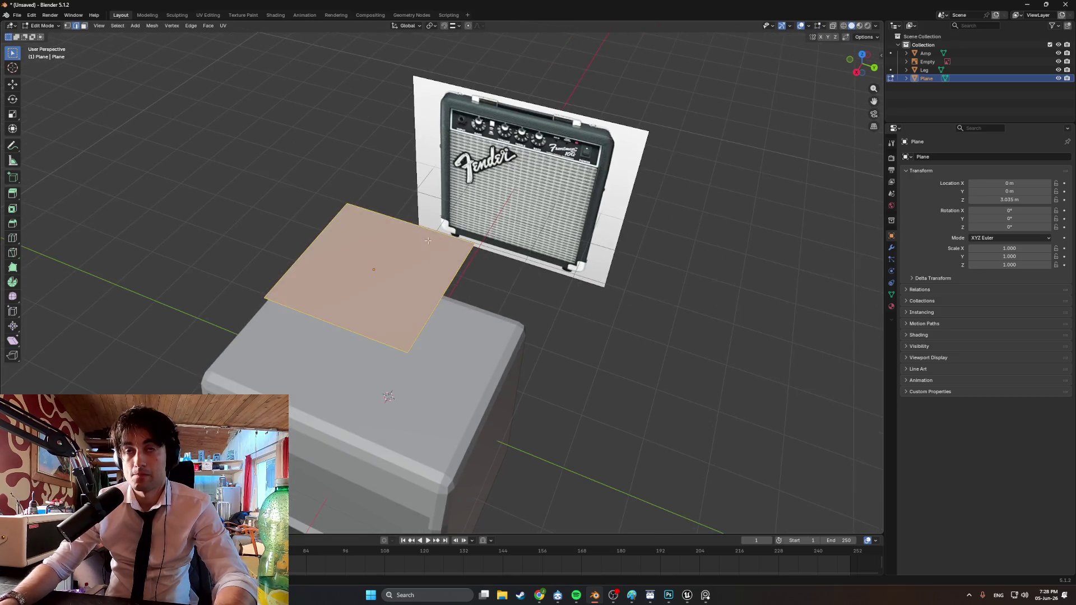
# Narrow the handle rectangle by sliding its left edge twice along Y
pyautogui.click(373, 276)
pyautogui.moveTo(373, 276)
pyautogui.mouseDown(button='middle')
pyautogui.moveTo(407, 292)
pyautogui.moveTo(392, 301)
pyautogui.mouseUp(button='middle')
pyautogui.click(324, 340)
pyautogui.press('g')
pyautogui.press('y')
pyautogui.click(445, 353)
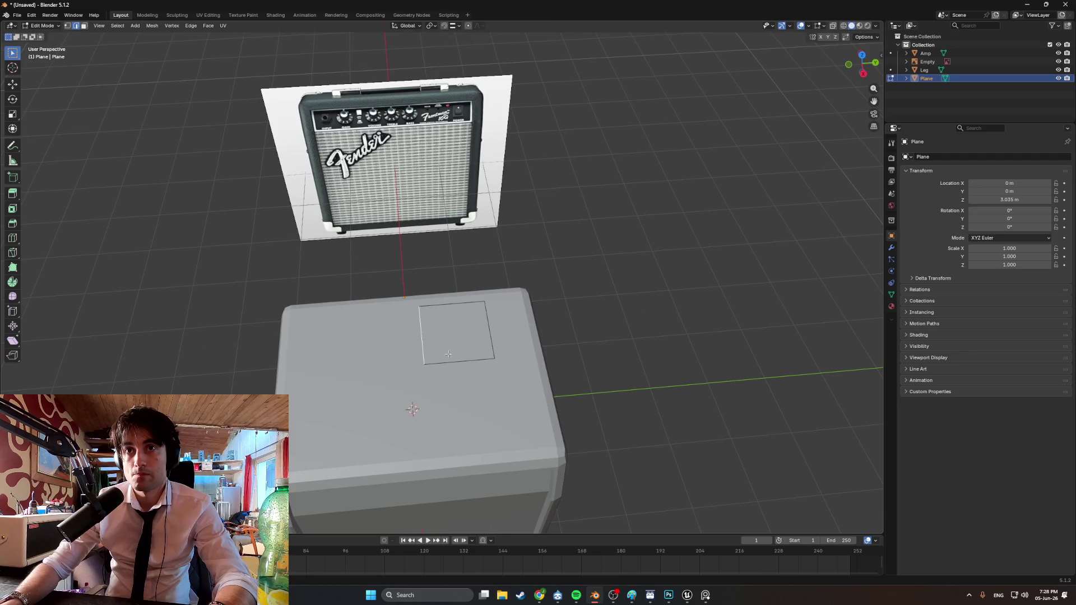
pyautogui.click(419, 340)
pyautogui.press('g')
pyautogui.press('y')
pyautogui.click(444, 359)
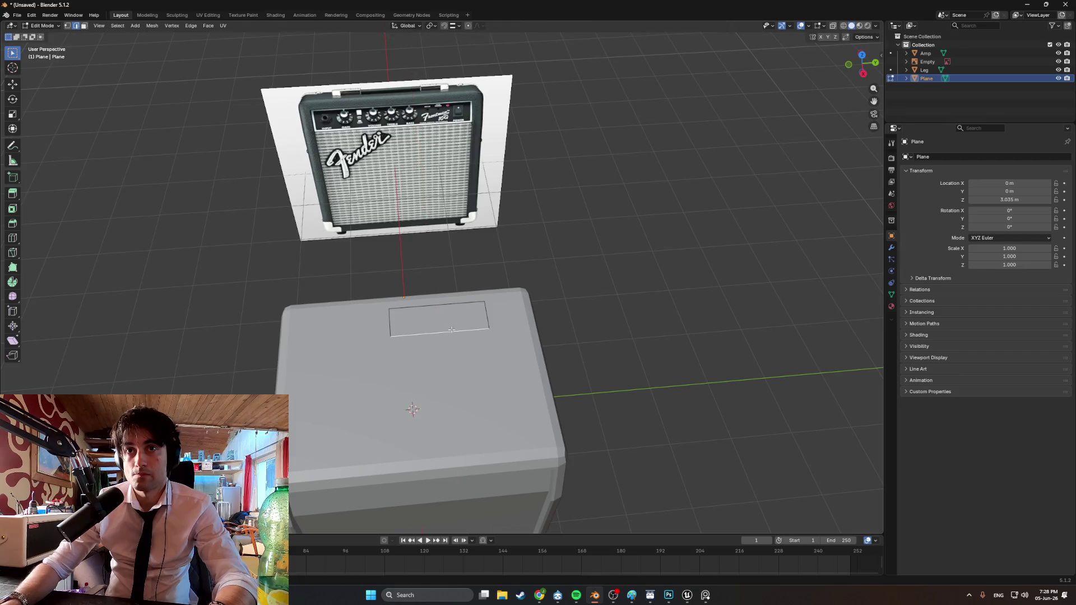
pyautogui.scroll(3, 503, 377)
# Adjust the right edge along Y, the top edge, and the left edge along X
pyautogui.click(527, 391)
pyautogui.press('g')
pyautogui.press('y')
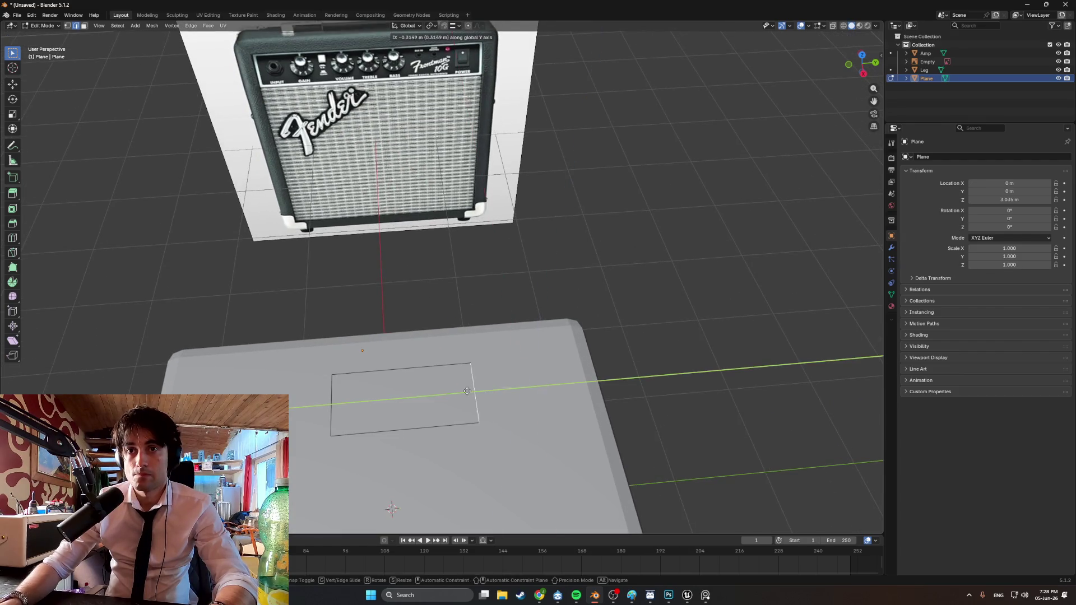
pyautogui.click(376, 380)
pyautogui.press('g')
pyautogui.click(374, 384)
pyautogui.moveTo(375, 384)
pyautogui.mouseDown(button='middle')
pyautogui.moveTo(497, 420)
pyautogui.moveTo(487, 284)
pyautogui.mouseUp(button='middle')
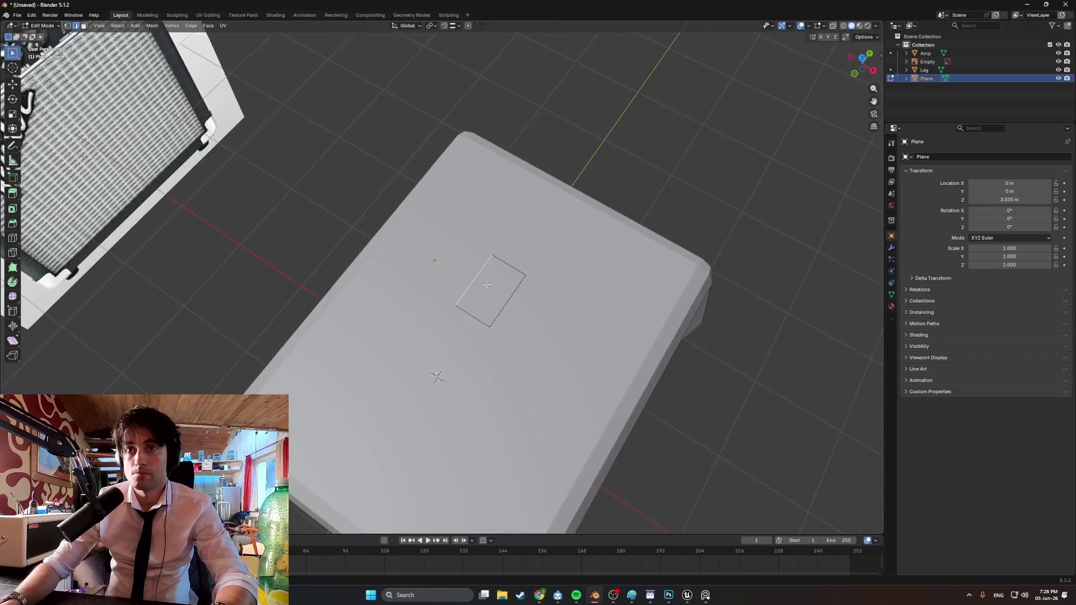
pyautogui.press('g')
pyautogui.press('x')
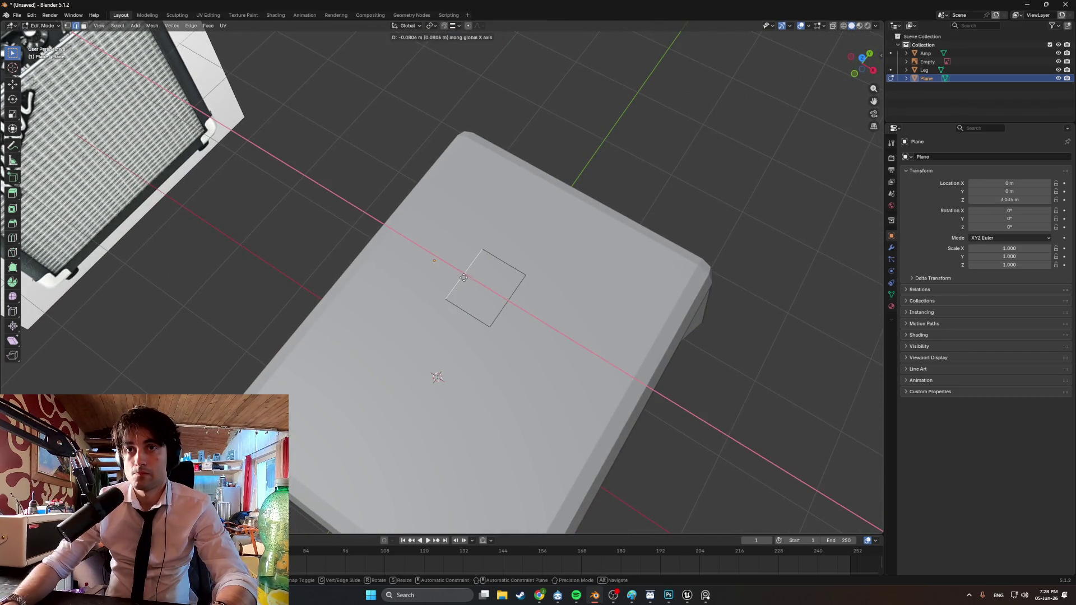
pyautogui.click(462, 280)
# Shift the rectangle face along Y in face mode, then switch back to edge selection
pyautogui.moveTo(461, 280)
pyautogui.mouseDown(button='middle')
pyautogui.moveTo(452, 292)
pyautogui.moveTo(508, 312)
pyautogui.moveTo(538, 295)
pyautogui.moveTo(534, 234)
pyautogui.moveTo(487, 285)
pyautogui.moveTo(498, 286)
pyautogui.mouseUp(button='middle')
pyautogui.press('3')
pyautogui.click(453, 292)
pyautogui.press('g')
pyautogui.press('y')
pyautogui.click(504, 315)
pyautogui.press('2')
pyautogui.press('g')
pyautogui.press('y')
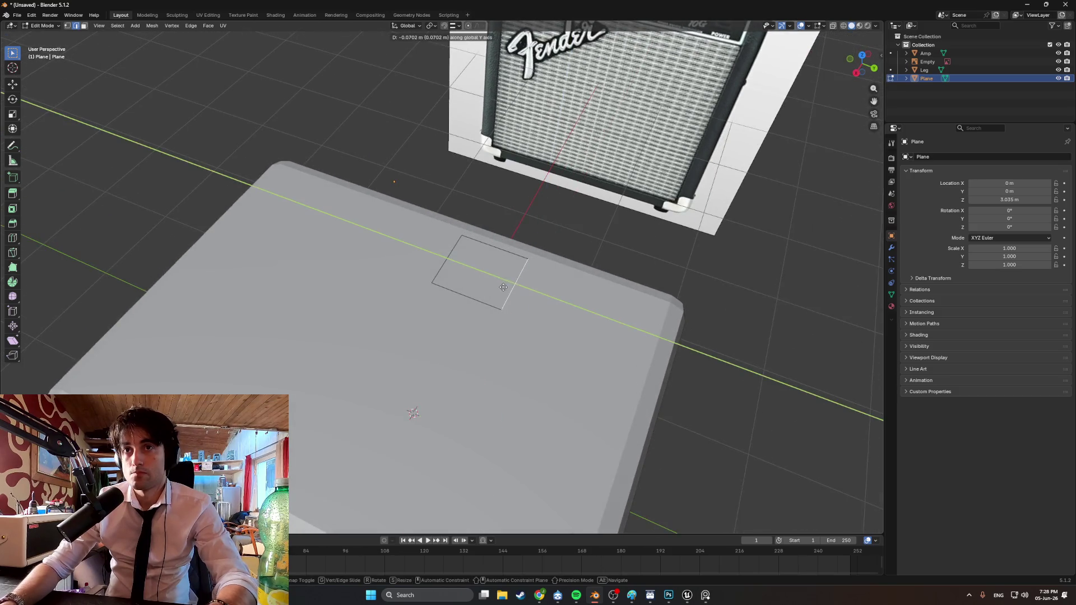
pyautogui.press('Escape')
# Extrude an edge along Y and scale it down to form the tapered end
pyautogui.press('e')
pyautogui.press('y')
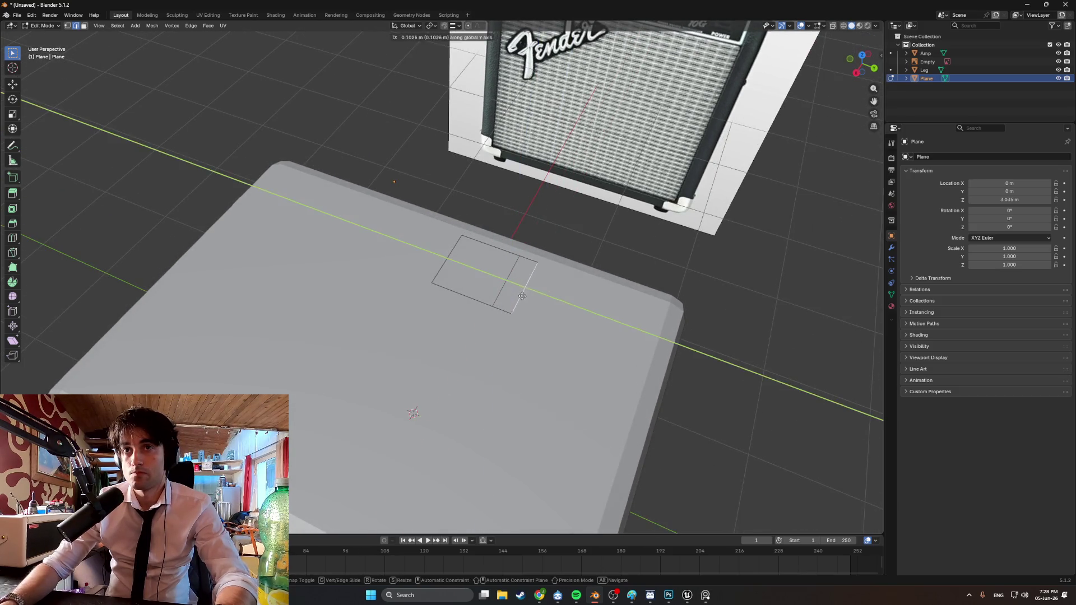
pyautogui.click(541, 301)
pyautogui.press('s')
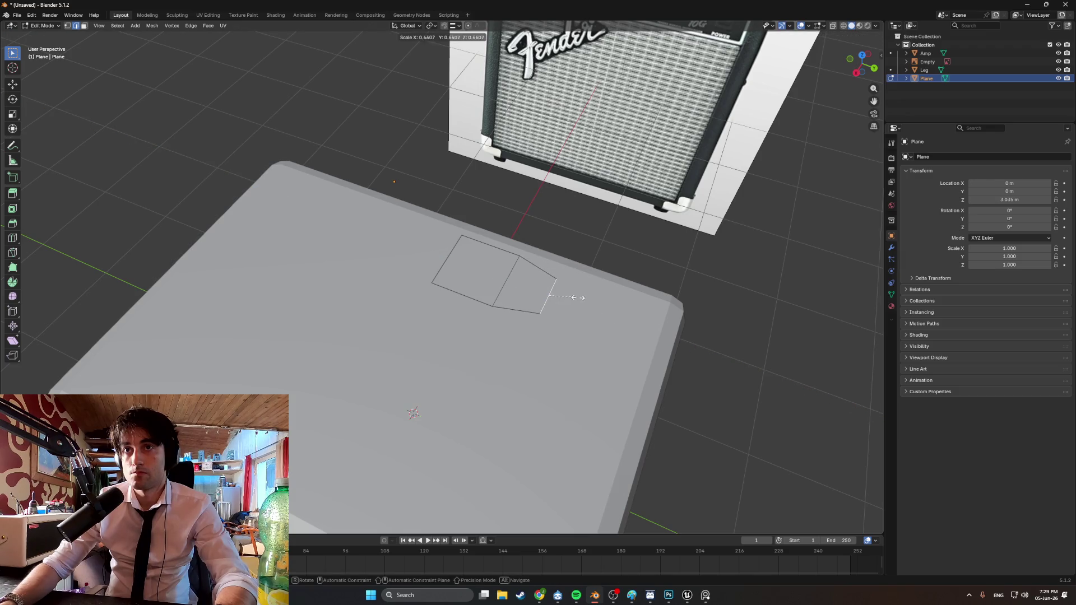
pyautogui.click(575, 296)
pyautogui.moveTo(575, 297)
pyautogui.mouseDown(button='middle')
pyautogui.moveTo(582, 287)
pyautogui.moveTo(580, 311)
pyautogui.moveTo(549, 301)
pyautogui.mouseUp(button='middle')
# Extrude the small end face upward into a thick block and check it in side view
pyautogui.click(539, 304)
pyautogui.press('e')
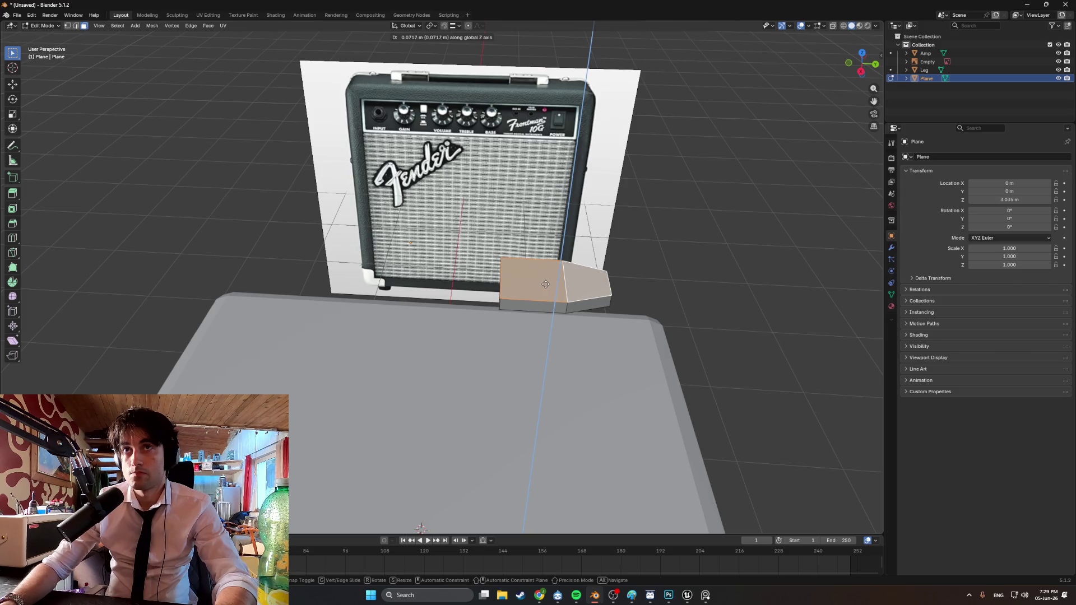
pyautogui.click(546, 283)
pyautogui.moveTo(545, 283)
pyautogui.mouseDown(button='middle')
pyautogui.moveTo(559, 286)
pyautogui.moveTo(533, 265)
pyautogui.mouseUp(button='middle')
pyautogui.press('e')
pyautogui.click(547, 274)
pyautogui.press('KP_3')
pyautogui.scroll(3, 482, 253)
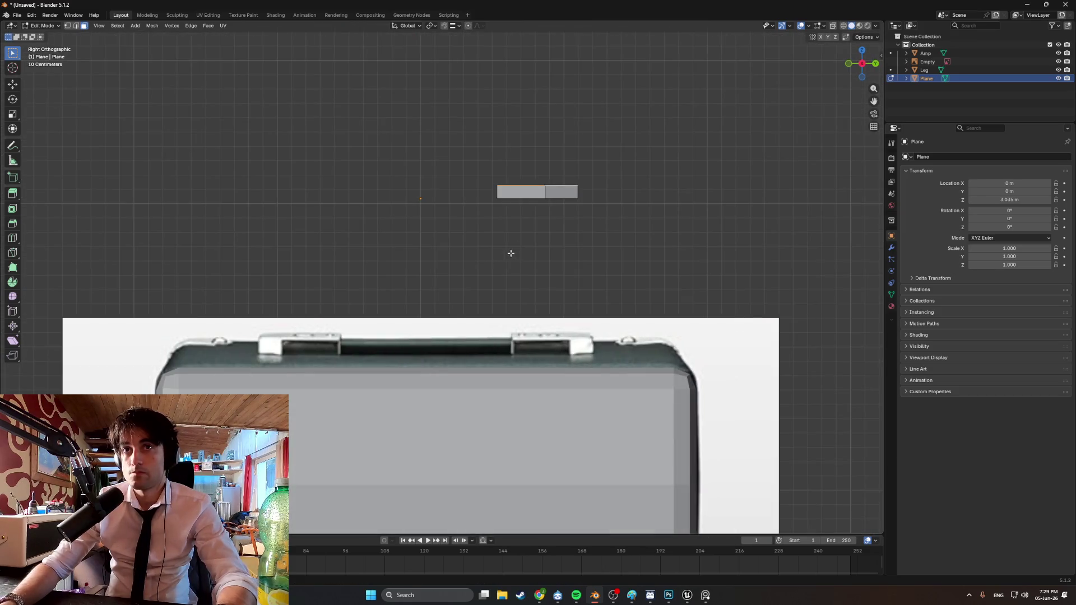
# Drop the handle block straight down along Z onto the amp case top
pyautogui.press('Tab')
pyautogui.press('g')
pyautogui.press('z')
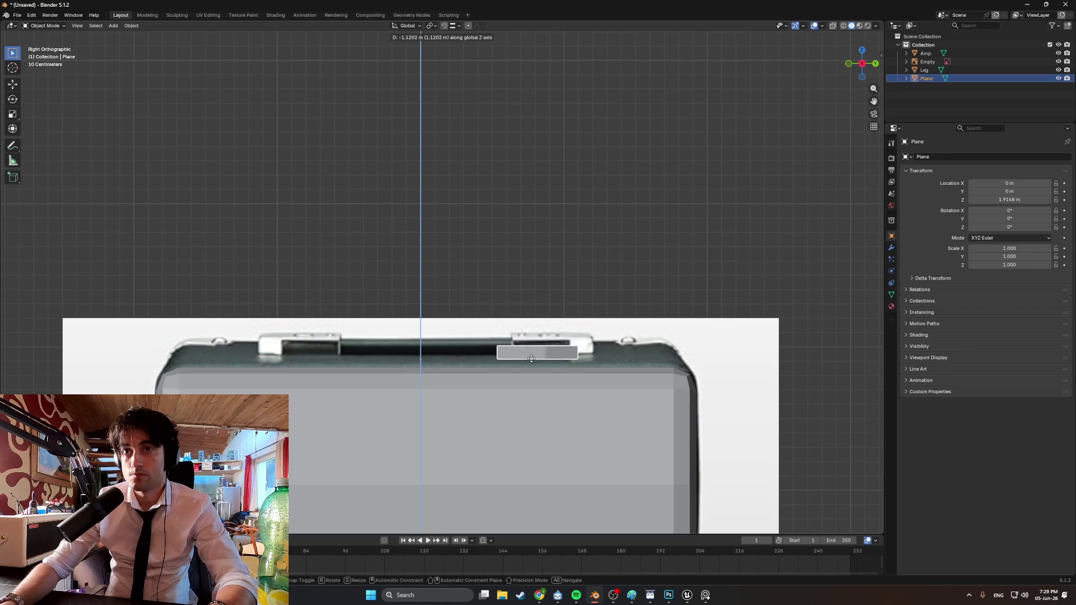
pyautogui.click(532, 366)
pyautogui.moveTo(532, 366)
pyautogui.mouseDown(button='middle')
pyautogui.moveTo(526, 412)
pyautogui.moveTo(593, 335)
pyautogui.moveTo(578, 334)
pyautogui.moveTo(581, 325)
pyautogui.moveTo(644, 297)
pyautogui.moveTo(615, 294)
pyautogui.mouseUp(button='middle')
# Inset the block's face and extrude the end face to lengthen the handle
pyautogui.press('Tab')
pyautogui.hotkey('alt', 'a')
pyautogui.press('i')
pyautogui.click(608, 298)
pyautogui.press('e')
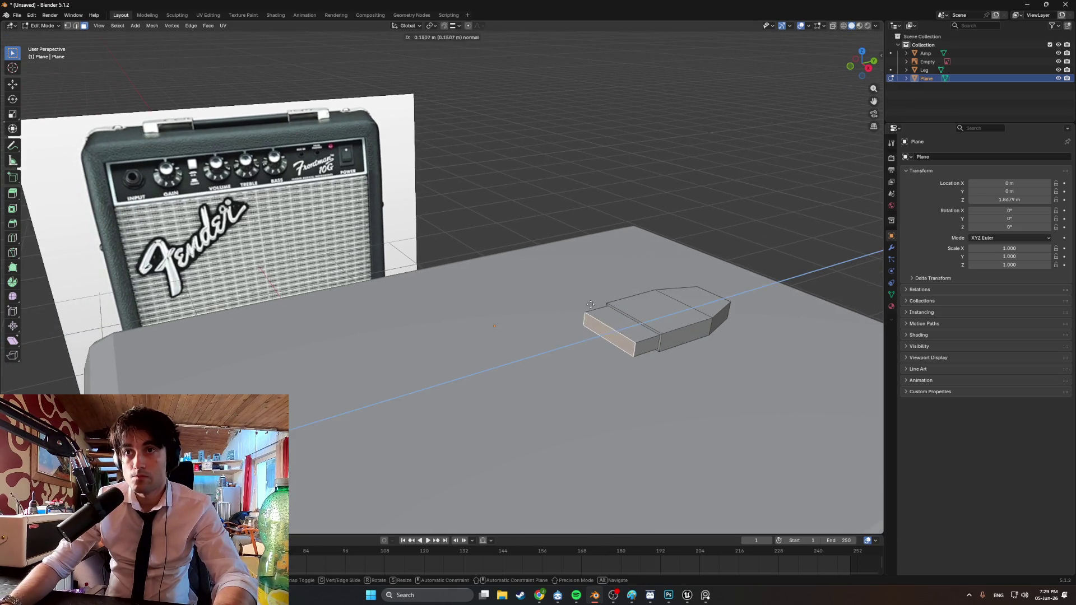
pyautogui.click(489, 323)
pyautogui.moveTo(489, 324); pyautogui.dragTo(547, 338, button='middle')
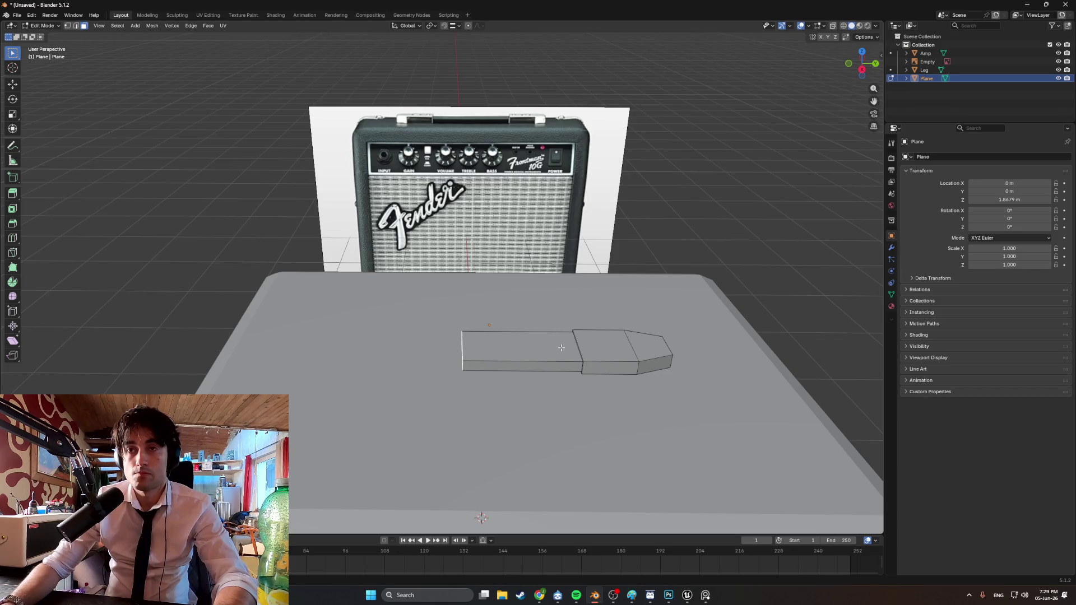
# Snap the 3D cursor to the handle block's near corner vertex
pyautogui.press('a')
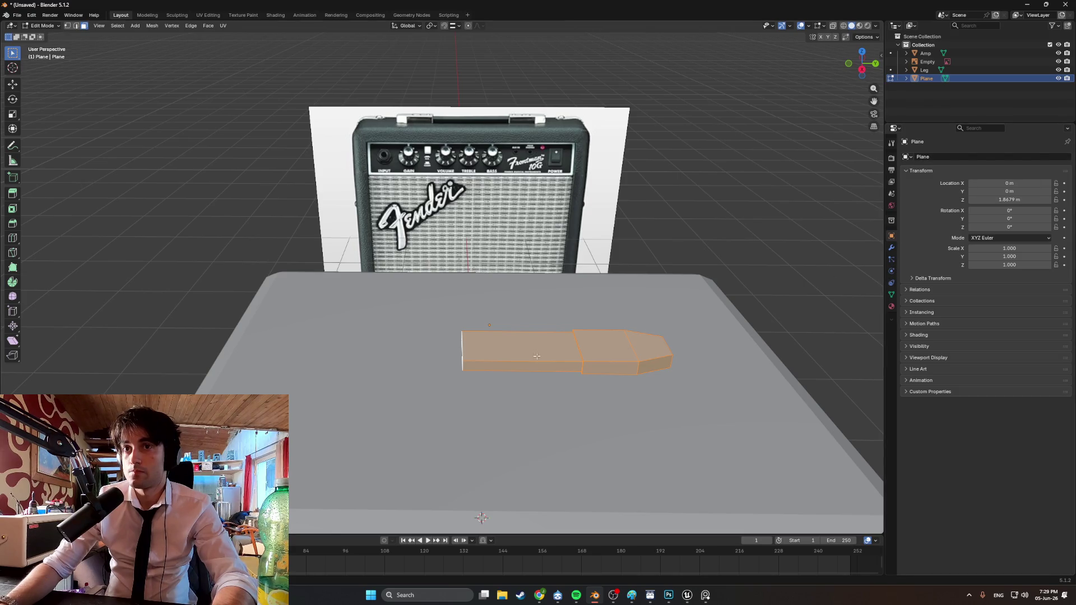
pyautogui.moveTo(538, 356); pyautogui.dragTo(536, 359, button='middle')
pyautogui.press('Tab')
pyautogui.scroll(2, 535, 359)
pyautogui.press('Tab')
pyautogui.press('Tab')
pyautogui.press('Tab')
pyautogui.press('1')
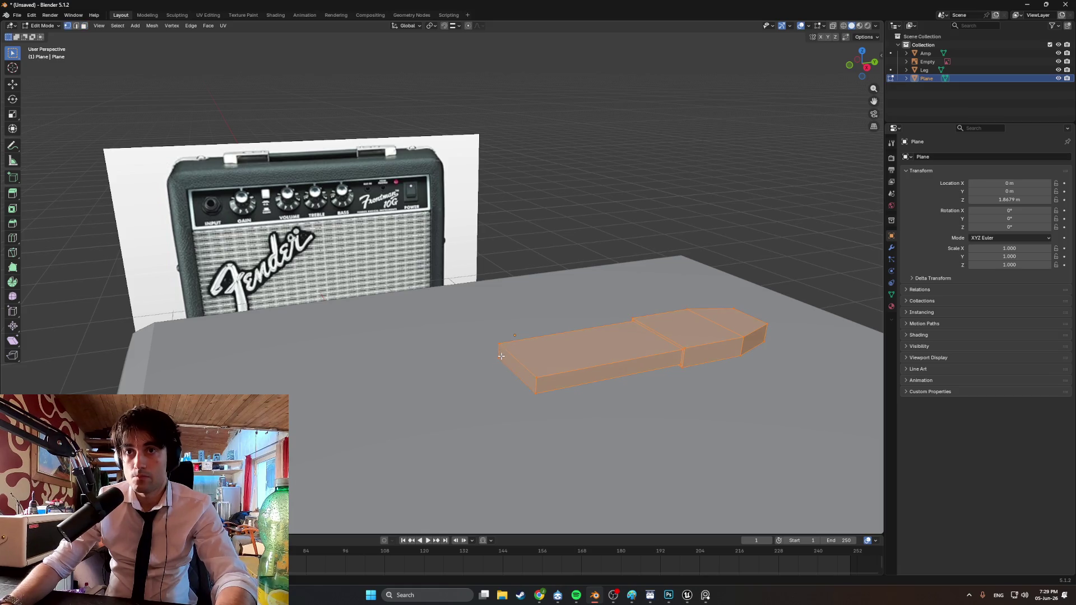
pyautogui.hotkey('alt', 'a')
pyautogui.hotkey('shift', 's')
pyautogui.click(498, 369)
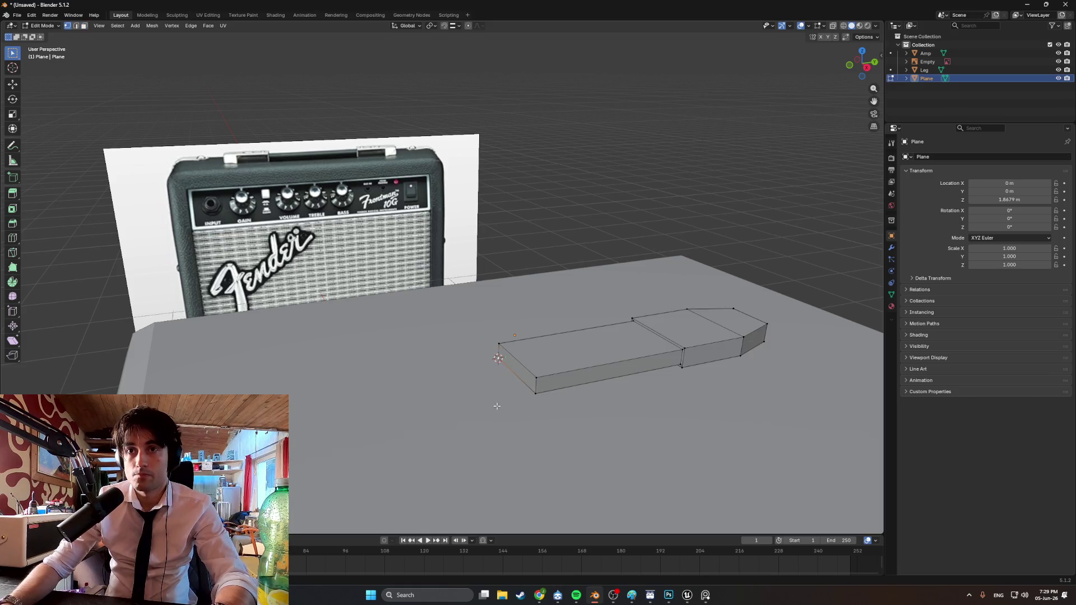
pyautogui.press('Tab')
pyautogui.rightClick(496, 389)
# Set the handle's origin to the 3D cursor and add a Mirror modifier on Y only
pyautogui.moveTo(495, 389)
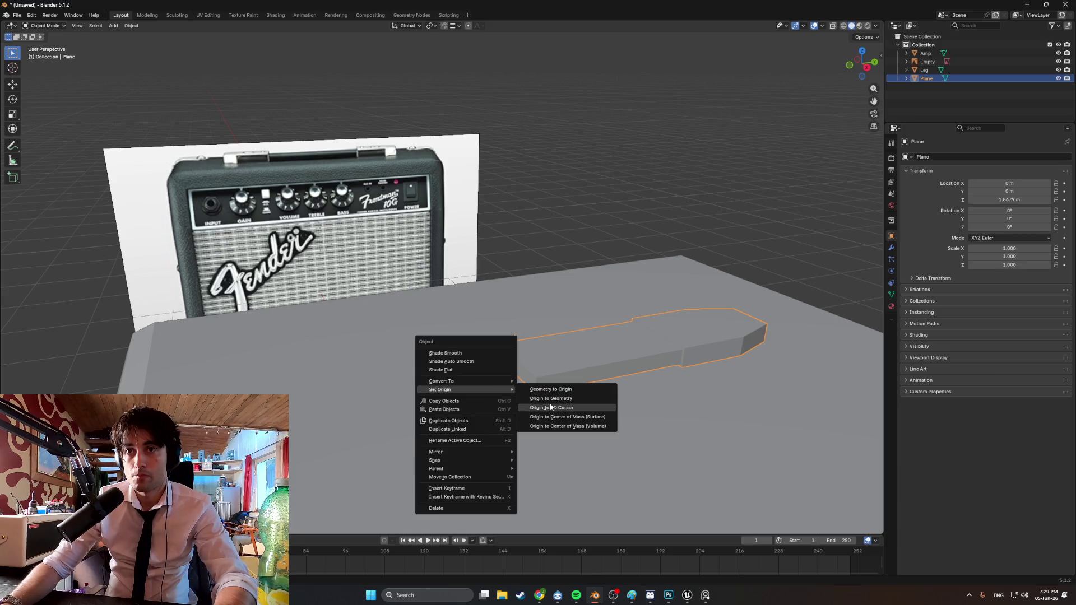
pyautogui.click(552, 408)
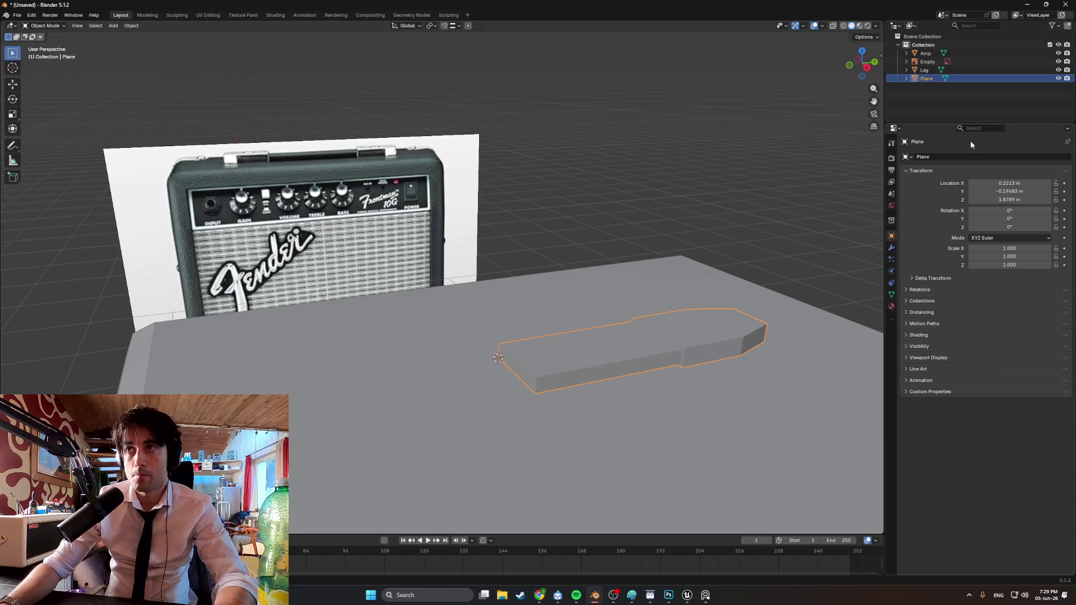
pyautogui.click(891, 247)
pyautogui.click(929, 157)
pyautogui.write('m')
pyautogui.press('Return')
pyautogui.click(1037, 184)
pyautogui.click(1041, 186)
pyautogui.click(1011, 185)
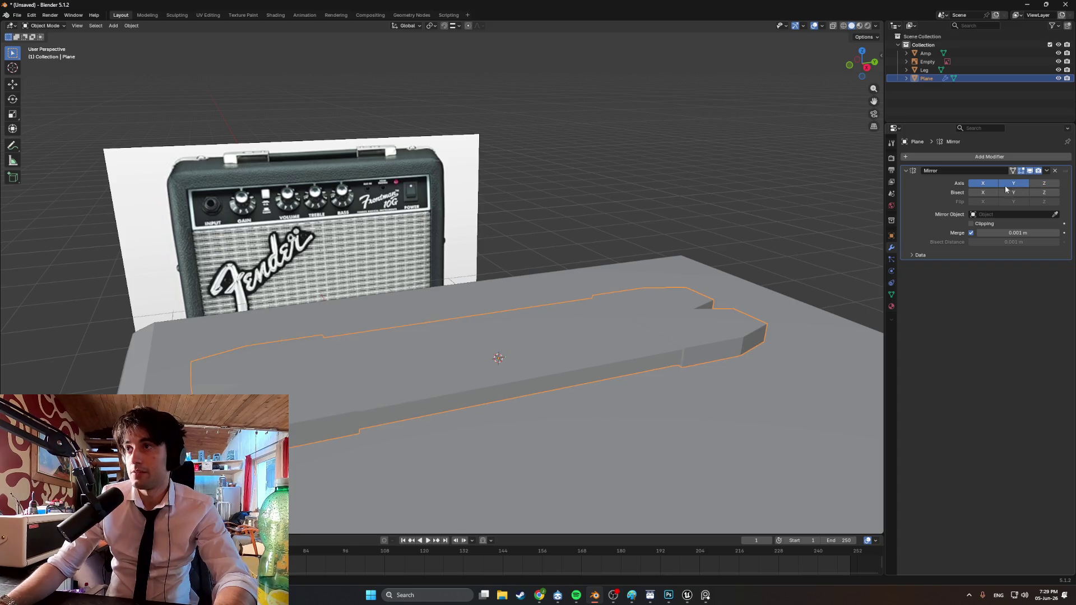
pyautogui.click(980, 189)
# Reposition the mirrored handle in side view so it is centred, then select the amp body
pyautogui.moveTo(624, 283)
pyautogui.mouseDown(button='middle')
pyautogui.moveTo(549, 294)
pyautogui.moveTo(560, 304)
pyautogui.mouseUp(button='middle')
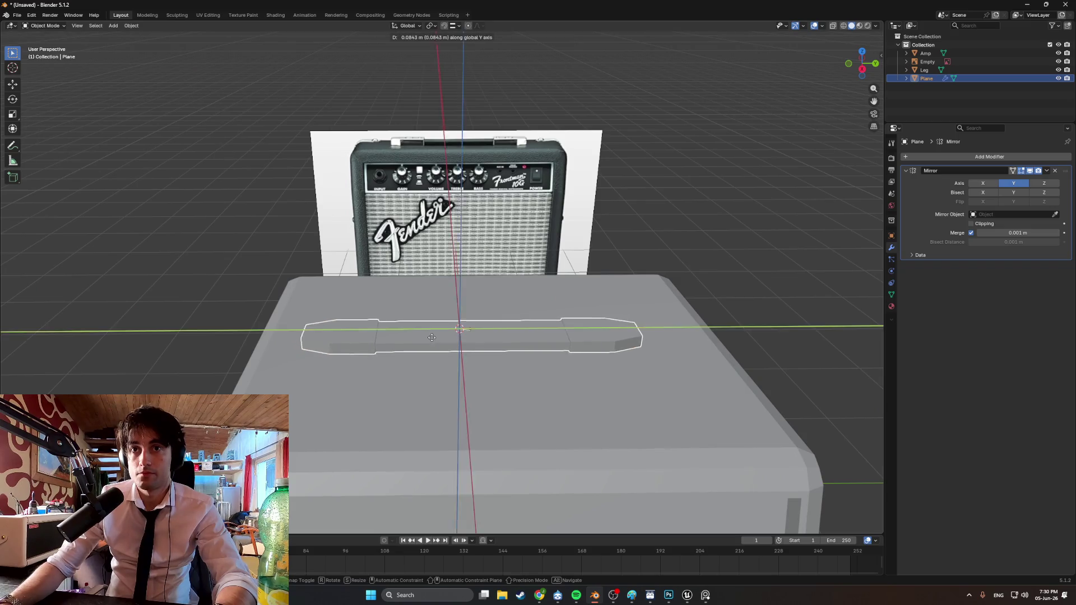
pyautogui.press('KP_3')
pyautogui.press('KP_3')
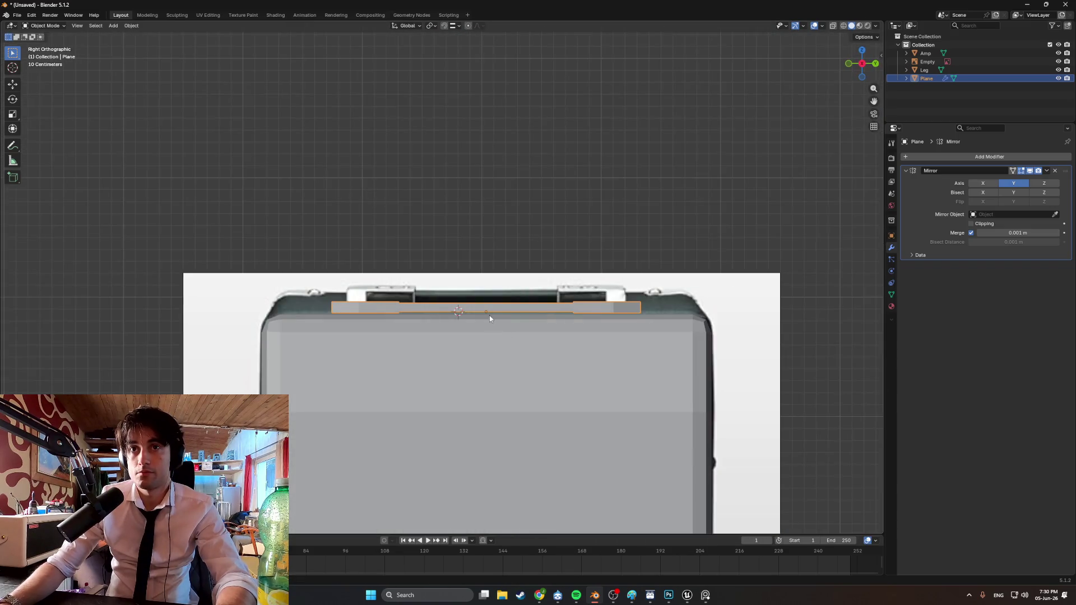
pyautogui.scroll(5, 489, 315)
pyautogui.press('g')
pyautogui.click(456, 286)
pyautogui.moveTo(456, 285)
pyautogui.mouseDown(button='middle')
pyautogui.moveTo(471, 320)
pyautogui.moveTo(524, 331)
pyautogui.moveTo(482, 275)
pyautogui.moveTo(507, 315)
pyautogui.moveTo(515, 290)
pyautogui.moveTo(483, 317)
pyautogui.mouseUp(button='middle')
pyautogui.press('Tab')
pyautogui.press('Tab')
pyautogui.click(485, 332)
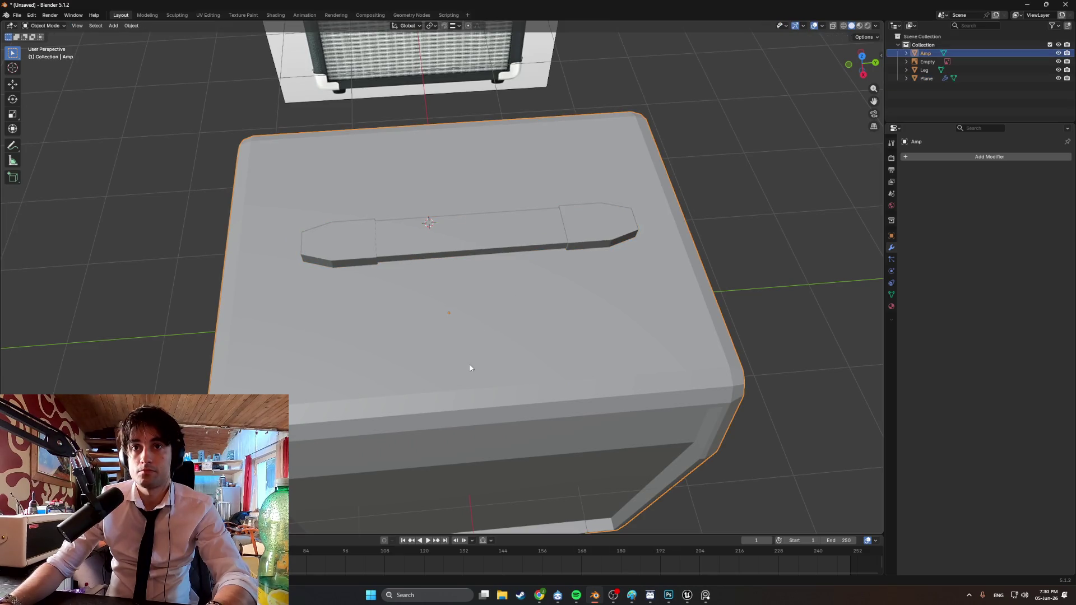
# Add two centred loop cuts on the amp body that cross on its top face
pyautogui.press('Tab')
pyautogui.hotkey('ctrl', 'r')
pyautogui.click(458, 436)
pyautogui.rightClick(458, 437)
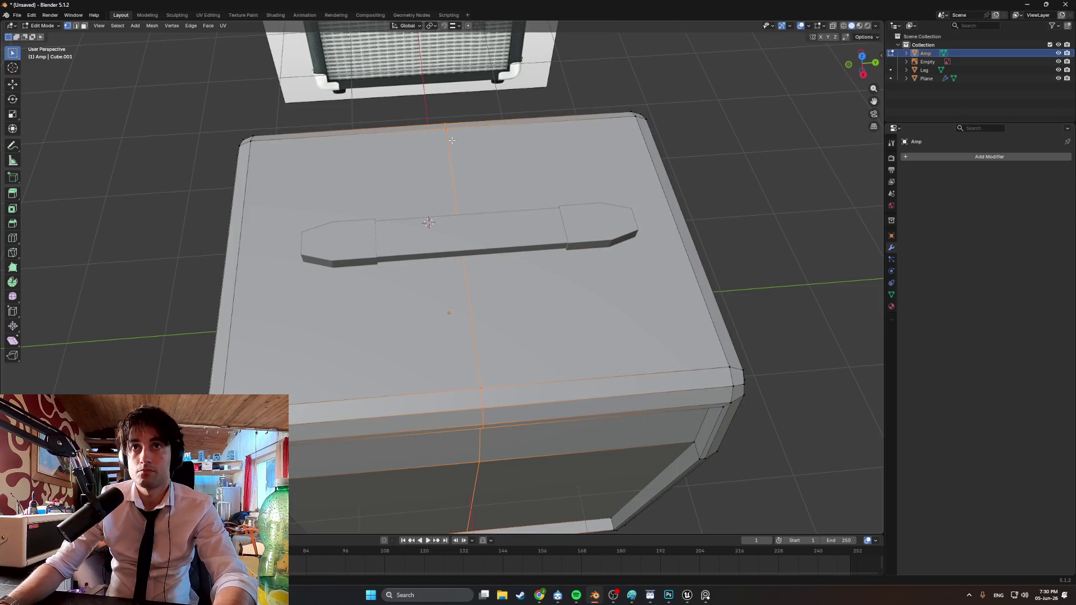
pyautogui.hotkey('ctrl', 'r')
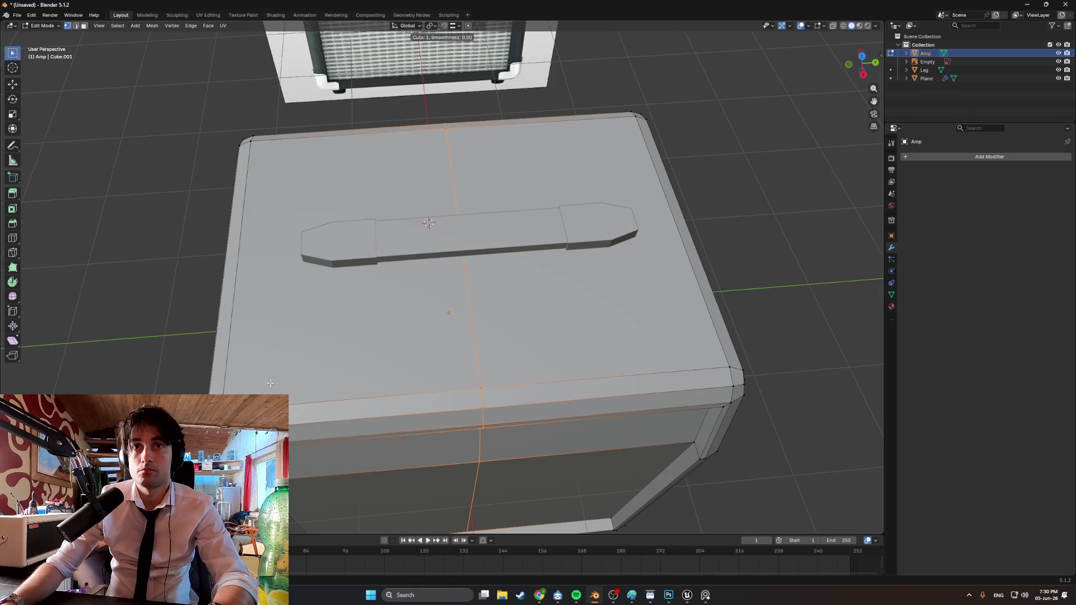
pyautogui.click(482, 267)
pyautogui.rightClick(482, 267)
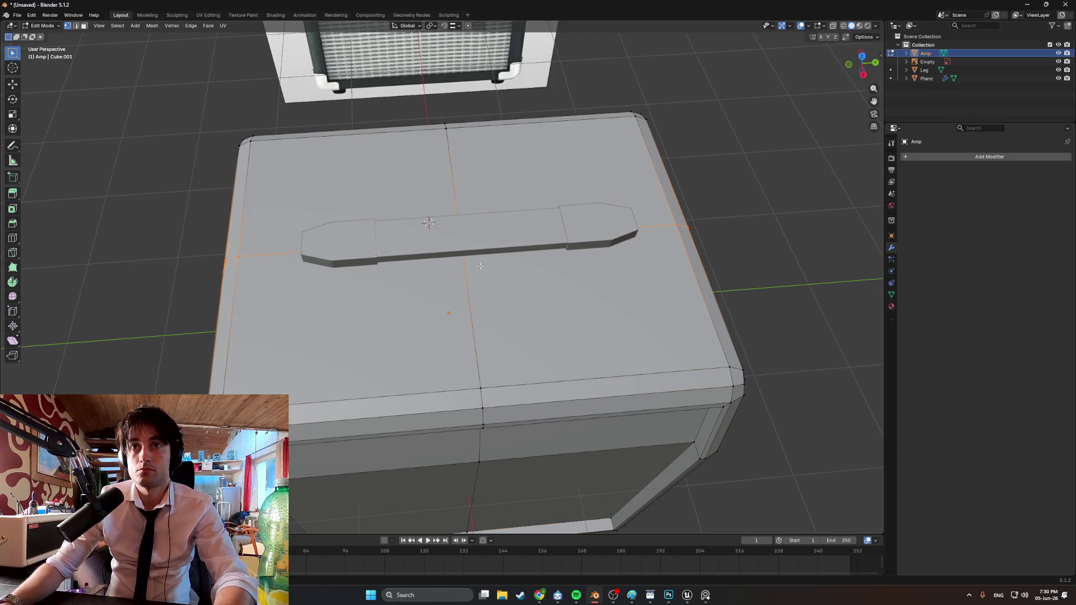
# With the handle hidden, snap the 3D cursor to the loops' centre vertex, then unhide the handle
pyautogui.click(1059, 78)
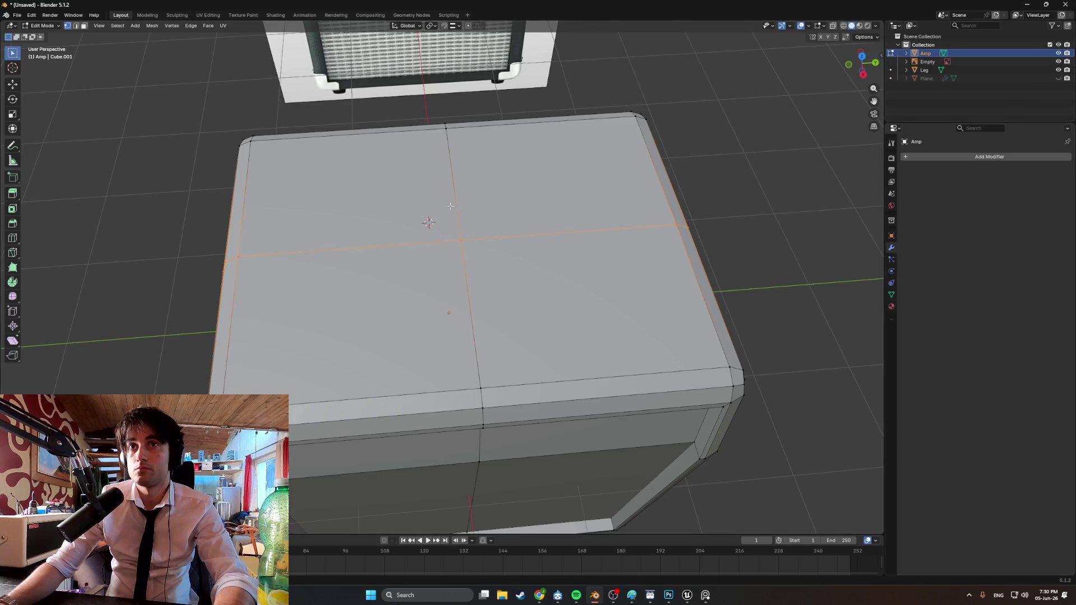
pyautogui.press('Tab')
pyautogui.press('Tab')
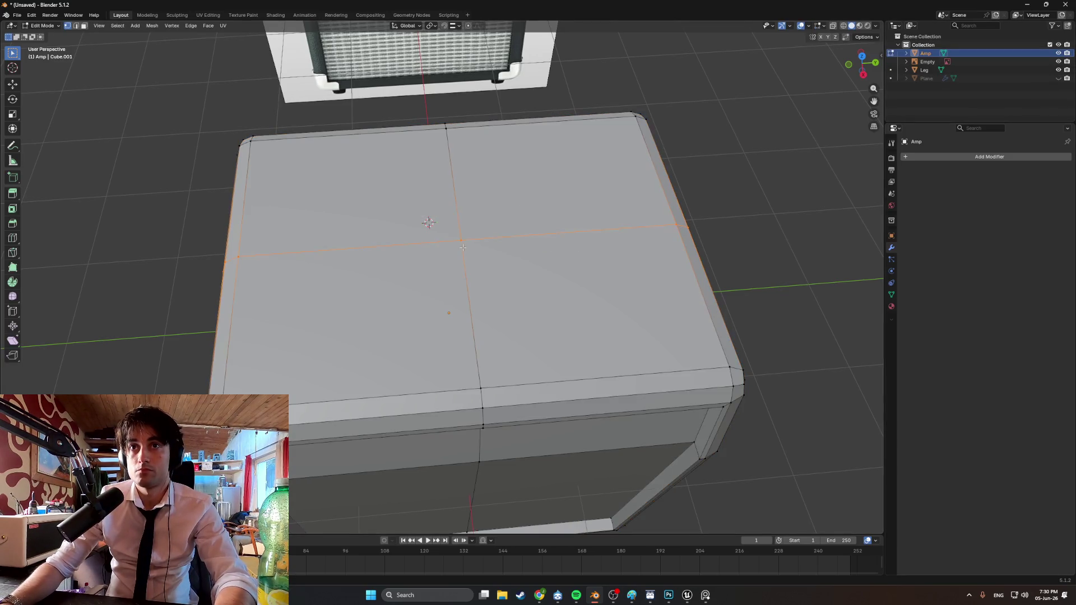
pyautogui.hotkey('shift', 's')
pyautogui.click(490, 300)
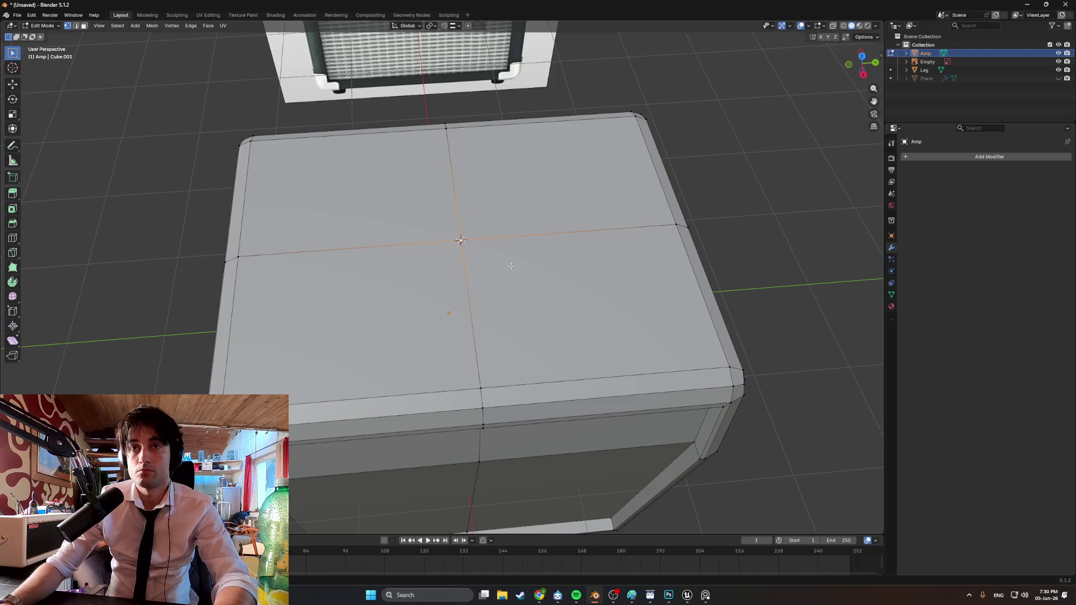
pyautogui.press('Tab')
pyautogui.hotkey('alt', 'h')
pyautogui.press('Tab')
pyautogui.press('a')
pyautogui.hotkey('alt', 'a')
pyautogui.scroll(2, 481, 227)
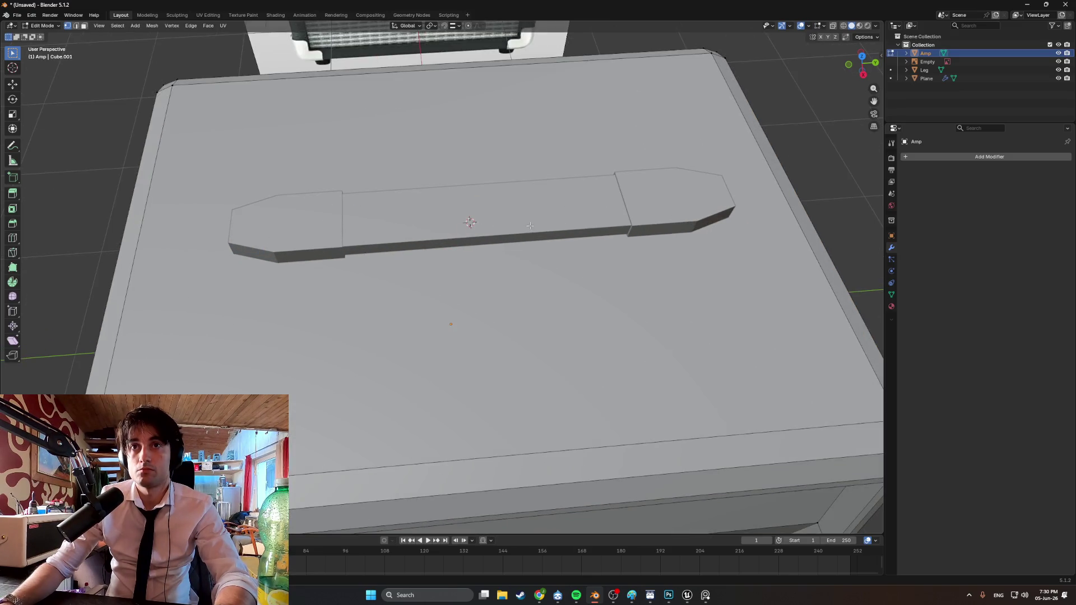
pyautogui.press('Tab')
# Try setting the handle's origin to its geometry centre, then undo the change
pyautogui.click(661, 213)
pyautogui.press('KP_3')
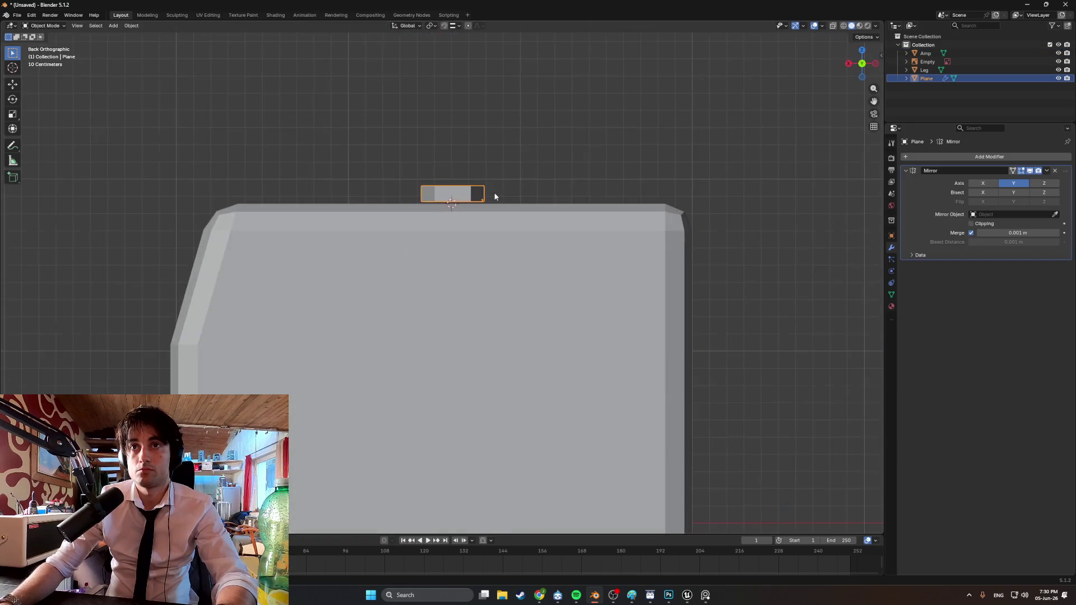
pyautogui.moveTo(636, 231)
pyautogui.mouseDown(button='middle')
pyautogui.moveTo(577, 192)
pyautogui.moveTo(578, 219)
pyautogui.mouseUp(button='middle')
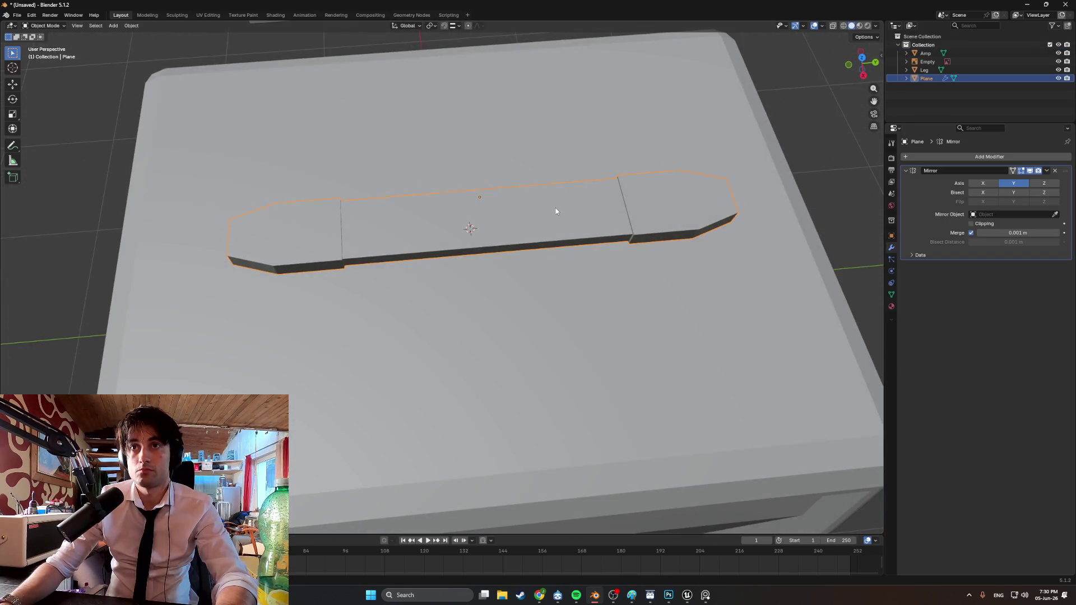
pyautogui.press('Tab')
pyautogui.press('Tab')
pyautogui.rightClick(527, 168)
pyautogui.moveTo(530, 168)
pyautogui.click(560, 178)
pyautogui.hotkey('ctrl', 'z')
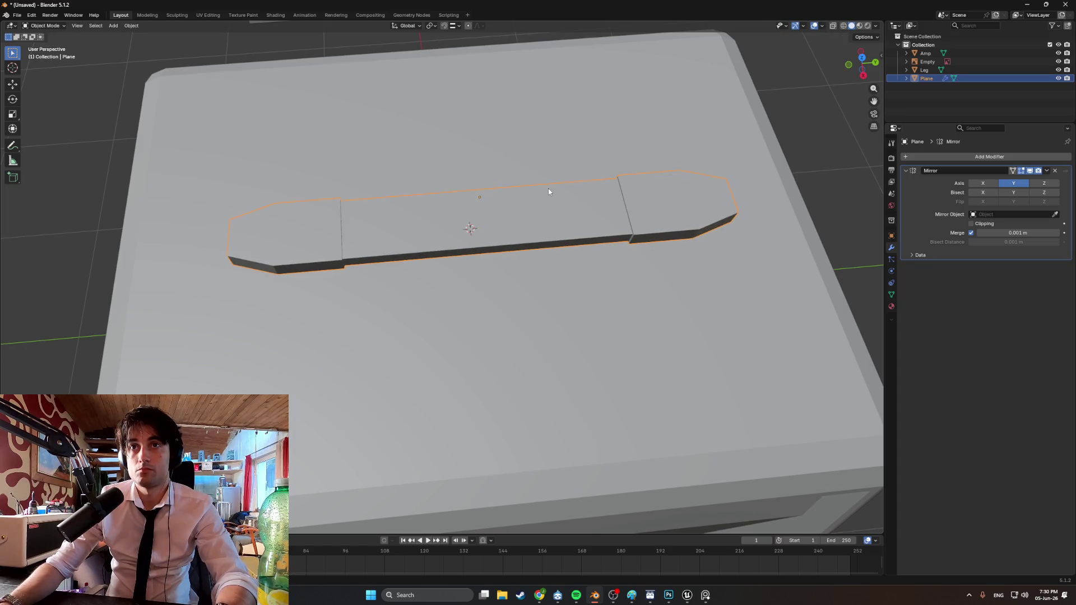
# Apply the Mirror modifier on the handle
pyautogui.click(1048, 171)
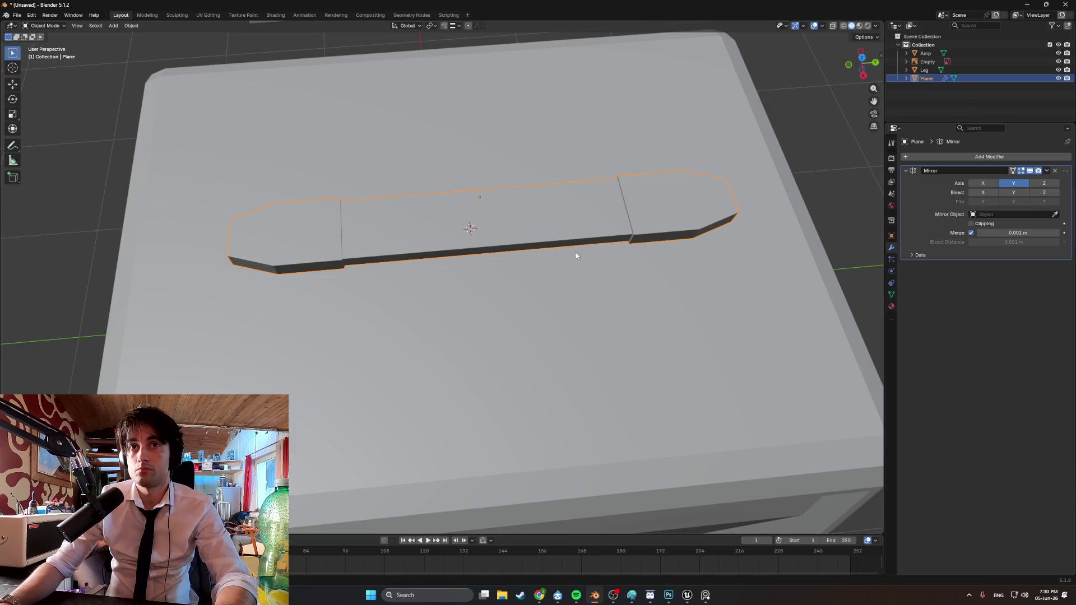
pyautogui.moveTo(538, 303)
pyautogui.mouseDown(button='middle')
pyautogui.moveTo(557, 252)
pyautogui.moveTo(529, 267)
pyautogui.moveTo(502, 259)
pyautogui.moveTo(531, 263)
pyautogui.mouseUp(button='middle')
pyautogui.scroll(1, 530, 263)
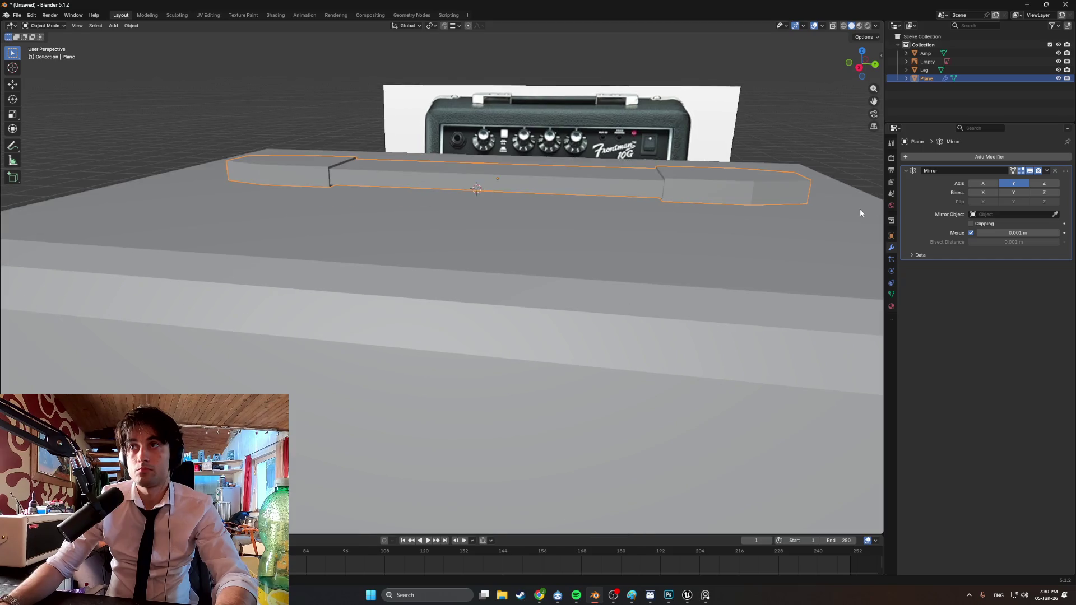
pyautogui.click(1046, 171)
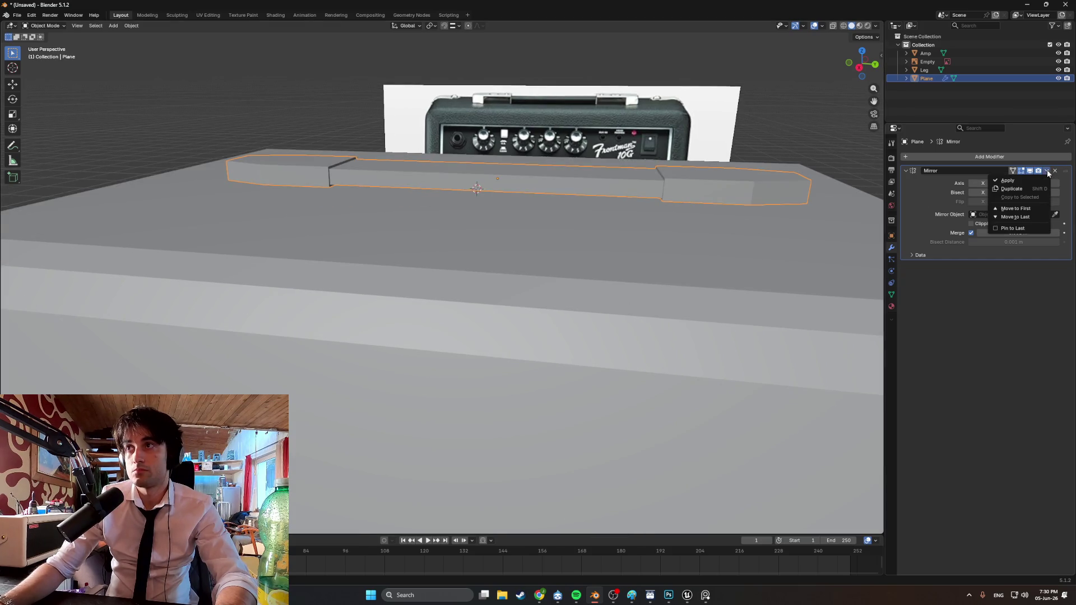
pyautogui.click(1031, 177)
pyautogui.moveTo(633, 187); pyautogui.dragTo(643, 221, button='middle')
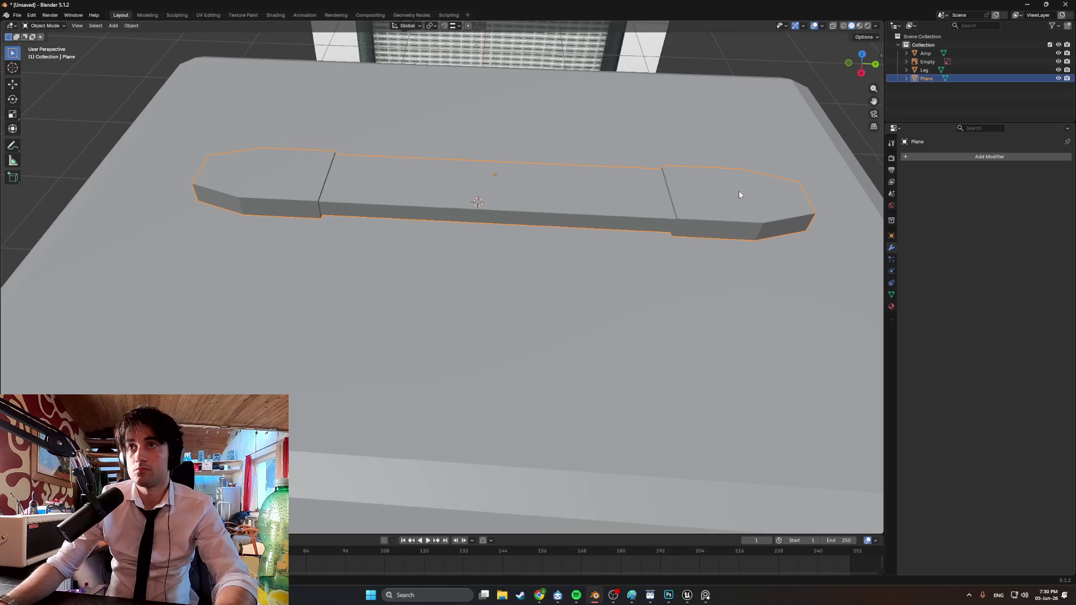
# Select the handle's four end faces and extrude them outward along X
pyautogui.press('Tab')
pyautogui.press('3')
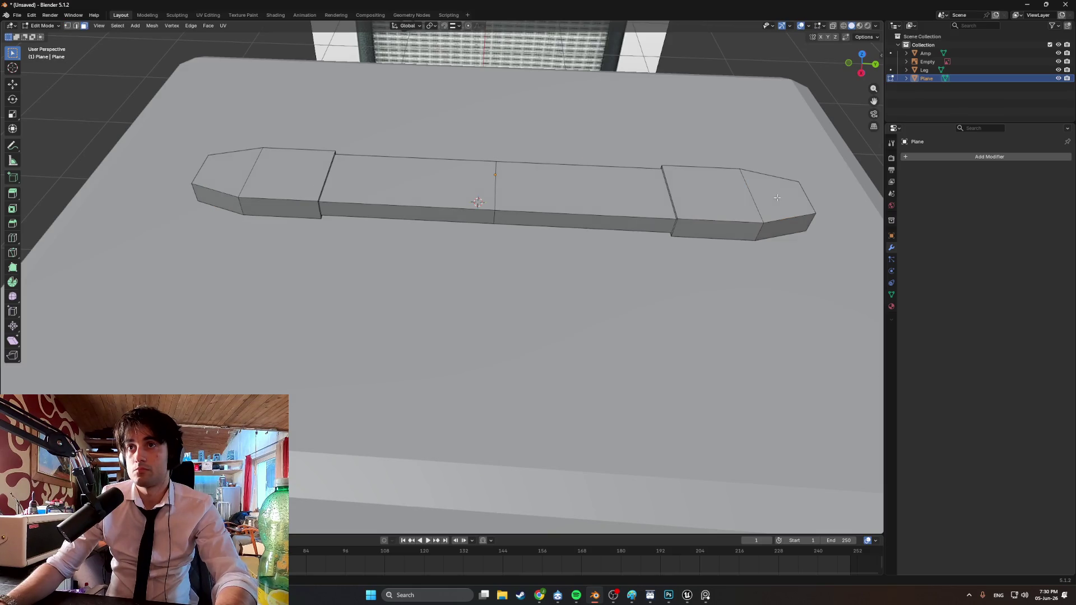
pyautogui.click(758, 197)
pyautogui.keyDown('shift'); pyautogui.click(741, 200); pyautogui.keyUp('shift')
pyautogui.keyDown('shift'); pyautogui.click(283, 173); pyautogui.keyUp('shift')
pyautogui.keyDown('shift'); pyautogui.click(240, 170); pyautogui.keyUp('shift')
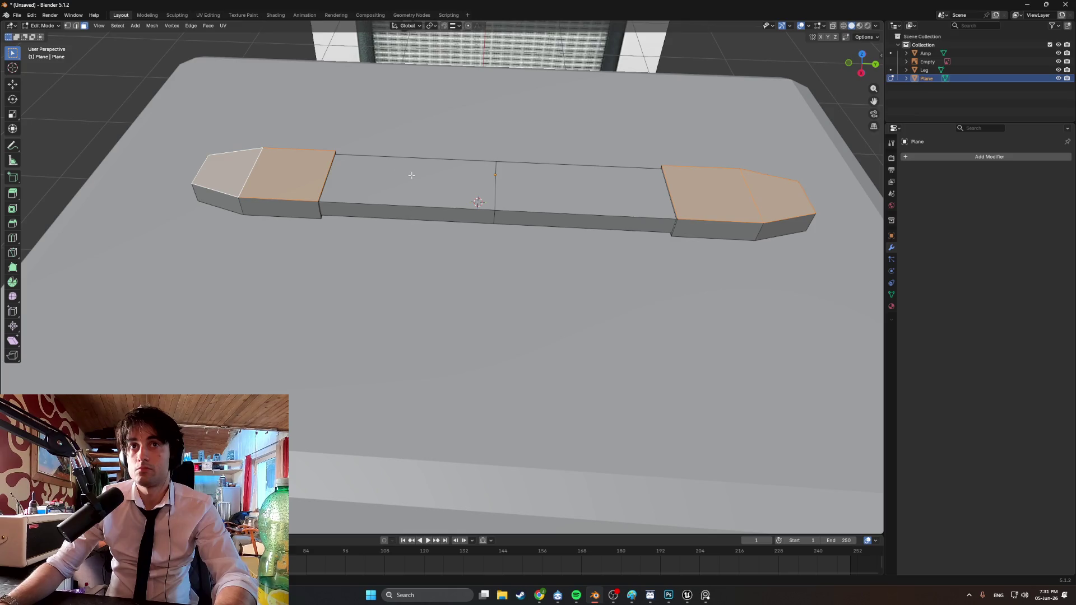
pyautogui.press('e')
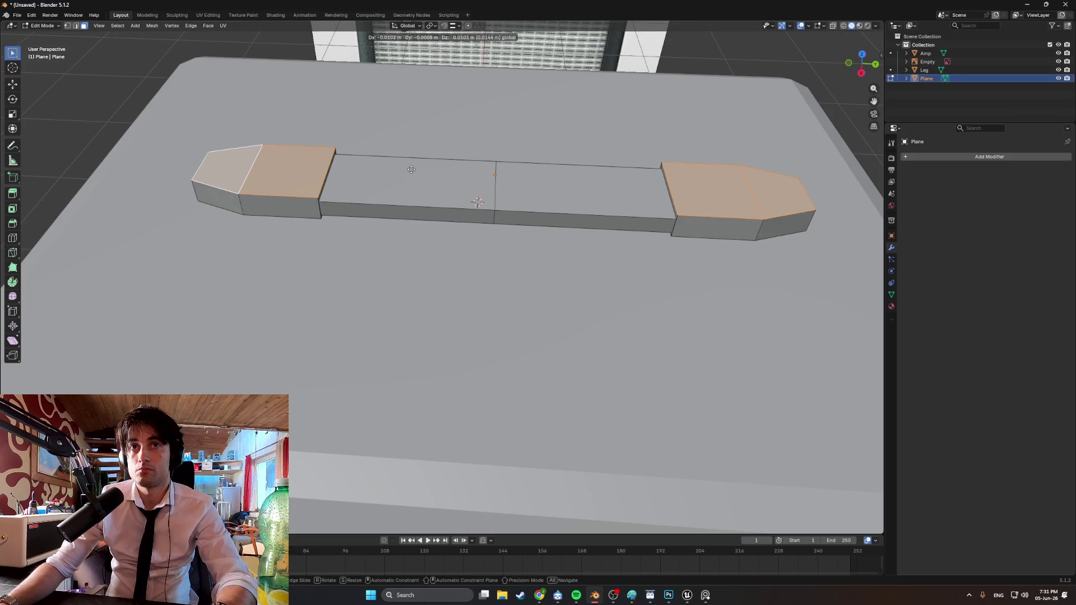
pyautogui.press('x')
pyautogui.click(388, 155)
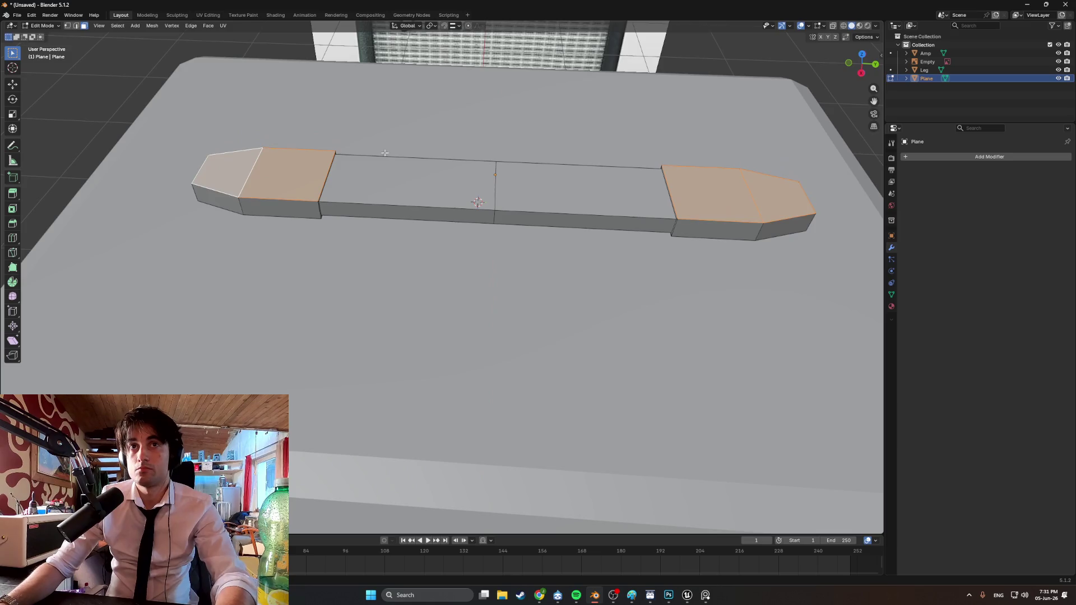
pyautogui.moveTo(388, 154); pyautogui.dragTo(287, 112, button='middle')
# Raise the extruded end faces slightly along Z and go back to Object Mode
pyautogui.press('g')
pyautogui.press('z')
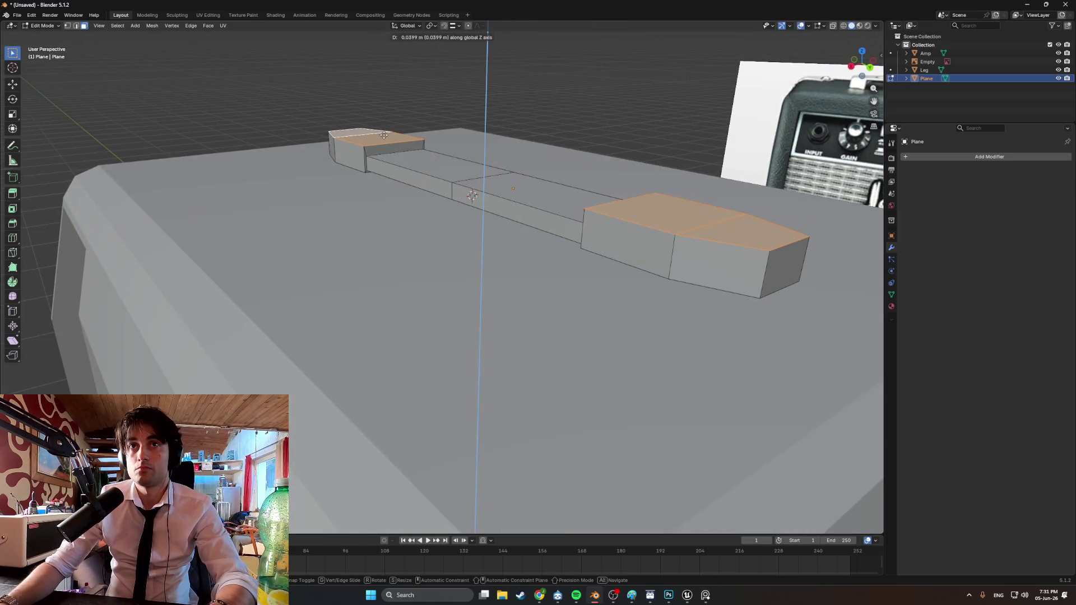
pyautogui.click(385, 139)
pyautogui.moveTo(385, 138)
pyautogui.mouseDown(button='middle')
pyautogui.moveTo(490, 158)
pyautogui.moveTo(507, 186)
pyautogui.mouseUp(button='middle')
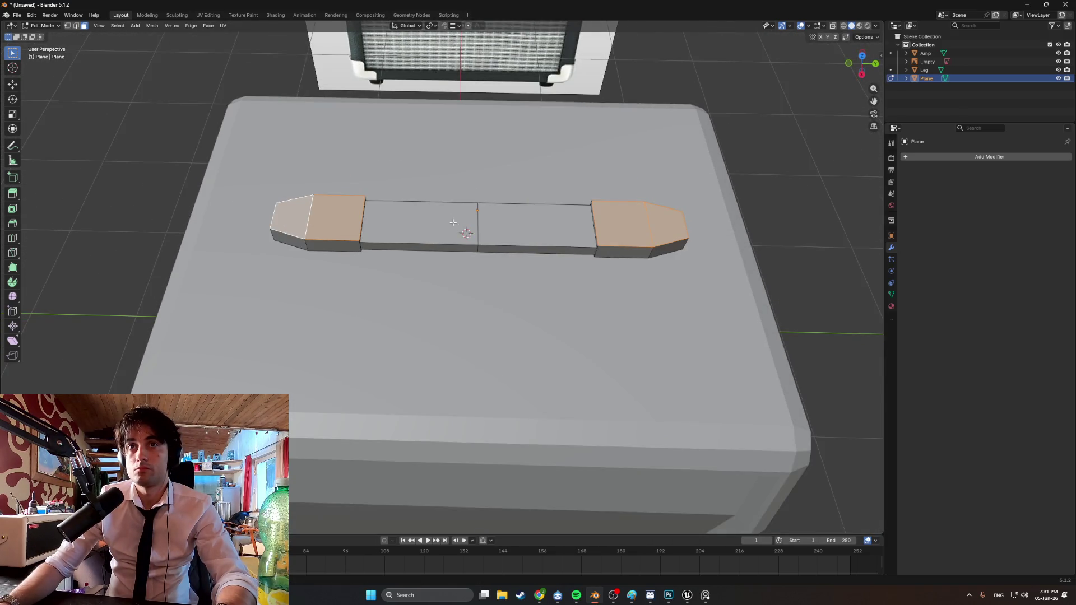
pyautogui.press('Tab')
pyautogui.rightClick(455, 203)
# Set the handle's origin to its geometry centre
pyautogui.moveTo(454, 204)
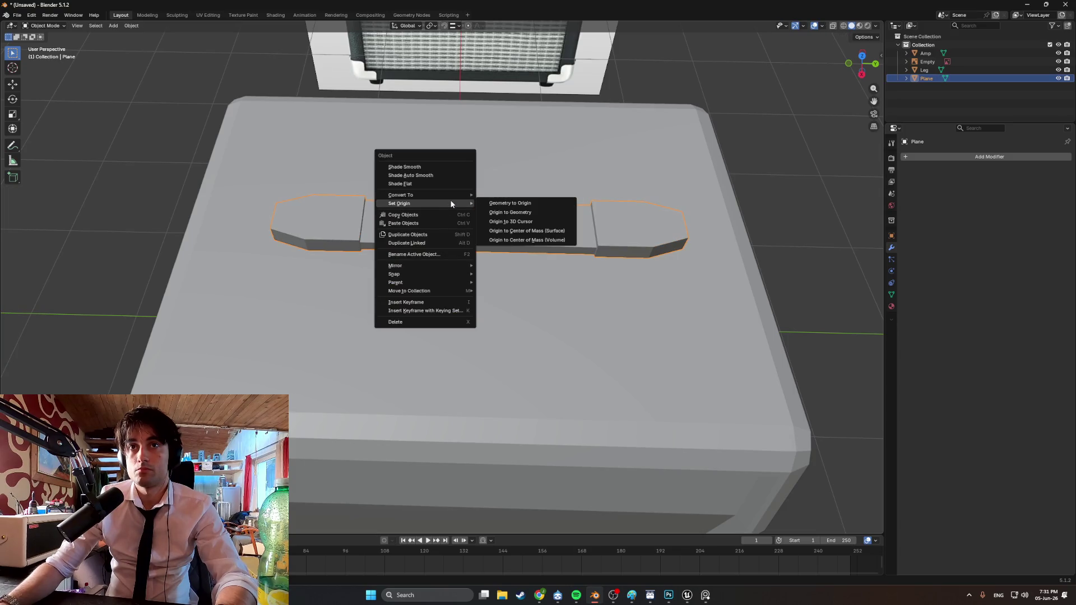
pyautogui.click(503, 214)
pyautogui.press('KP_7')
pyautogui.press('KP_Decimal')
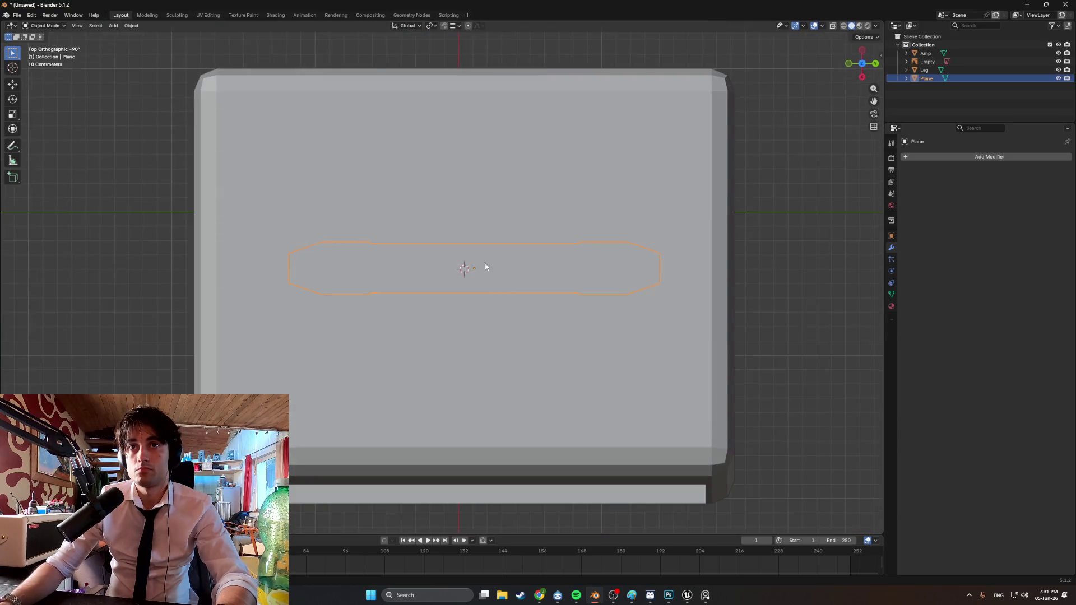
pyautogui.scroll(3, 485, 266)
# Move the handle along Y and X so it sits centred on the amp top
pyautogui.press('g')
pyautogui.press('y')
pyautogui.click(515, 276)
pyautogui.press('g')
pyautogui.press('x')
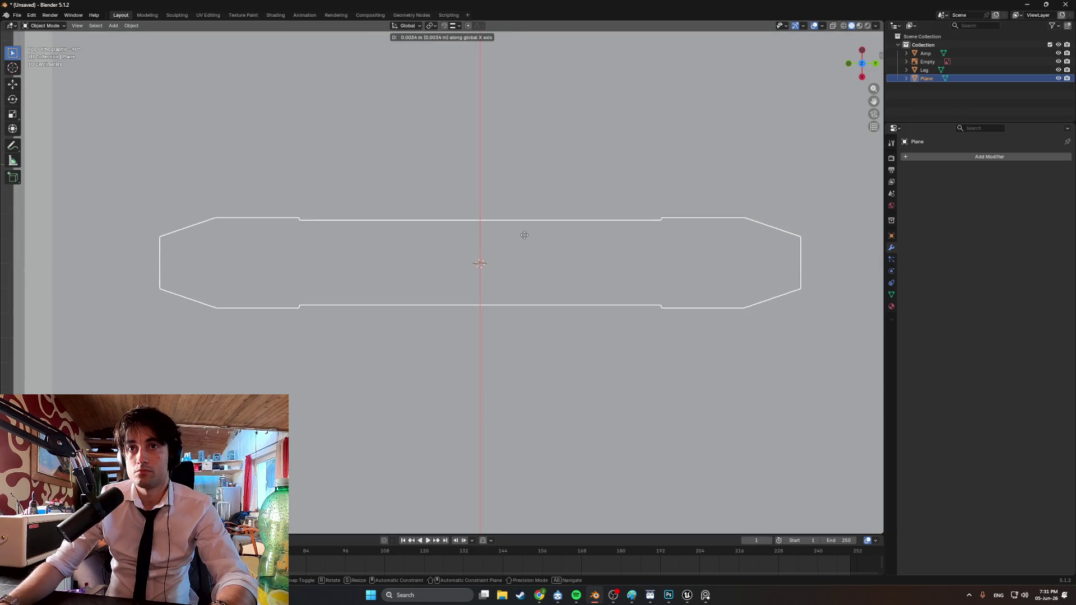
pyautogui.click(524, 235)
pyautogui.moveTo(510, 247)
pyautogui.mouseDown(button='middle')
pyautogui.moveTo(489, 204)
pyautogui.moveTo(495, 163)
pyautogui.moveTo(527, 163)
pyautogui.moveTo(359, 187)
pyautogui.mouseUp(button='middle')
pyautogui.scroll(5, 345, 189)
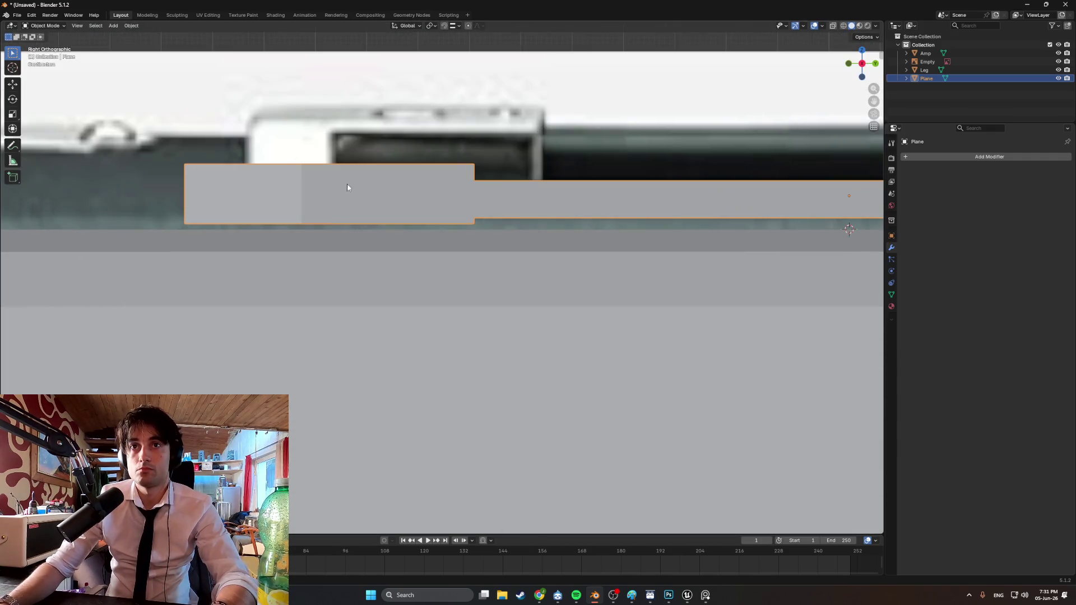
pyautogui.moveTo(427, 213)
pyautogui.mouseDown(button='middle')
pyautogui.moveTo(445, 238)
pyautogui.moveTo(449, 208)
pyautogui.mouseUp(button='middle')
pyautogui.scroll(-5, 445, 238)
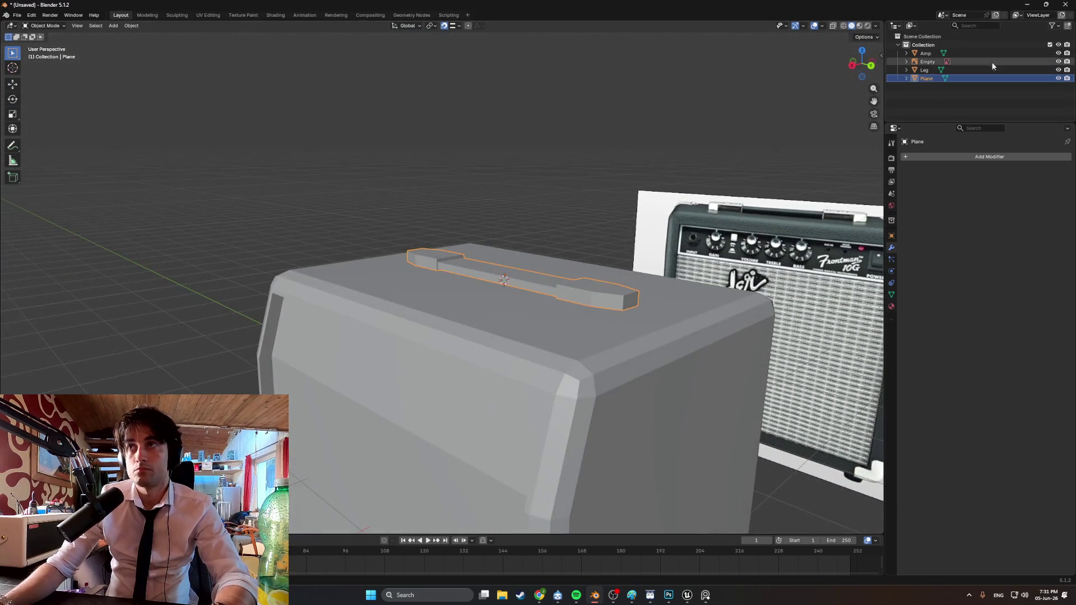
# Hide the amp body and enter Edit Mode on the handle
pyautogui.click(1058, 62)
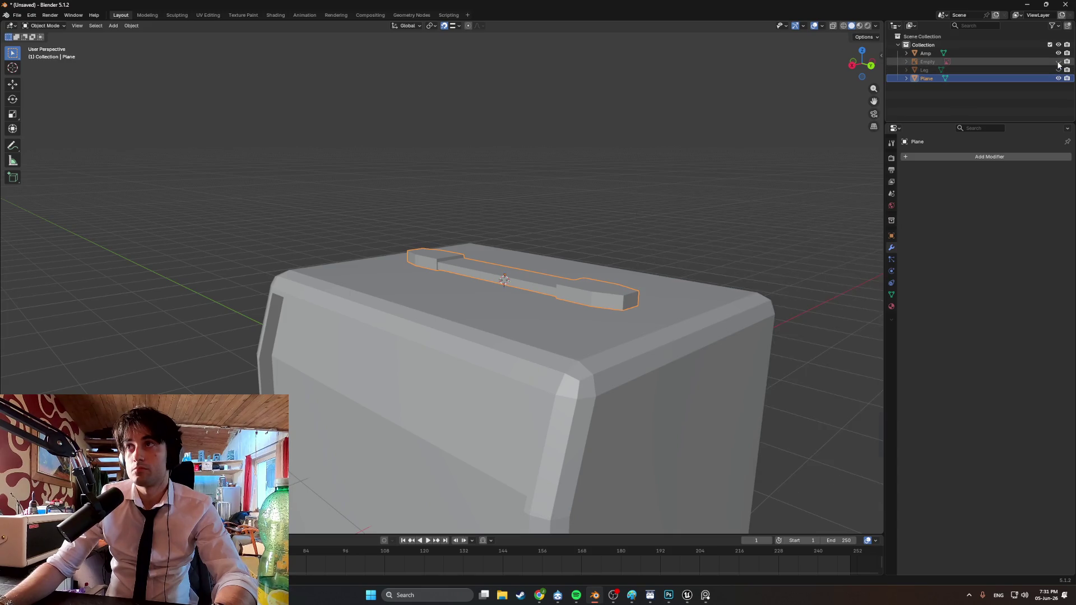
pyautogui.click(1057, 62)
pyautogui.click(1058, 53)
pyautogui.press('Tab')
pyautogui.moveTo(584, 175)
pyautogui.mouseDown(button='middle')
pyautogui.moveTo(568, 200)
pyautogui.moveTo(589, 184)
pyautogui.mouseUp(button='middle')
pyautogui.scroll(4, 569, 200)
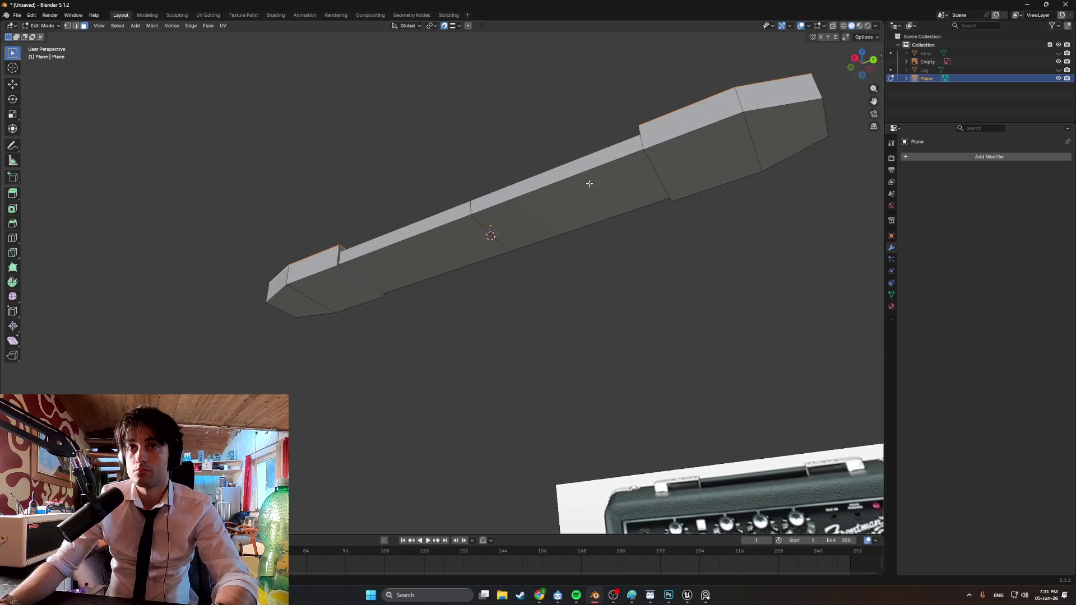
# Delete the four end faces of the handle
pyautogui.click(758, 139)
pyautogui.keyDown('shift'); pyautogui.click(676, 182); pyautogui.keyUp('shift')
pyautogui.keyDown('shift'); pyautogui.click(353, 291); pyautogui.keyUp('shift')
pyautogui.keyDown('shift'); pyautogui.click(300, 304); pyautogui.keyUp('shift')
pyautogui.moveTo(301, 305)
pyautogui.mouseDown(button='middle')
pyautogui.moveTo(428, 295)
pyautogui.moveTo(393, 308)
pyautogui.moveTo(393, 318)
pyautogui.moveTo(367, 308)
pyautogui.moveTo(426, 253)
pyautogui.moveTo(455, 293)
pyautogui.moveTo(475, 284)
pyautogui.moveTo(426, 291)
pyautogui.mouseUp(button='middle')
pyautogui.press('x')
pyautogui.click(358, 294)
# Delete the handle's middle underside faces one at a time
pyautogui.click(432, 264)
pyautogui.keyDown('shift'); pyautogui.click(560, 219); pyautogui.keyUp('shift')
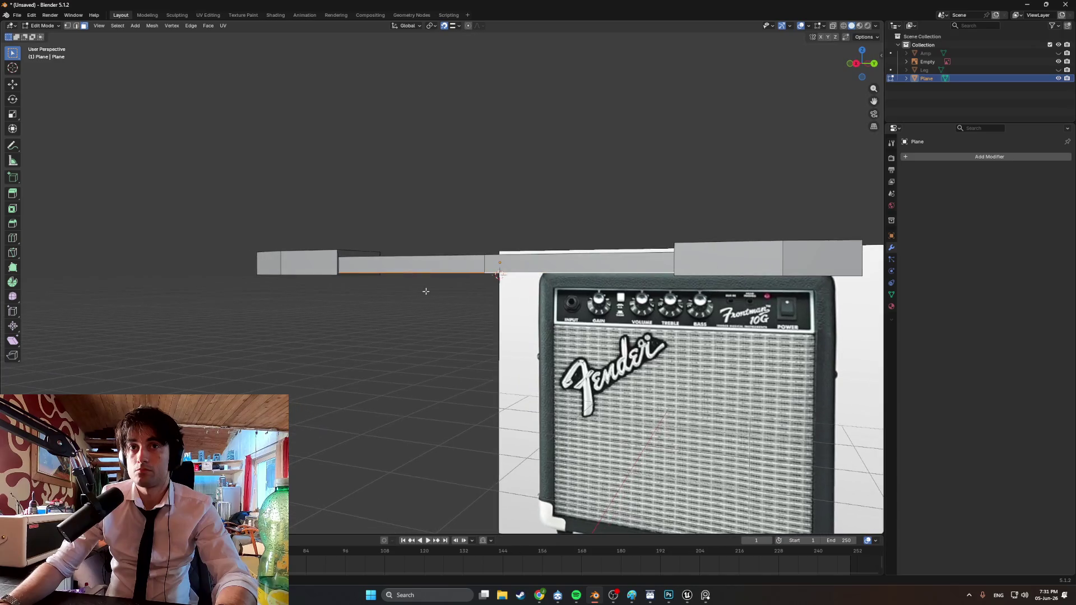
pyautogui.moveTo(460, 209)
pyautogui.mouseDown(button='middle')
pyautogui.moveTo(483, 245)
pyautogui.moveTo(452, 276)
pyautogui.moveTo(445, 258)
pyautogui.moveTo(460, 236)
pyautogui.moveTo(485, 294)
pyautogui.moveTo(405, 285)
pyautogui.moveTo(489, 273)
pyautogui.mouseUp(button='middle')
pyautogui.press('x')
pyautogui.click(459, 277)
pyautogui.click(456, 251)
pyautogui.press('x')
pyautogui.click(445, 260)
pyautogui.rightClick(475, 287)
pyautogui.click(481, 279)
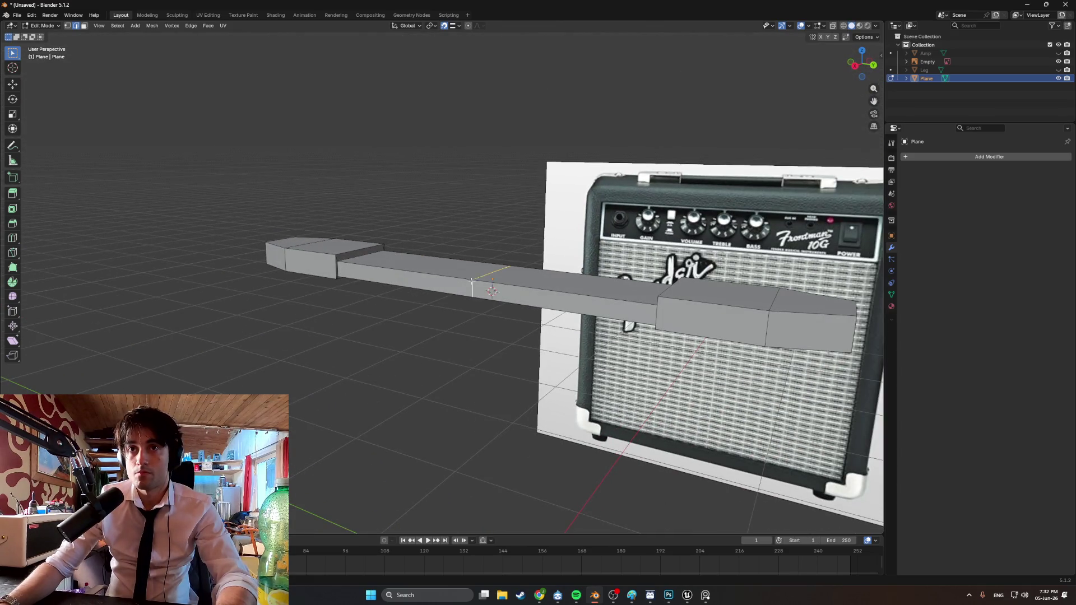
# Delete the handle's middle faces and the edges between its two boxes
pyautogui.press('x')
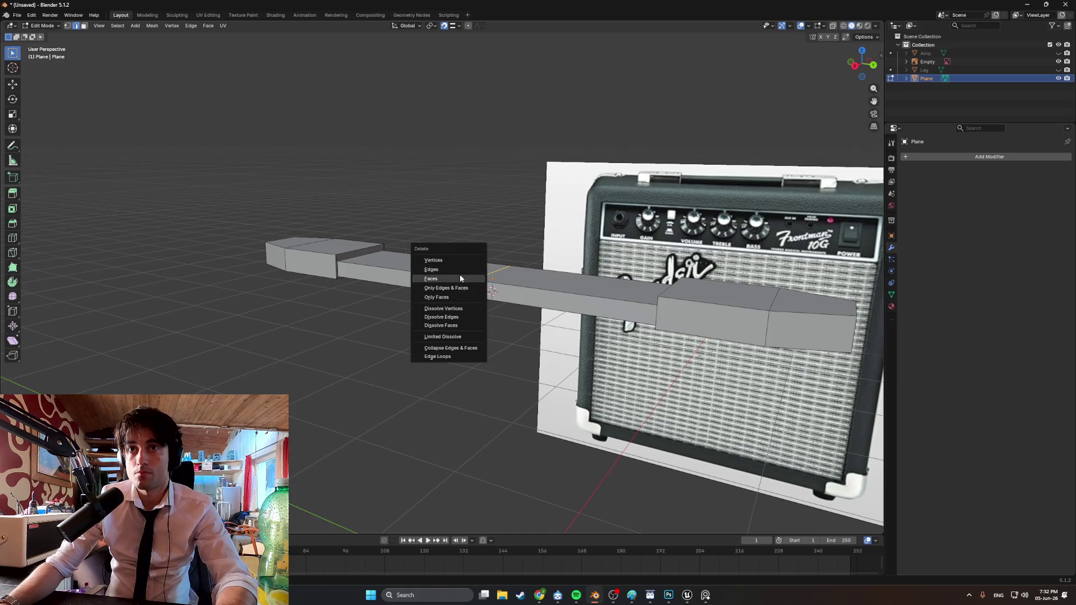
pyautogui.click(460, 273)
pyautogui.moveTo(464, 269)
pyautogui.mouseDown(button='middle')
pyautogui.moveTo(403, 270)
pyautogui.moveTo(417, 281)
pyautogui.mouseUp(button='middle')
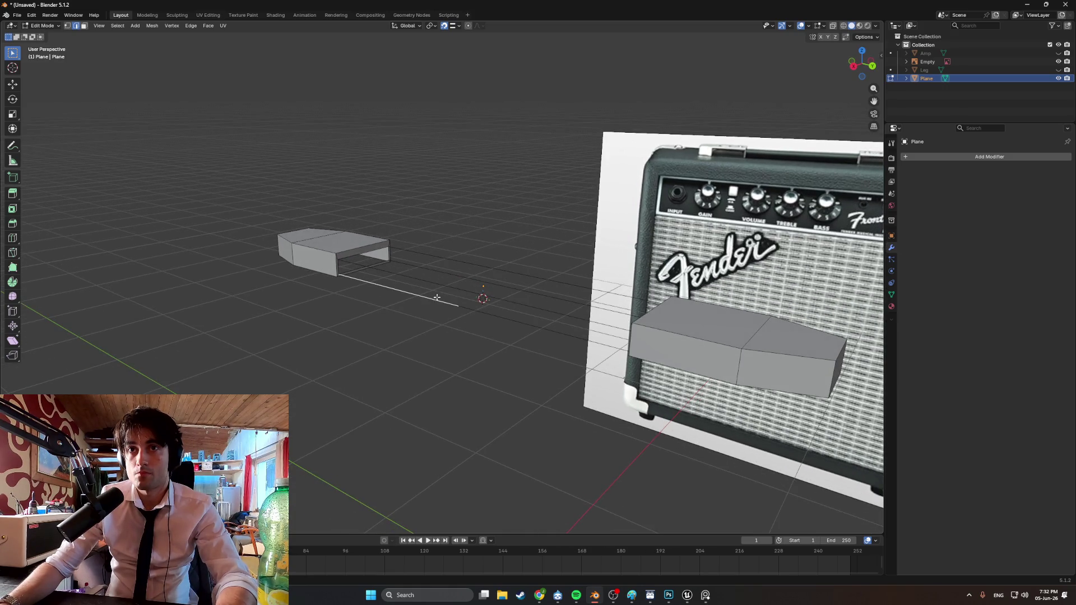
pyautogui.moveTo(468, 303)
pyautogui.mouseDown(button='middle')
pyautogui.moveTo(496, 276)
pyautogui.moveTo(368, 264)
pyautogui.moveTo(580, 243)
pyautogui.moveTo(448, 255)
pyautogui.moveTo(391, 281)
pyautogui.moveTo(750, 252)
pyautogui.moveTo(637, 259)
pyautogui.mouseUp(button='middle')
pyautogui.keyDown('ctrl'); pyautogui.keyDown('alt'); pyautogui.click(496, 277); pyautogui.keyUp('alt'); pyautogui.keyUp('ctrl')
pyautogui.press('x')
pyautogui.click(475, 284)
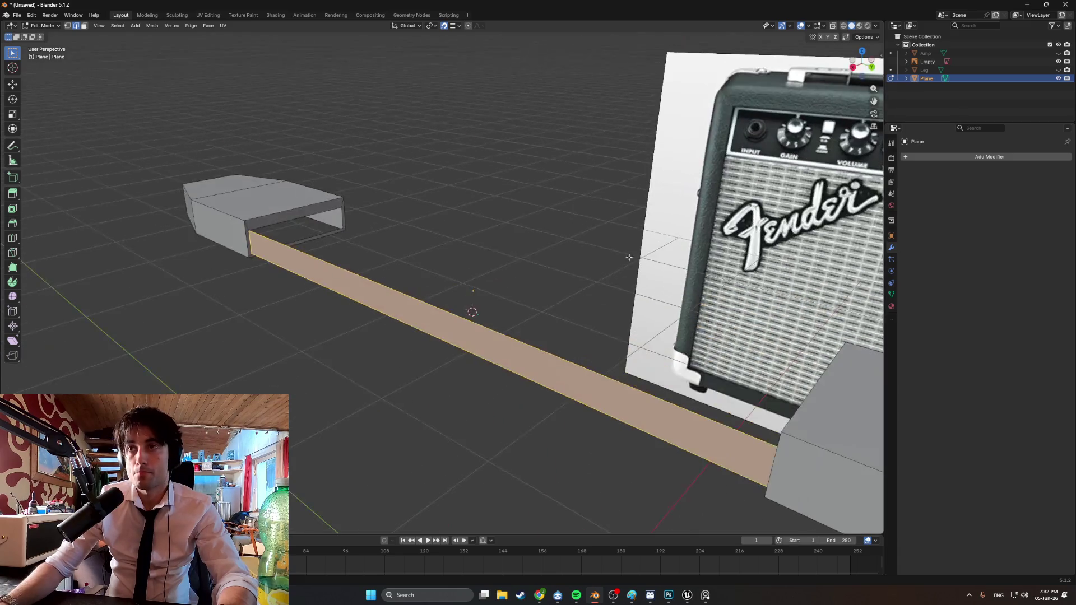
# Select the long flat strip face left joining the end blocks
pyautogui.click(283, 217)
pyautogui.moveTo(284, 216); pyautogui.dragTo(602, 202, button='middle')
pyautogui.click(698, 208)
pyautogui.moveTo(697, 209); pyautogui.dragTo(569, 229, button='middle')
pyautogui.click(275, 229)
pyautogui.moveTo(276, 229)
pyautogui.mouseDown(button='middle')
pyautogui.moveTo(578, 243)
pyautogui.moveTo(435, 226)
pyautogui.mouseUp(button='middle')
pyautogui.click(573, 244)
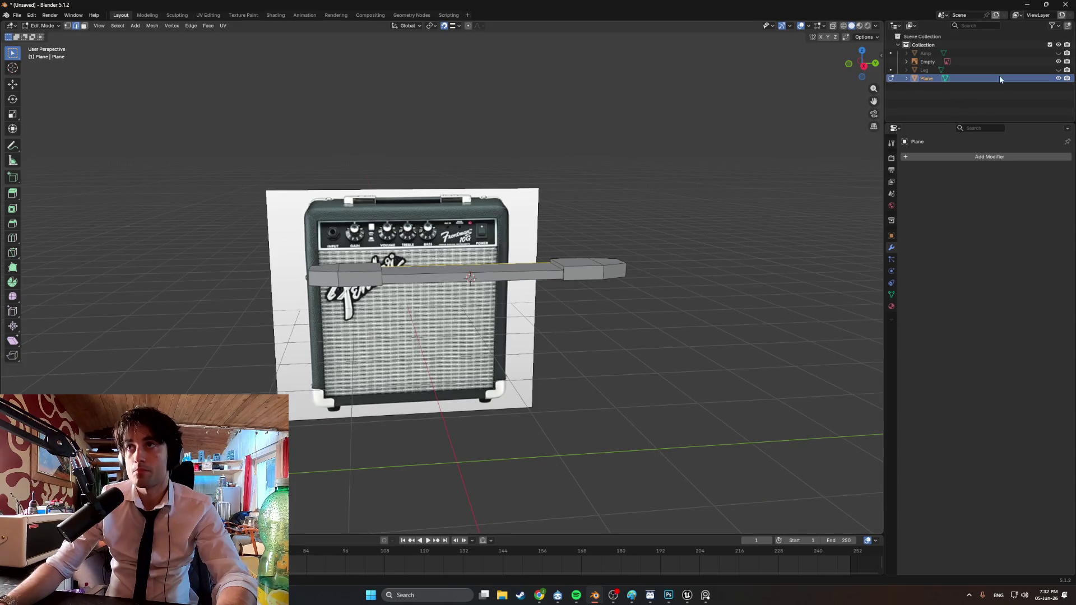
# Unhide the amp body and leg, lower the handle onto the amp top, and check the Photoshop reference
pyautogui.hotkey('alt', 'h')
pyautogui.moveTo(660, 175)
pyautogui.mouseDown(button='middle')
pyautogui.moveTo(587, 169)
pyautogui.moveTo(697, 171)
pyautogui.moveTo(656, 192)
pyautogui.moveTo(720, 211)
pyautogui.moveTo(690, 216)
pyautogui.moveTo(704, 219)
pyautogui.moveTo(622, 199)
pyautogui.moveTo(533, 228)
pyautogui.moveTo(631, 227)
pyautogui.moveTo(692, 252)
pyautogui.moveTo(510, 194)
pyautogui.moveTo(570, 247)
pyautogui.mouseUp(button='middle')
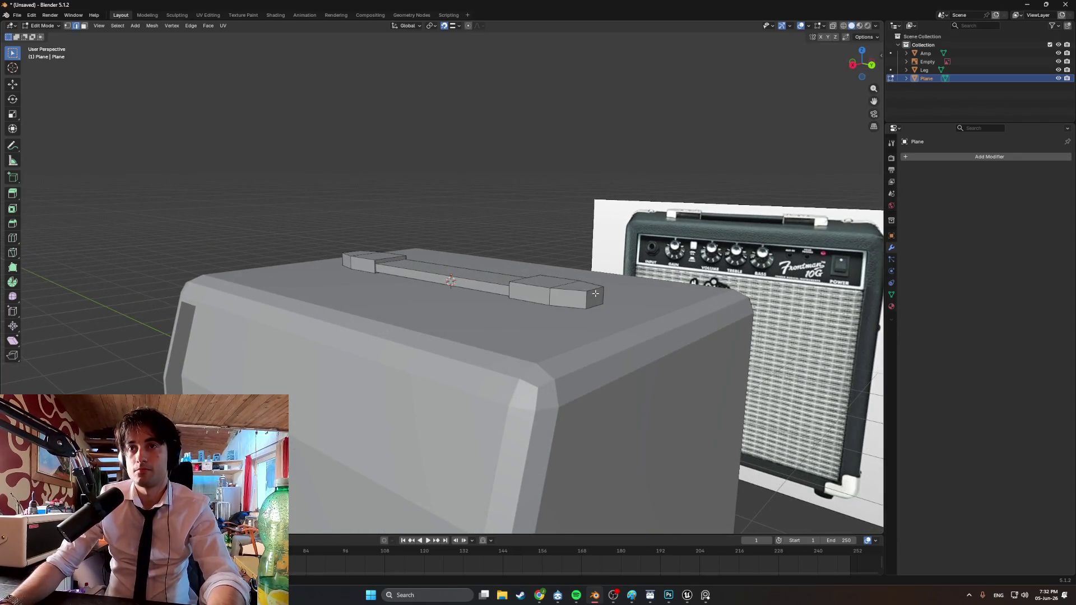
pyautogui.moveTo(495, 268)
pyautogui.mouseDown(button='middle')
pyautogui.moveTo(347, 264)
pyautogui.moveTo(464, 230)
pyautogui.mouseUp(button='middle')
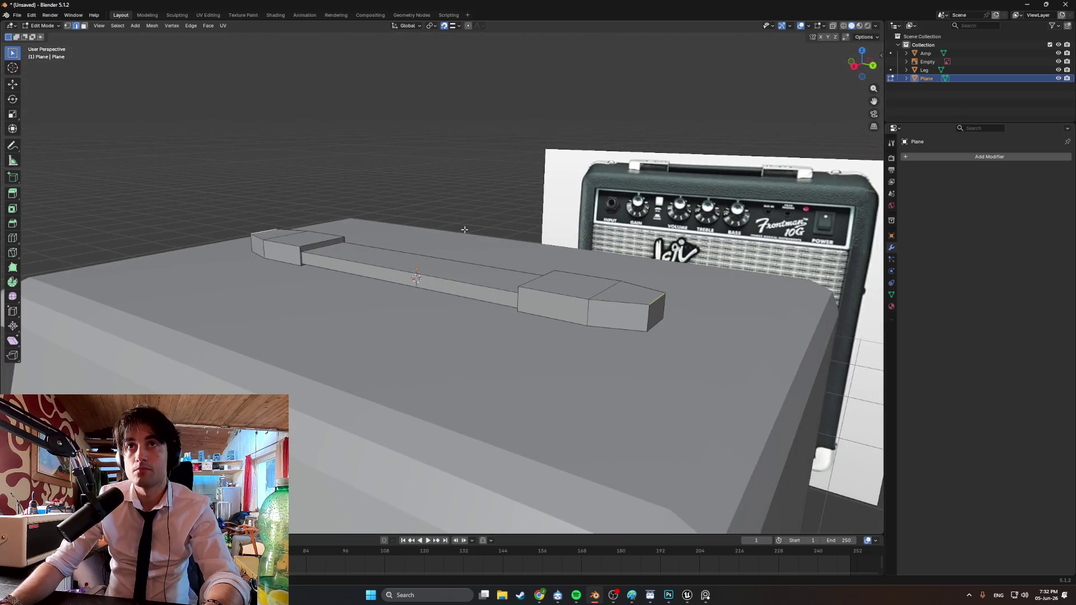
pyautogui.press('g')
pyautogui.press('x')
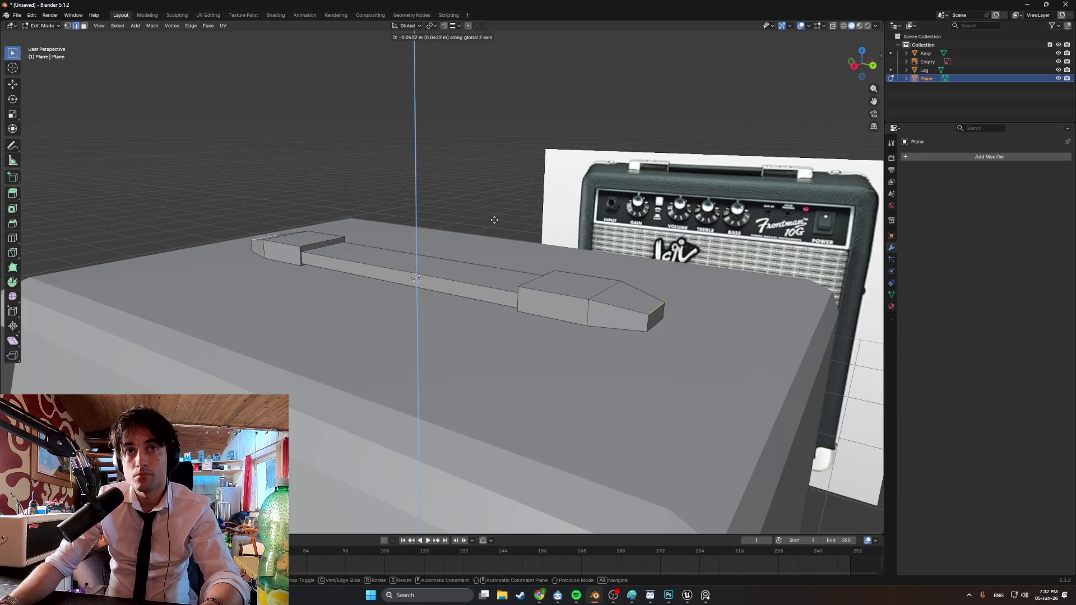
pyautogui.click(493, 221)
pyautogui.moveTo(493, 221)
pyautogui.mouseDown(button='middle')
pyautogui.moveTo(416, 190)
pyautogui.moveTo(552, 190)
pyautogui.moveTo(504, 202)
pyautogui.moveTo(313, 195)
pyautogui.moveTo(522, 224)
pyautogui.moveTo(478, 262)
pyautogui.moveTo(420, 263)
pyautogui.mouseUp(button='middle')
pyautogui.scroll(3, 499, 244)
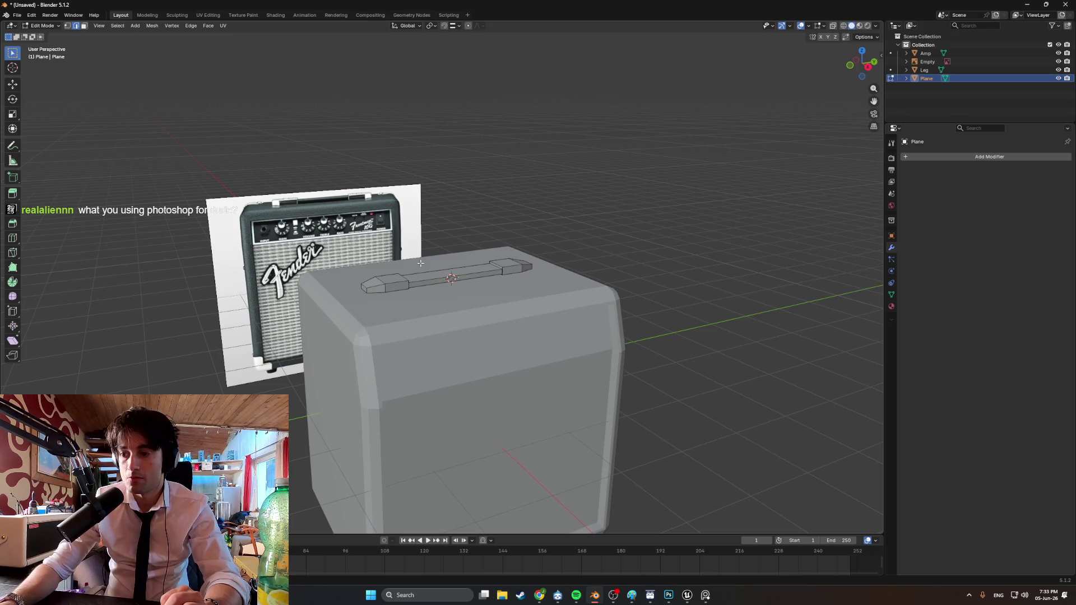
pyautogui.click(666, 597)
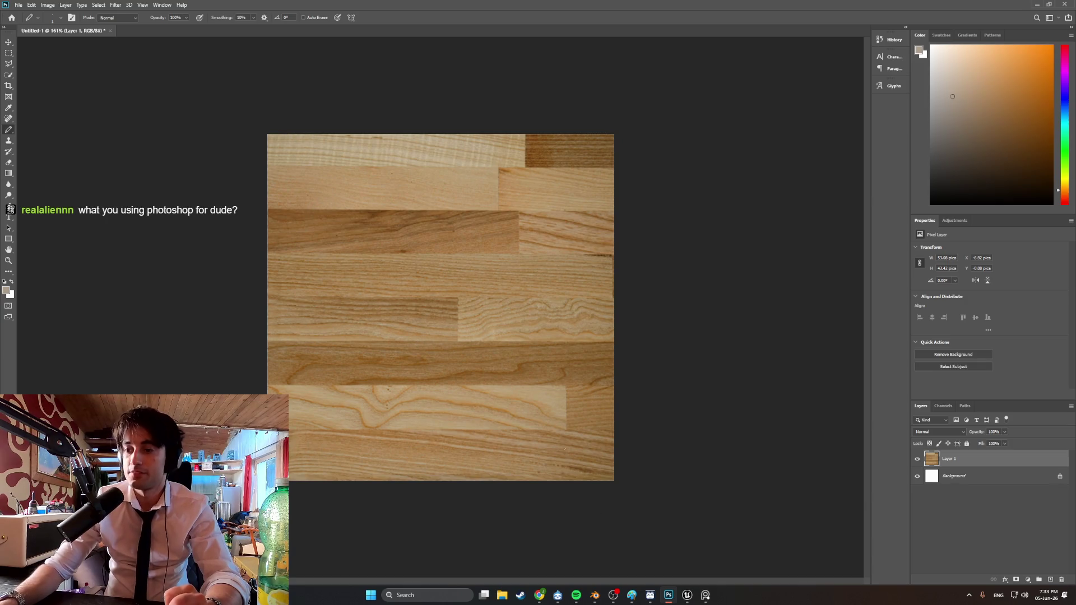
pyautogui.hotkey('alt', 'Tab')
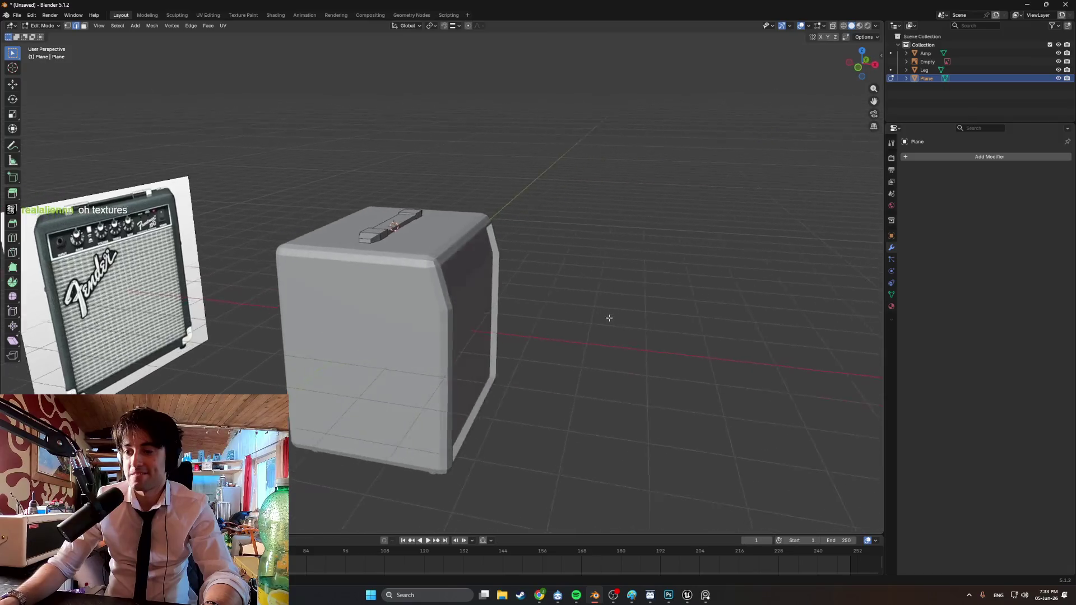
# Rename the Plane object to 'Handle' and open the Shift+A add-mesh menu in Object Mode
pyautogui.moveTo(610, 360)
pyautogui.mouseDown(button='middle')
pyautogui.moveTo(533, 344)
pyautogui.moveTo(620, 361)
pyautogui.moveTo(457, 379)
pyautogui.moveTo(552, 372)
pyautogui.moveTo(774, 319)
pyautogui.moveTo(799, 350)
pyautogui.moveTo(712, 365)
pyautogui.moveTo(574, 344)
pyautogui.moveTo(583, 296)
pyautogui.moveTo(656, 355)
pyautogui.moveTo(497, 356)
pyautogui.moveTo(554, 355)
pyautogui.moveTo(505, 350)
pyautogui.moveTo(538, 352)
pyautogui.moveTo(396, 363)
pyautogui.moveTo(325, 328)
pyautogui.moveTo(439, 342)
pyautogui.moveTo(367, 267)
pyautogui.mouseUp(button='middle')
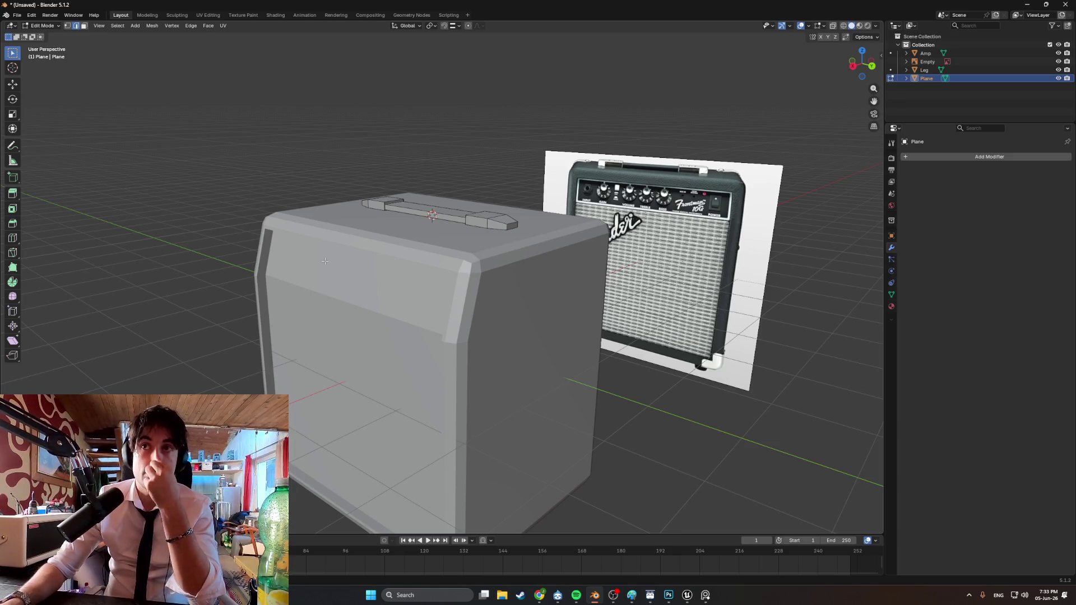
pyautogui.moveTo(360, 266); pyautogui.dragTo(505, 261, button='middle')
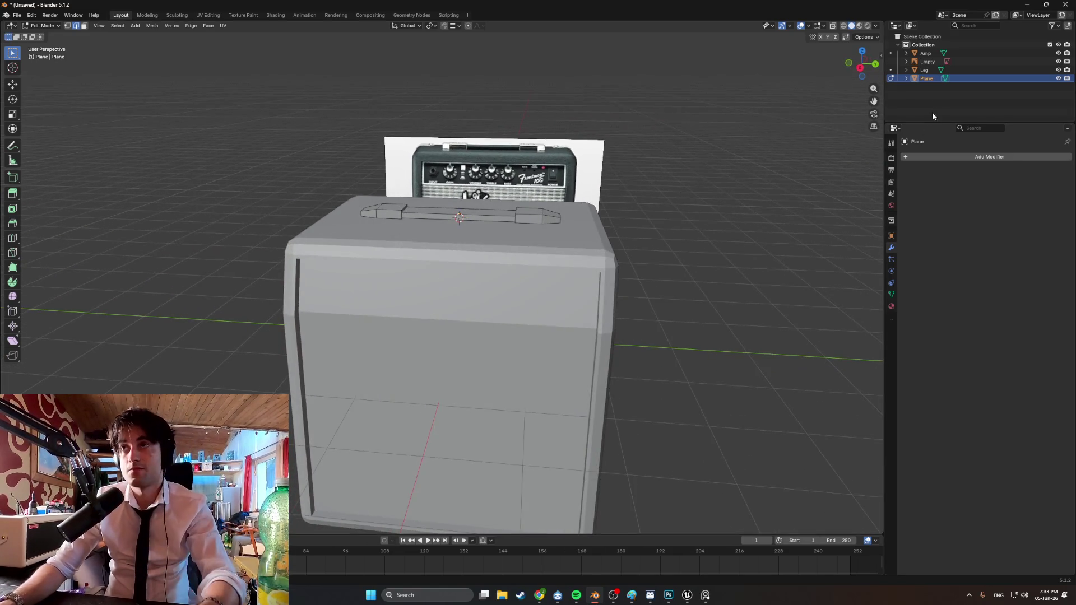
pyautogui.doubleClick(932, 79)
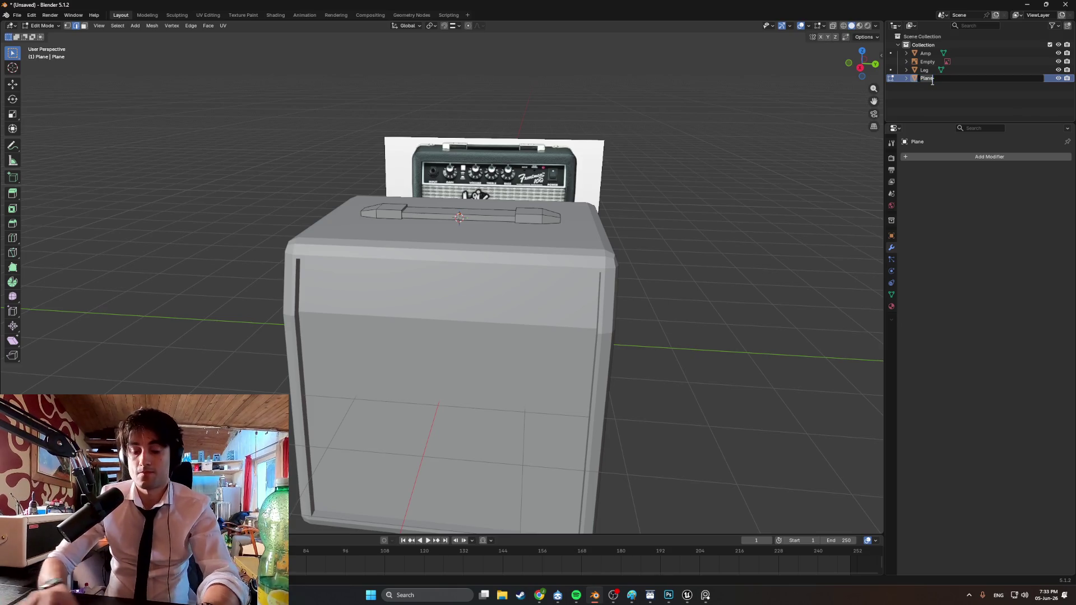
pyautogui.write('Handle')
pyautogui.press('Return')
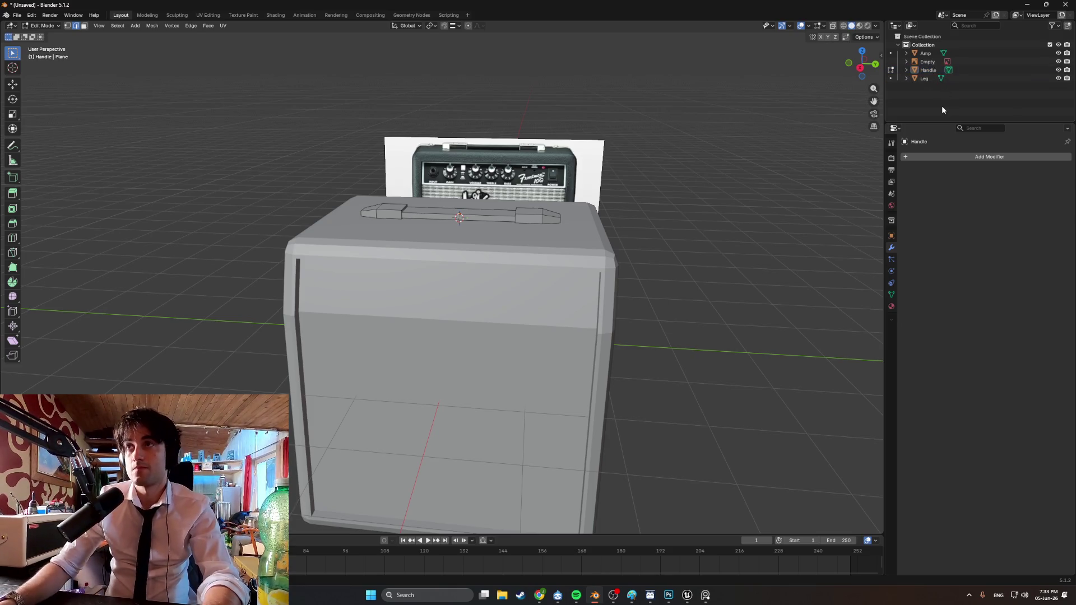
pyautogui.press('Tab')
pyautogui.hotkey('shift', 'a')
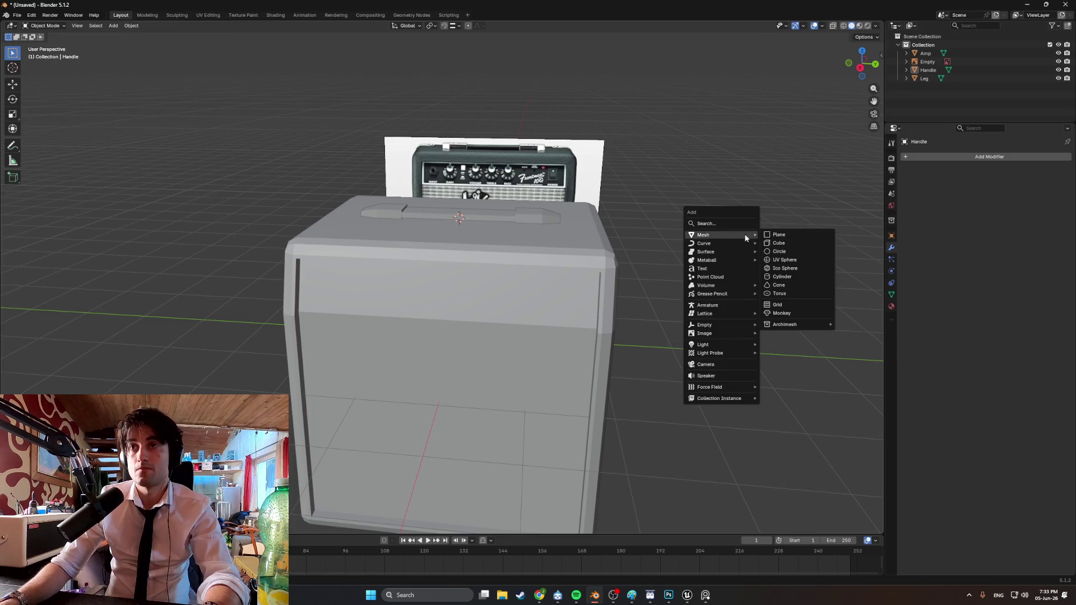
# Add a circle mesh and raise it above the amp top in Edit Mode
pyautogui.click(790, 250)
pyautogui.moveTo(789, 250)
pyautogui.mouseDown(button='middle')
pyautogui.moveTo(700, 286)
pyautogui.moveTo(636, 280)
pyautogui.mouseUp(button='middle')
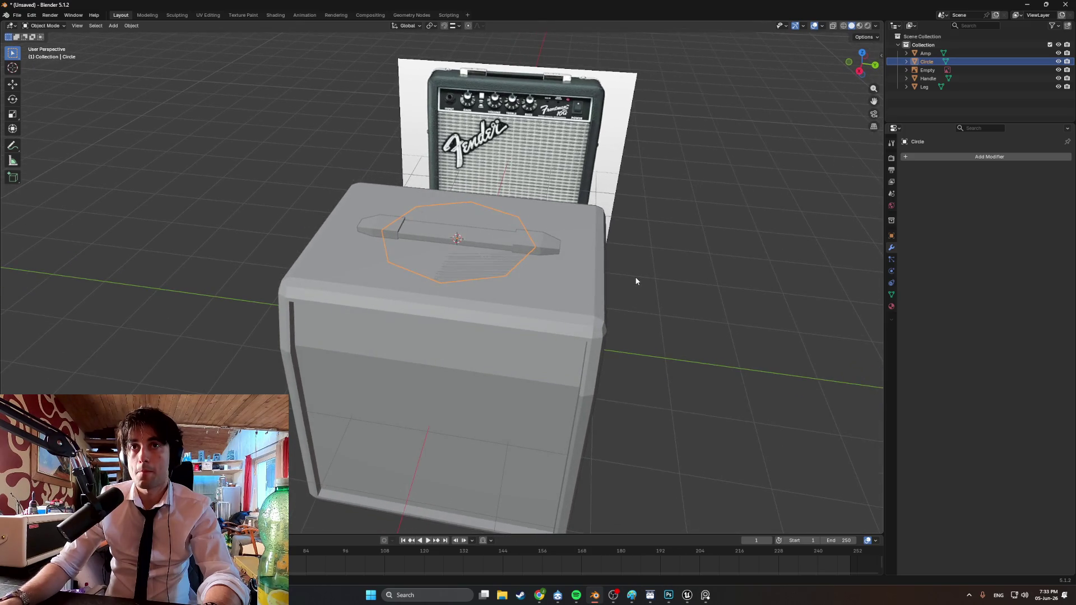
pyautogui.press('Tab')
pyautogui.press('g')
pyautogui.press('z')
pyautogui.click(487, 202)
pyautogui.moveTo(488, 202); pyautogui.dragTo(481, 168, button='middle')
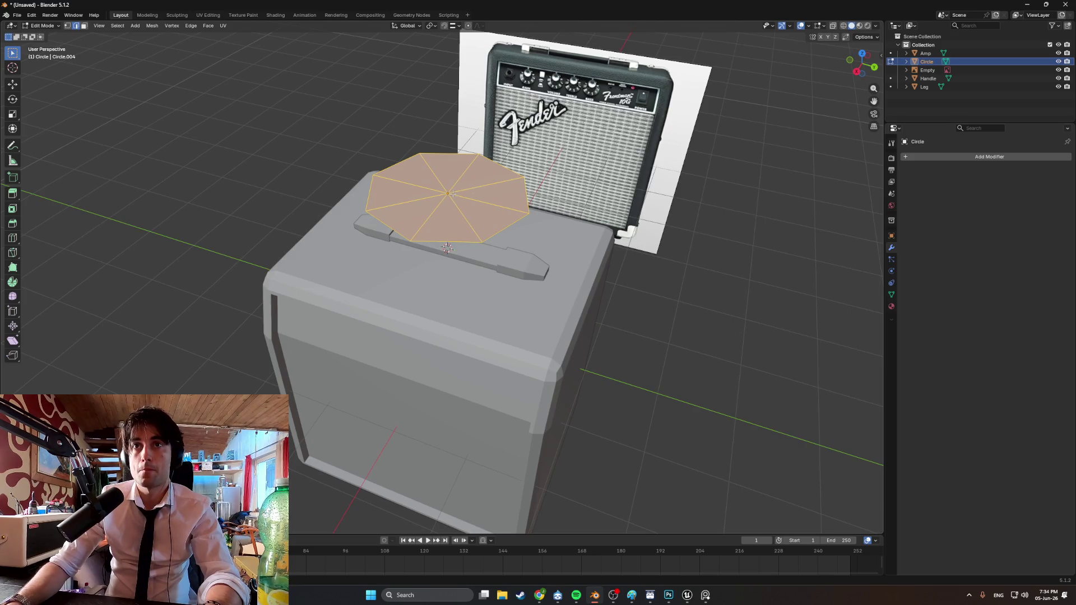
# Extrude the circle straight up twice and shrink the top face to form the flared base
pyautogui.press('e')
pyautogui.press('z')
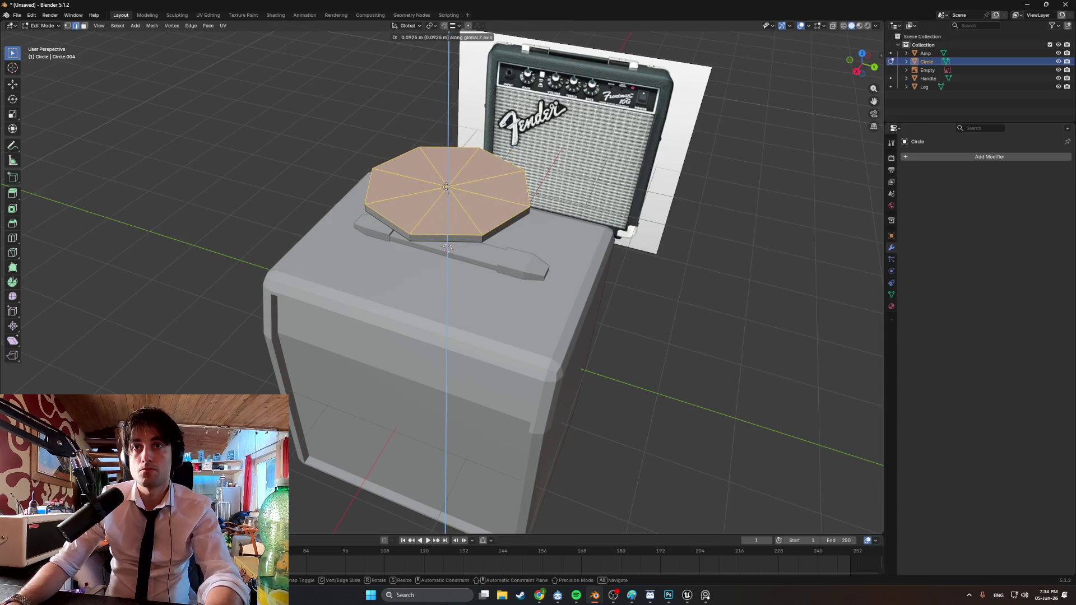
pyautogui.click(446, 187)
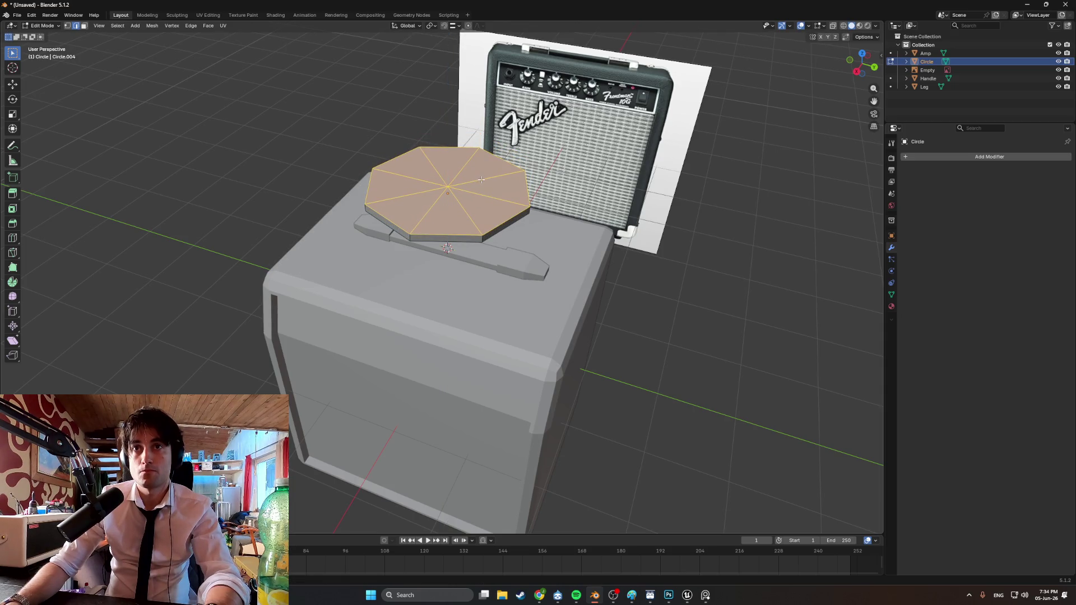
pyautogui.press('e')
pyautogui.press('z')
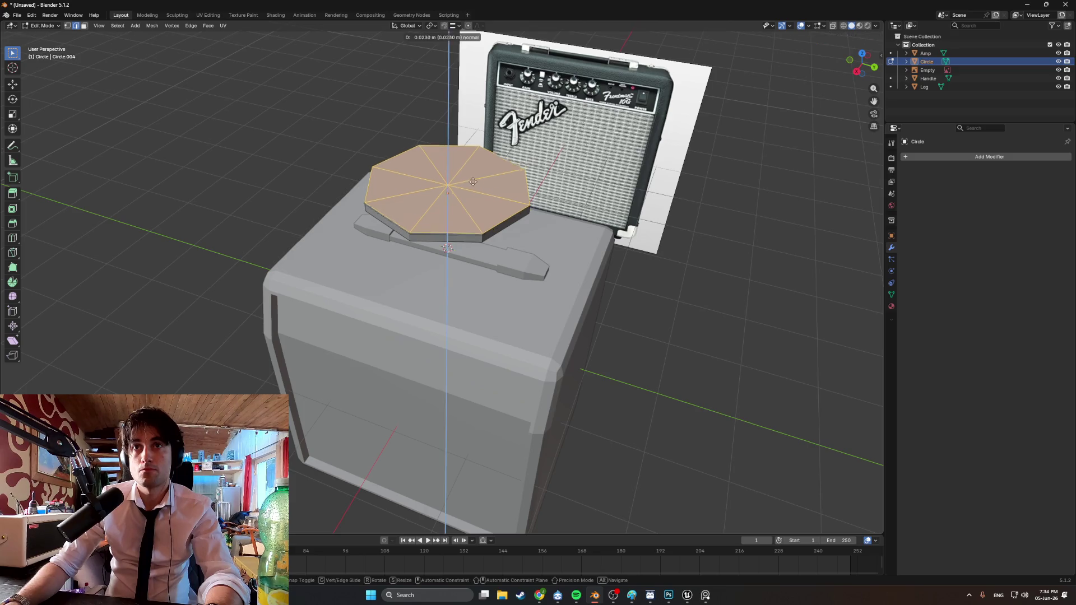
pyautogui.click(470, 163)
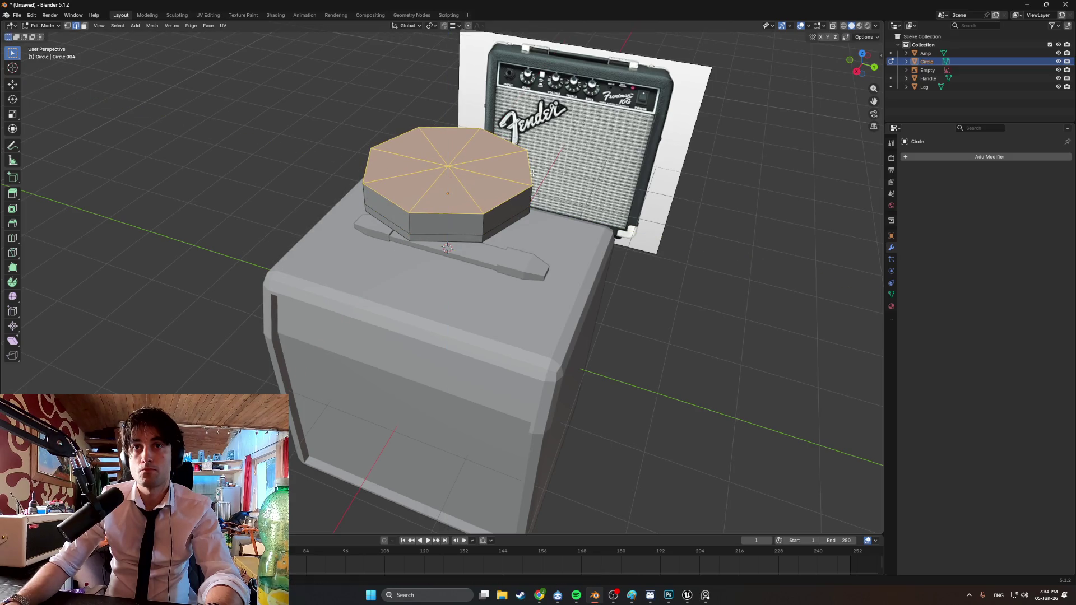
pyautogui.press('s')
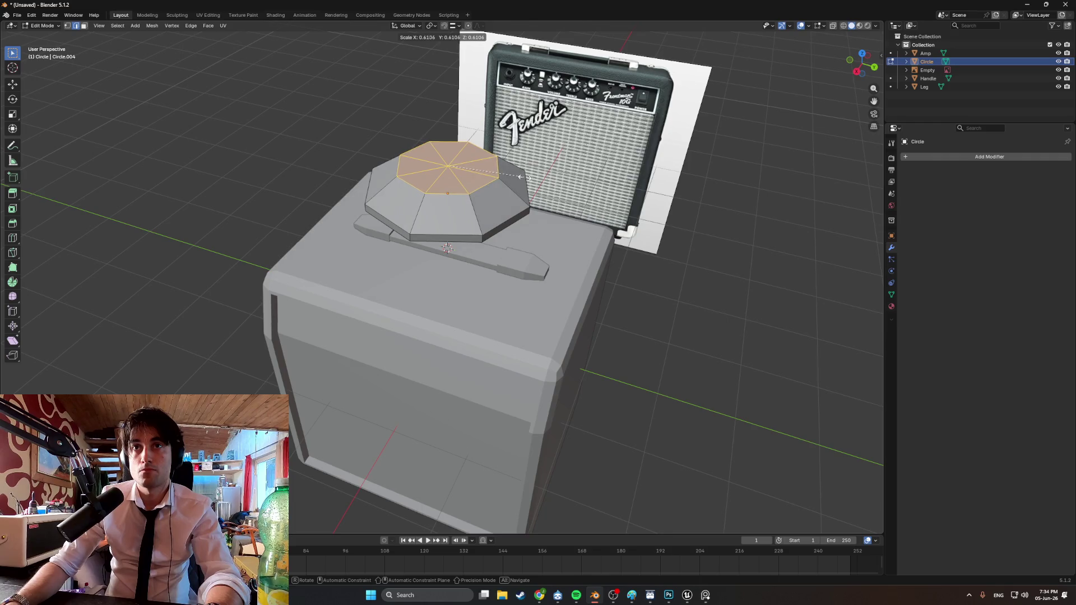
pyautogui.click(528, 177)
# Extrude a tall cap upward from the top face and scale its top narrower
pyautogui.moveTo(528, 177); pyautogui.dragTo(504, 219, button='middle')
pyautogui.press('e')
pyautogui.press('z')
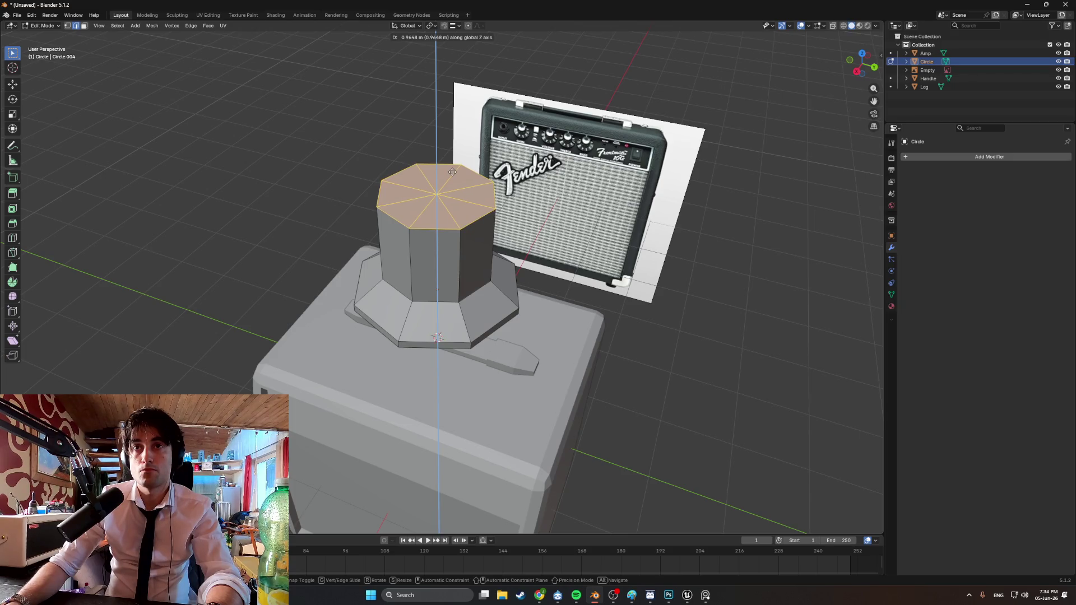
pyautogui.click(452, 172)
pyautogui.moveTo(452, 172); pyautogui.dragTo(533, 182, button='middle')
pyautogui.press('s')
pyautogui.click(529, 181)
# Lower the cap's centre vertex and delete the knob's bottom face to open it underneath
pyautogui.press('1')
pyautogui.click(443, 195)
pyautogui.press('g')
pyautogui.press('z')
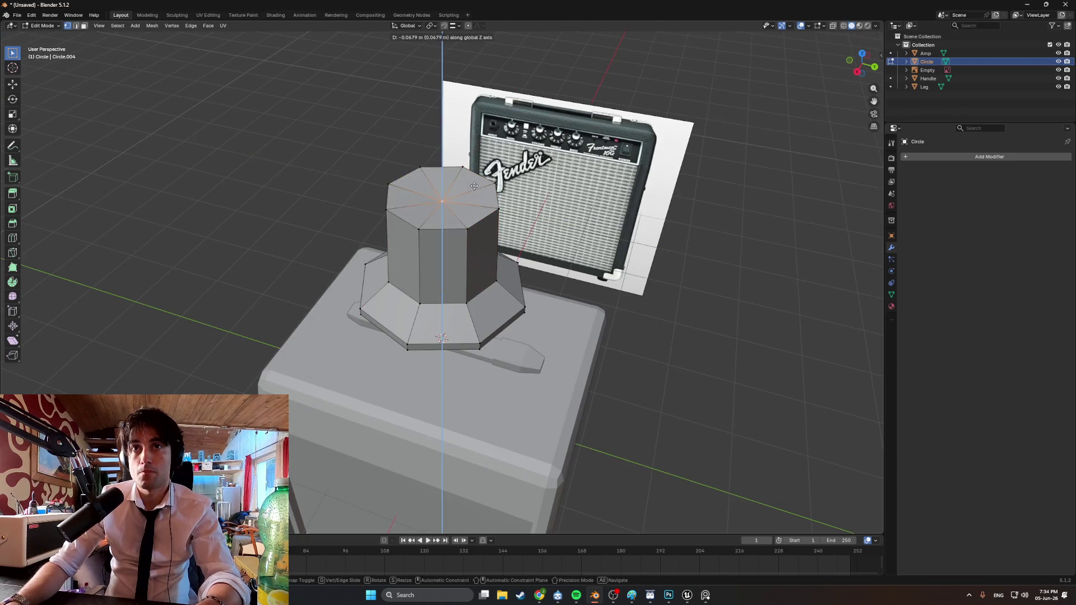
pyautogui.moveTo(478, 189)
pyautogui.mouseDown(button='middle')
pyautogui.moveTo(422, 168)
pyautogui.moveTo(451, 177)
pyautogui.moveTo(458, 167)
pyautogui.moveTo(409, 182)
pyautogui.moveTo(455, 243)
pyautogui.moveTo(475, 231)
pyautogui.moveTo(499, 301)
pyautogui.moveTo(451, 296)
pyautogui.moveTo(539, 283)
pyautogui.moveTo(479, 263)
pyautogui.moveTo(576, 255)
pyautogui.moveTo(465, 239)
pyautogui.moveTo(526, 237)
pyautogui.moveTo(465, 253)
pyautogui.mouseUp(button='middle')
pyautogui.press('3')
pyautogui.click(408, 182)
pyautogui.press('x')
pyautogui.click(426, 208)
# Return to Object Mode and orbit around the amp to view the new knob
pyautogui.press('Tab')
pyautogui.scroll(-6, 439, 231)
pyautogui.scroll(4, 475, 231)
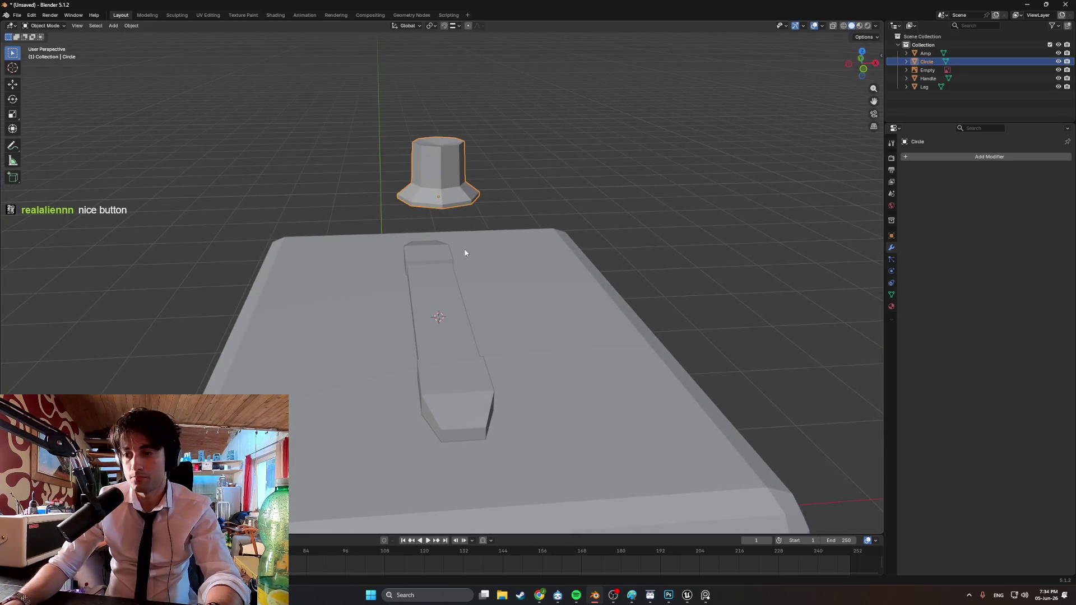
pyautogui.moveTo(531, 247)
pyautogui.mouseDown(button='middle')
pyautogui.moveTo(478, 293)
pyautogui.moveTo(607, 259)
pyautogui.moveTo(566, 265)
pyautogui.moveTo(422, 231)
pyautogui.moveTo(404, 210)
pyautogui.moveTo(442, 237)
pyautogui.mouseUp(button='middle')
# Move the knob along the Y and X axes toward the amp's front
pyautogui.press('g')
pyautogui.press('y')
pyautogui.click(662, 273)
pyautogui.scroll(-3, 634, 249)
pyautogui.moveTo(639, 250); pyautogui.dragTo(631, 254, button='middle')
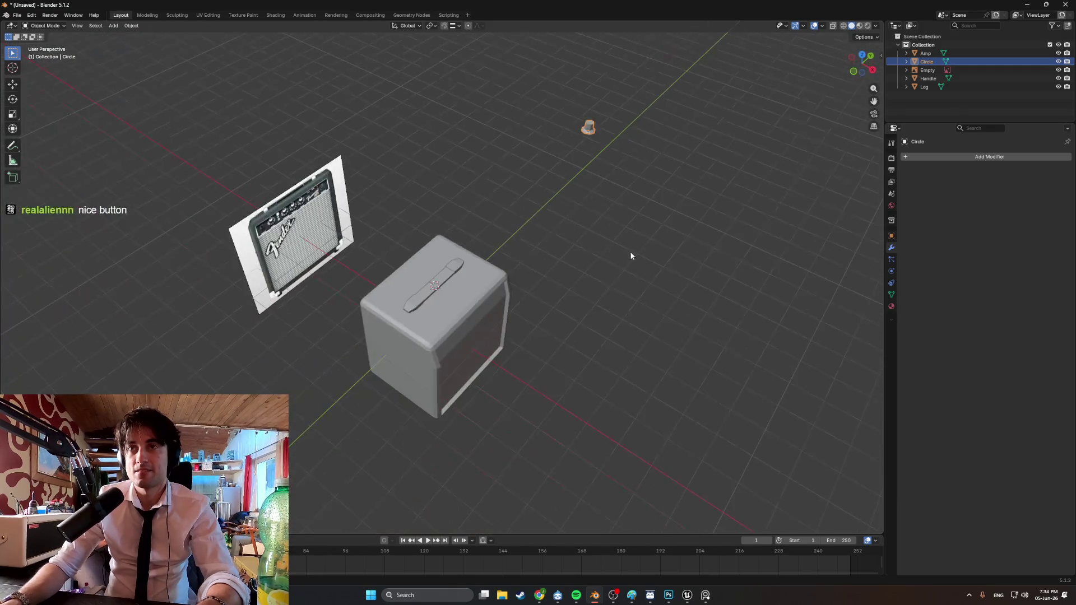
pyautogui.press('g')
pyautogui.press('y')
pyautogui.press('x')
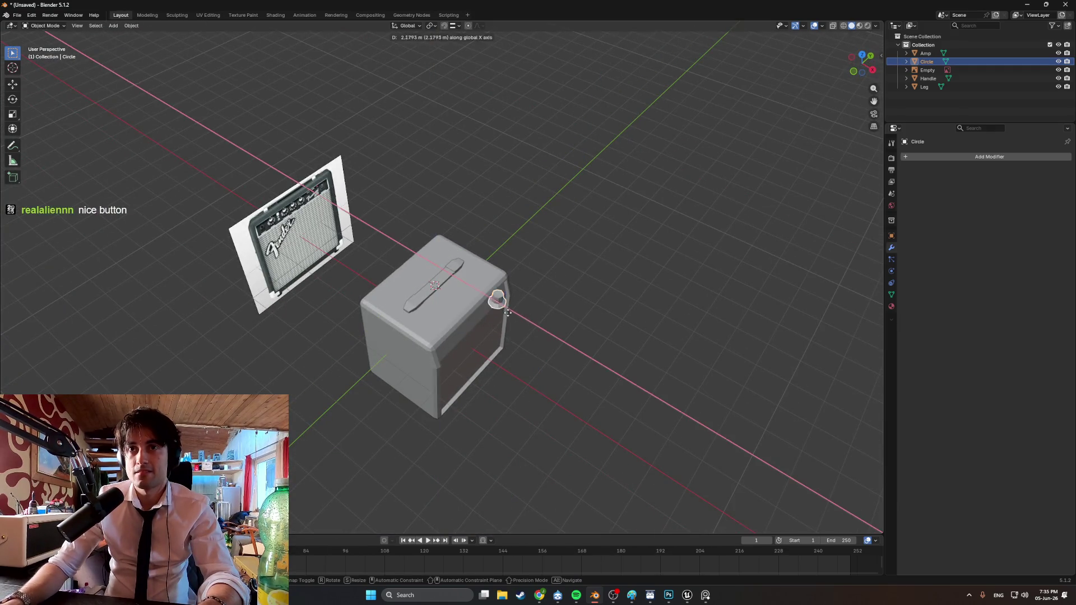
pyautogui.click(508, 312)
pyautogui.scroll(5, 504, 303)
pyautogui.moveTo(505, 302)
pyautogui.mouseDown(button='middle')
pyautogui.moveTo(444, 130)
pyautogui.moveTo(537, 261)
pyautogui.moveTo(561, 227)
pyautogui.mouseUp(button='middle')
# Lower the knob beside the amp's front, slide it along Y, and rotate it in front view
pyautogui.press('g')
pyautogui.press('z')
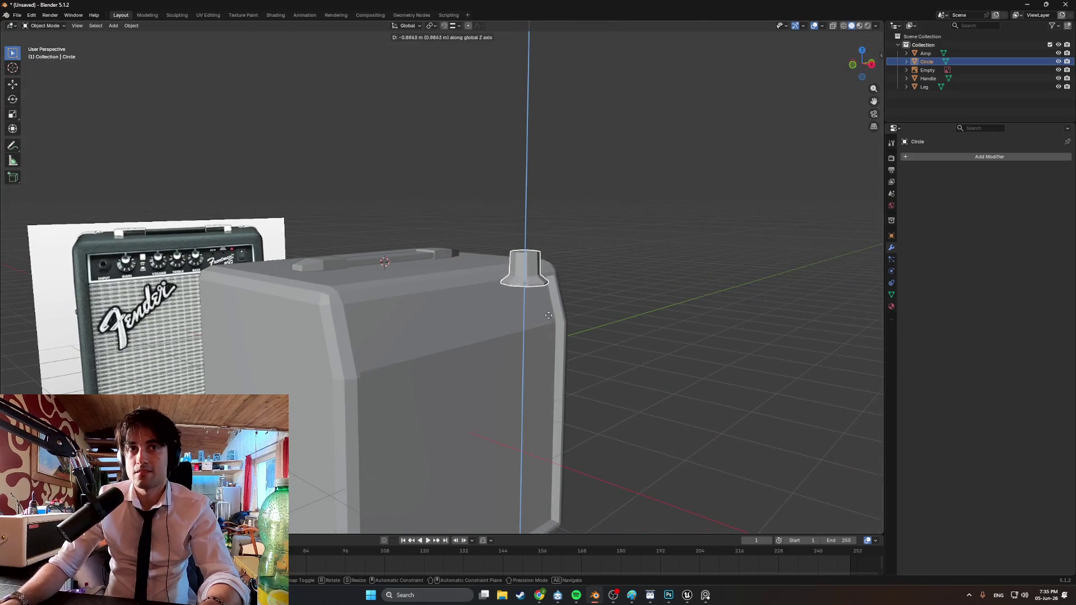
pyautogui.click(553, 367)
pyautogui.press('g')
pyautogui.press('y')
pyautogui.click(563, 373)
pyautogui.moveTo(563, 373); pyautogui.dragTo(559, 343, button='middle')
pyautogui.scroll(4, 559, 343)
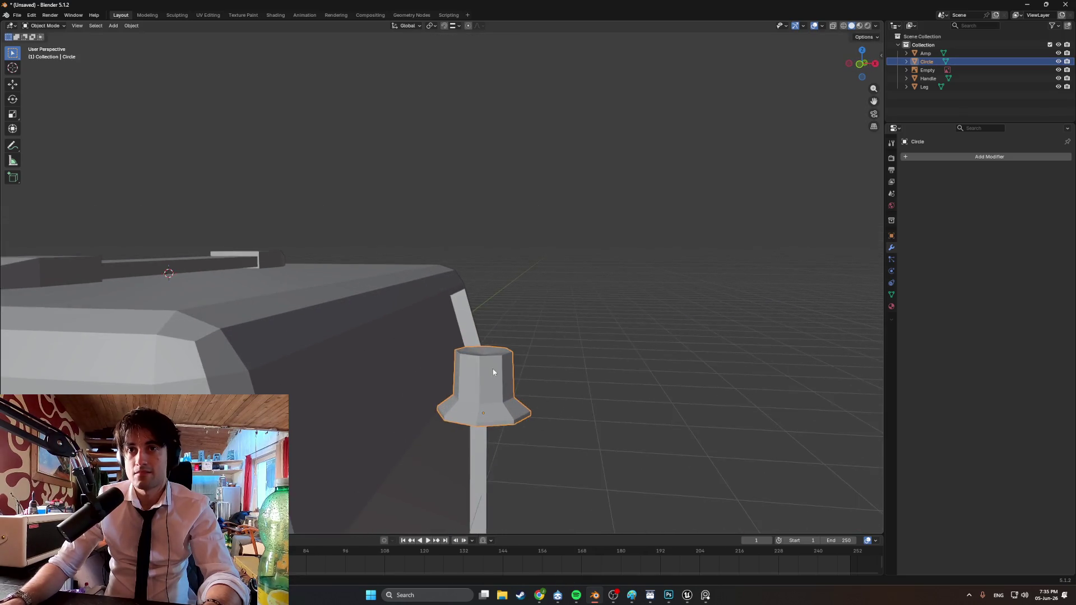
pyautogui.moveTo(499, 297)
pyautogui.mouseDown(button='middle')
pyautogui.moveTo(495, 322)
pyautogui.moveTo(478, 328)
pyautogui.moveTo(484, 342)
pyautogui.moveTo(471, 330)
pyautogui.mouseUp(button='middle')
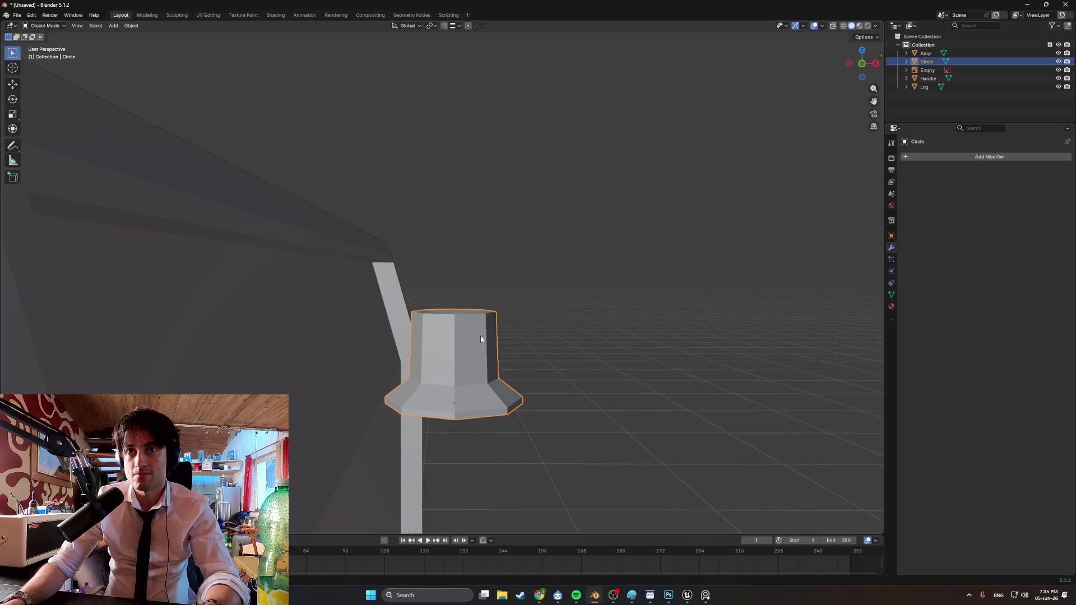
pyautogui.press('KP_1')
pyautogui.press('r')
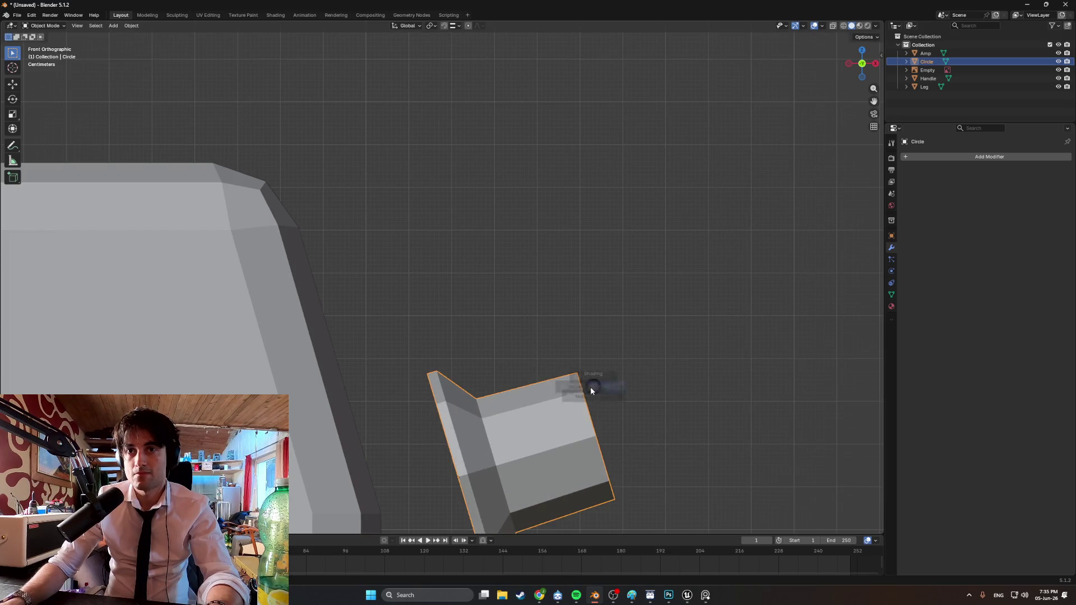
# In wireframe shading, move the knob onto the amp's front panel
pyautogui.click(503, 375)
pyautogui.press('g')
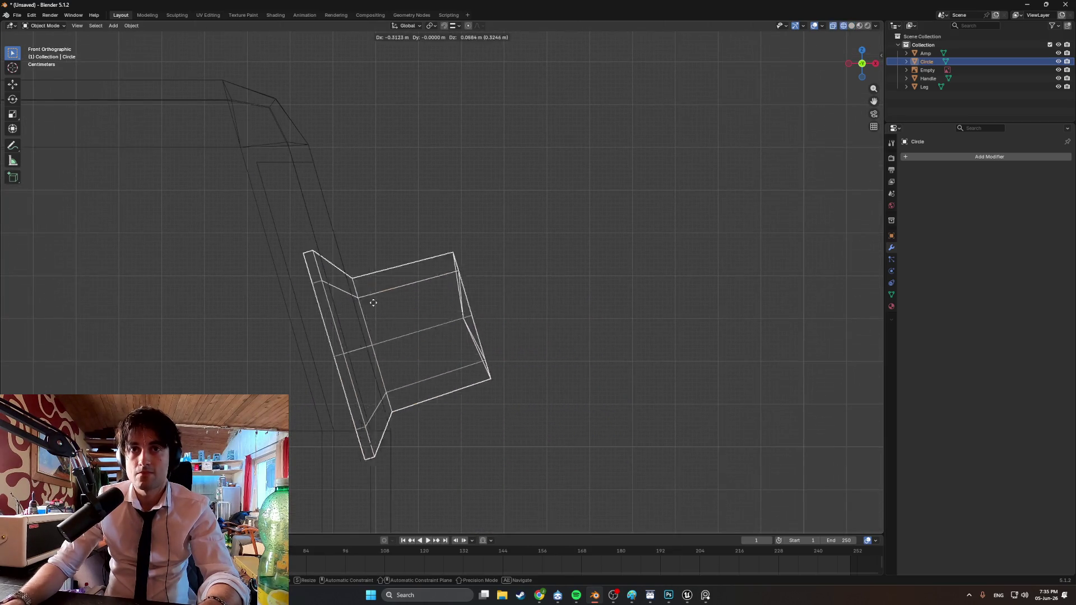
pyautogui.click(344, 262)
pyautogui.scroll(4, 344, 262)
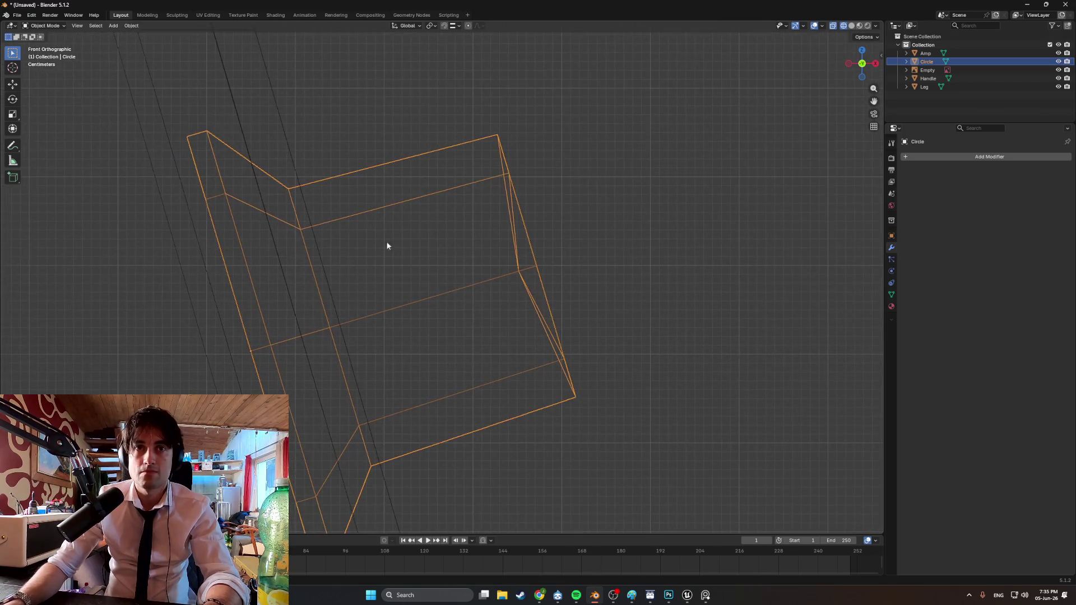
pyautogui.press('g')
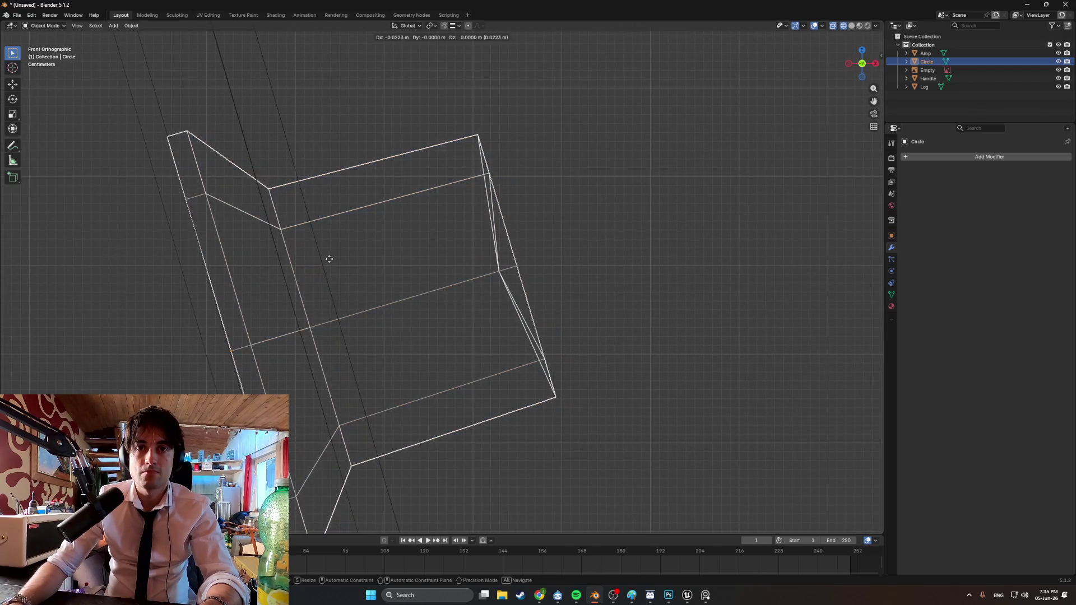
pyautogui.click(330, 259)
pyautogui.scroll(6, 329, 219)
pyautogui.scroll(5, 391, 201)
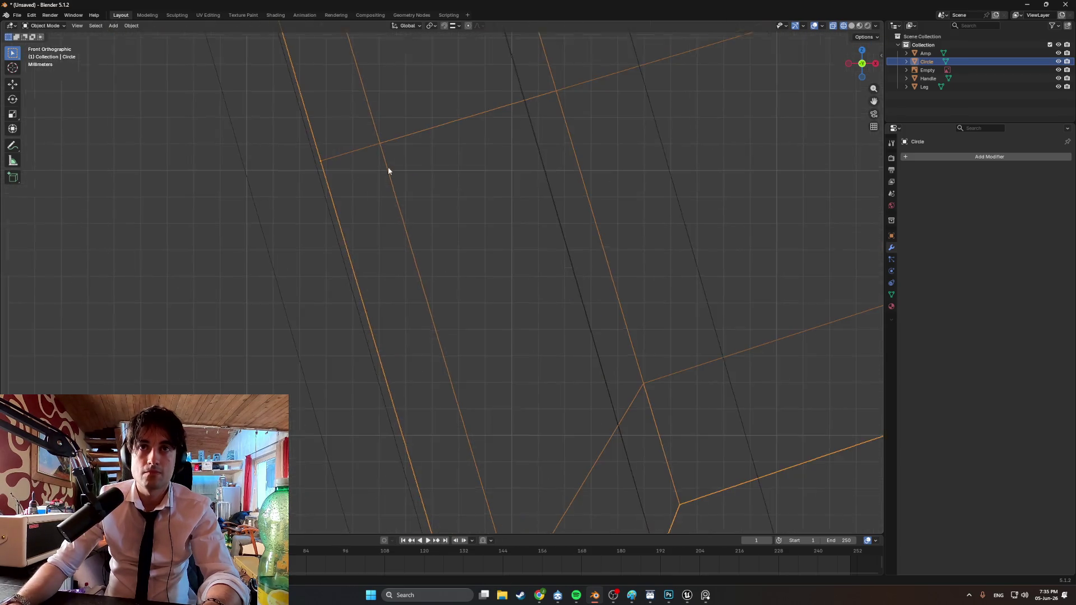
# Nudge and slightly rotate the knob so its cap faces straight out, then return to solid shading
pyautogui.press('g')
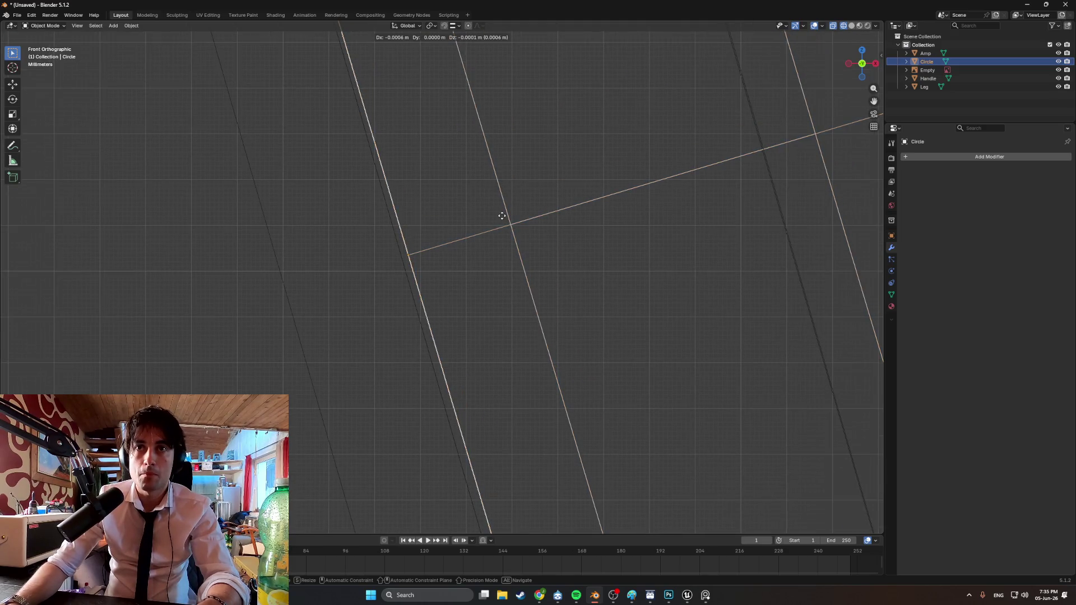
pyautogui.click(498, 217)
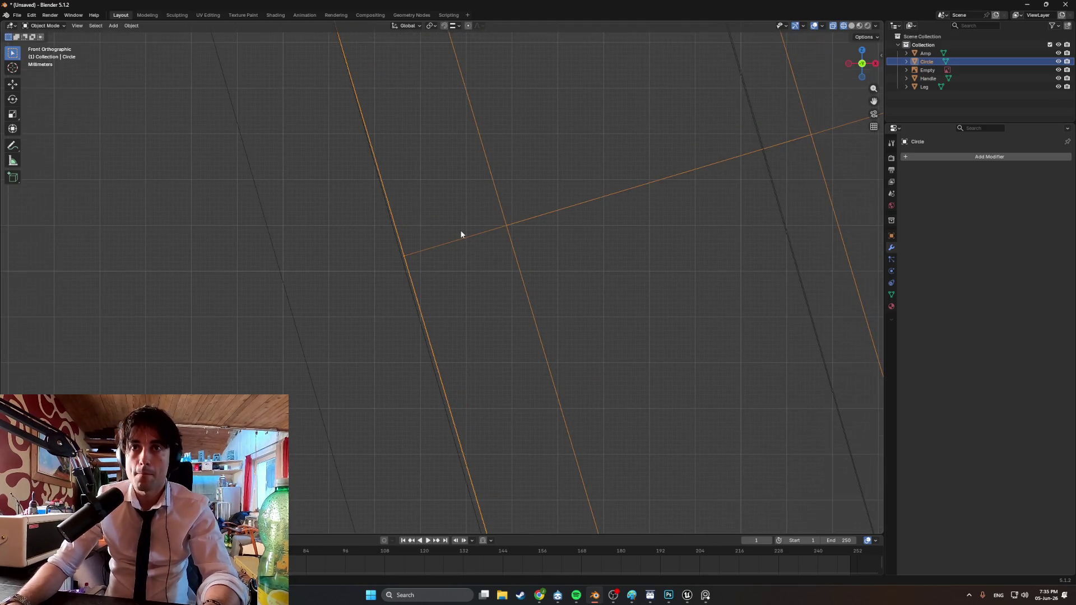
pyautogui.press('r')
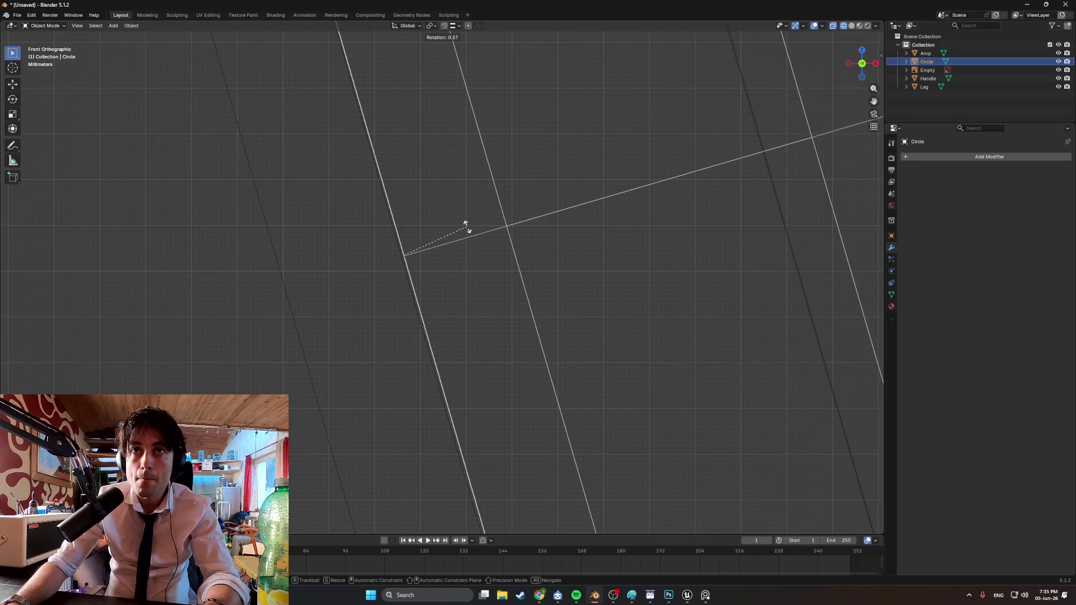
pyautogui.click(469, 228)
pyautogui.scroll(-5, 466, 233)
pyautogui.hotkey('shift', 'z')
pyautogui.moveTo(507, 234)
pyautogui.mouseDown(button='middle')
pyautogui.moveTo(641, 247)
pyautogui.moveTo(454, 259)
pyautogui.moveTo(480, 270)
pyautogui.moveTo(483, 286)
pyautogui.moveTo(514, 293)
pyautogui.moveTo(492, 296)
pyautogui.mouseUp(button='middle')
pyautogui.scroll(-5, 453, 259)
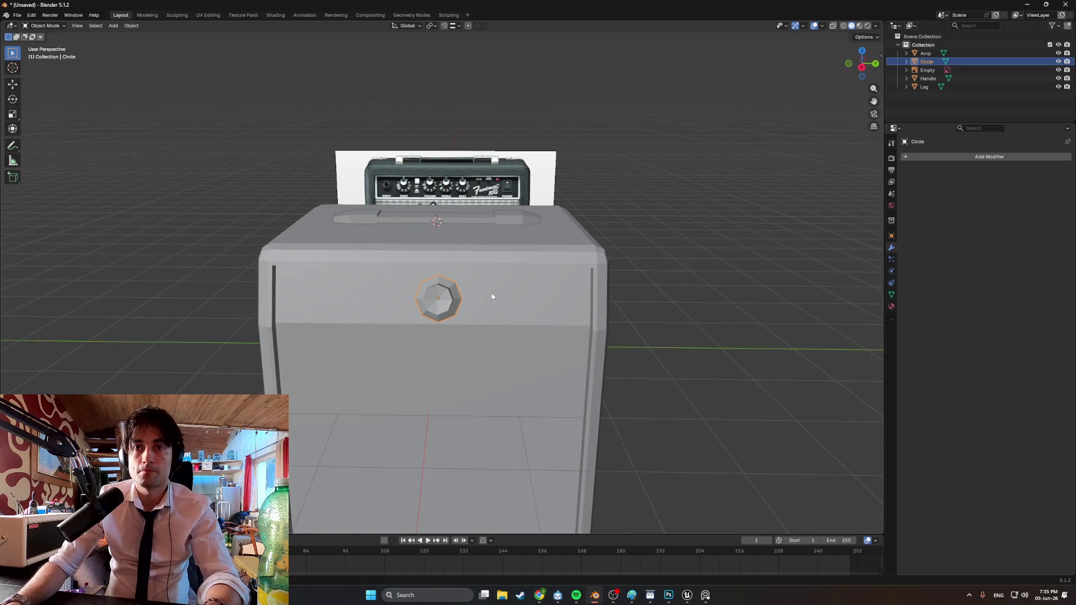
# Move the knob up and to the left on the amp's front panel
pyautogui.press('g')
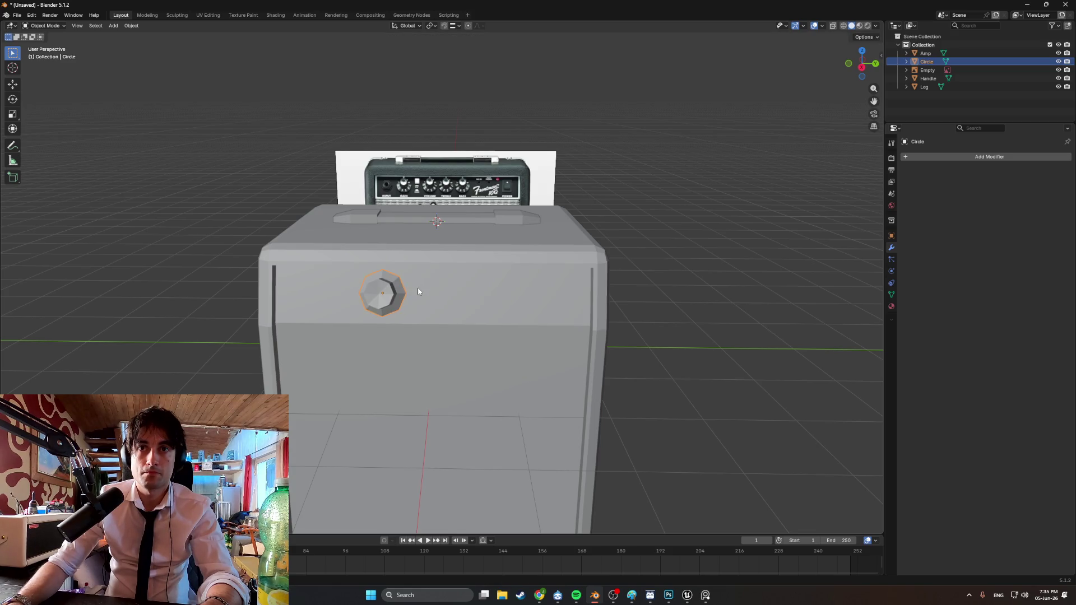
pyautogui.scroll(3, 401, 288)
pyautogui.scroll(-2, 409, 287)
pyautogui.scroll(1, 409, 287)
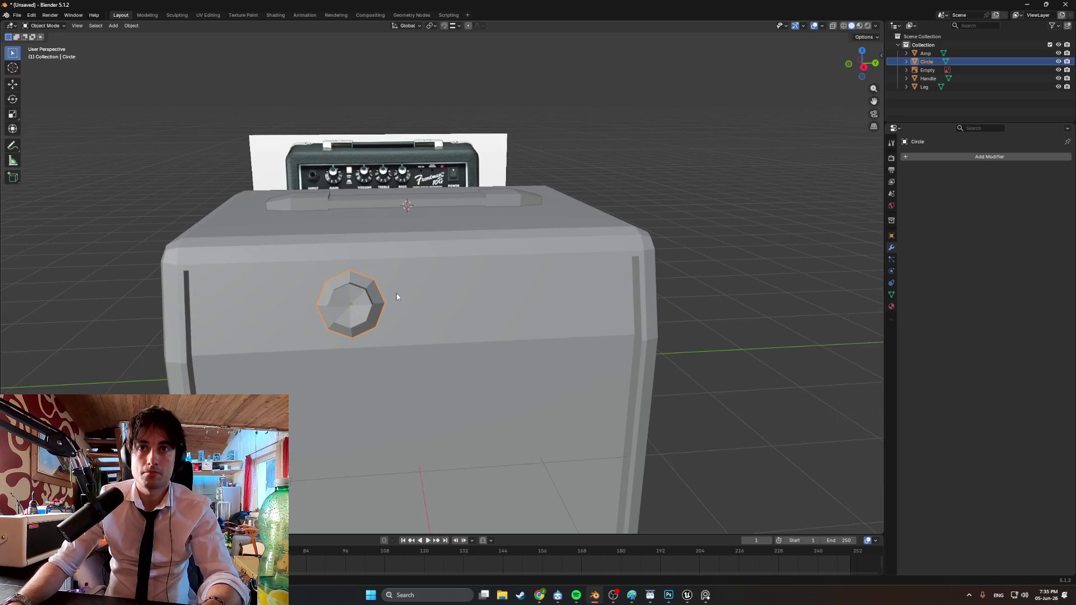
pyautogui.keyDown('shift'); pyautogui.moveTo(397, 301); pyautogui.dragTo(344, 294, button='middle'); pyautogui.keyUp('shift')
# Duplicate the knob twice, spacing each copy along the Y axis to form a row
pyautogui.hotkey('shift', 'd')
pyautogui.press('y')
pyautogui.click(381, 289)
pyautogui.hotkey('shift', 'g')
pyautogui.press('Escape')
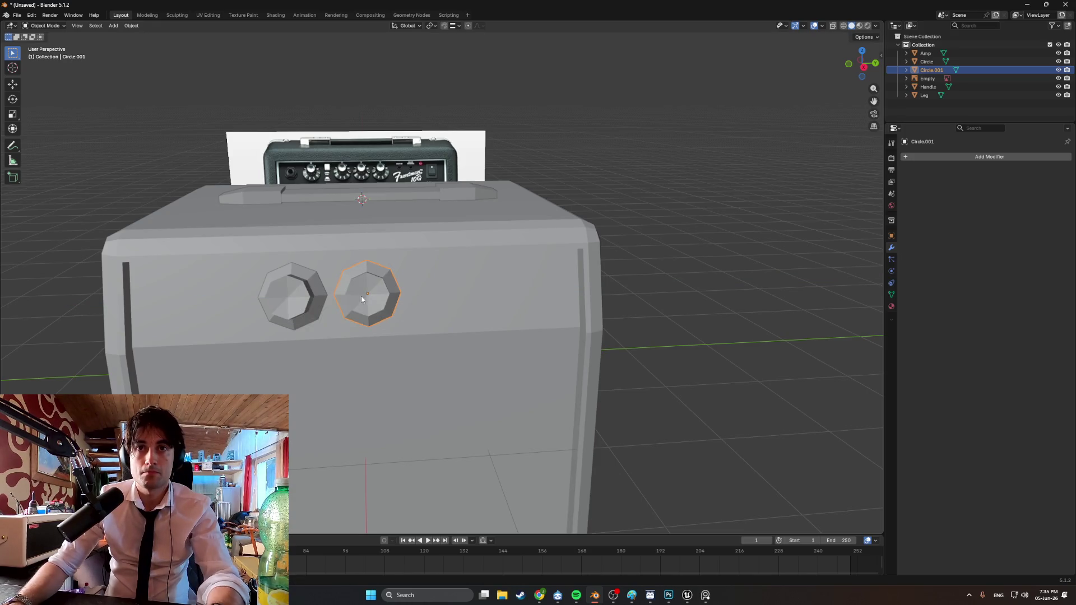
pyautogui.hotkey('shift', 'd')
pyautogui.press('y')
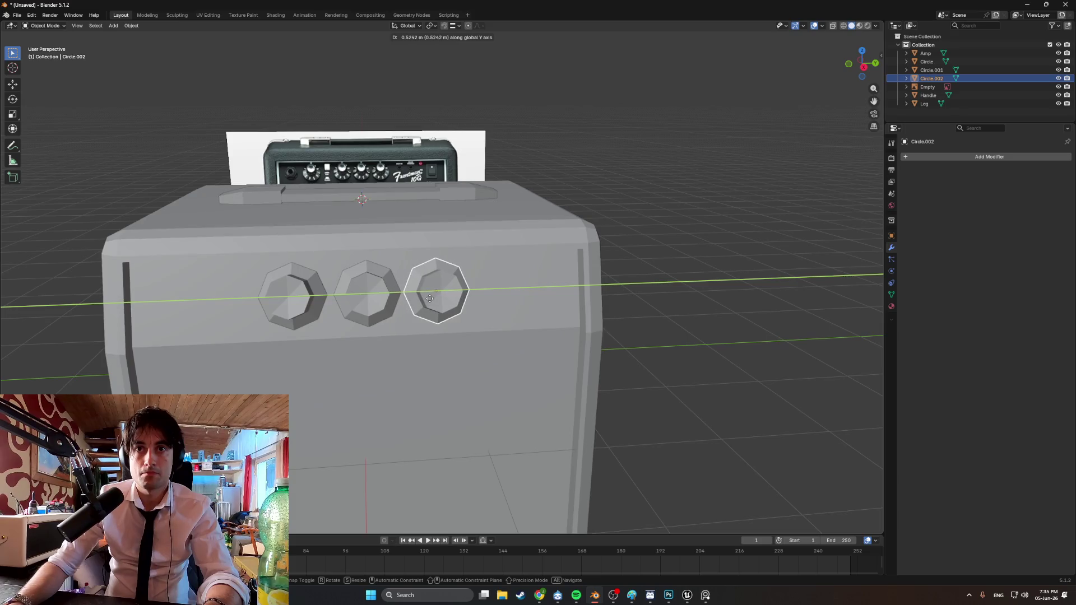
pyautogui.click(432, 298)
pyautogui.moveTo(432, 299)
pyautogui.mouseDown(button='middle')
pyautogui.moveTo(345, 292)
pyautogui.moveTo(457, 292)
pyautogui.moveTo(429, 235)
pyautogui.moveTo(475, 311)
pyautogui.moveTo(426, 297)
pyautogui.mouseUp(button='middle')
# Add a fourth knob at the left, then shift the whole row of four along Y
pyautogui.hotkey('shift', 'd')
pyautogui.press('y')
pyautogui.click(205, 284)
pyautogui.click(311, 292)
pyautogui.keyDown('shift'); pyautogui.click(370, 288); pyautogui.keyUp('shift')
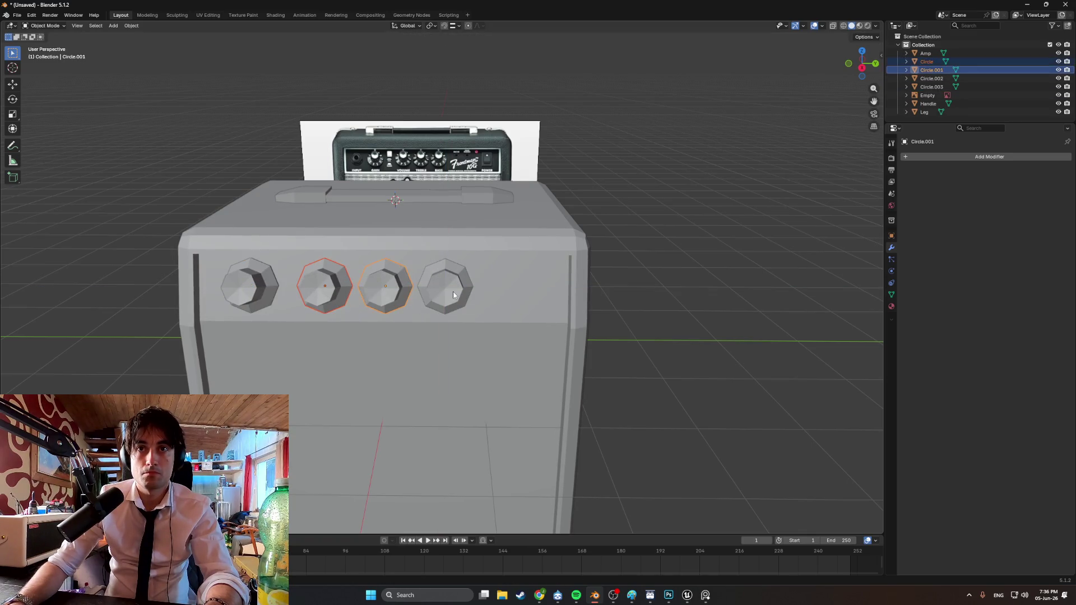
pyautogui.keyDown('shift'); pyautogui.click(252, 287); pyautogui.keyUp('shift')
pyautogui.press('g')
pyautogui.press('y')
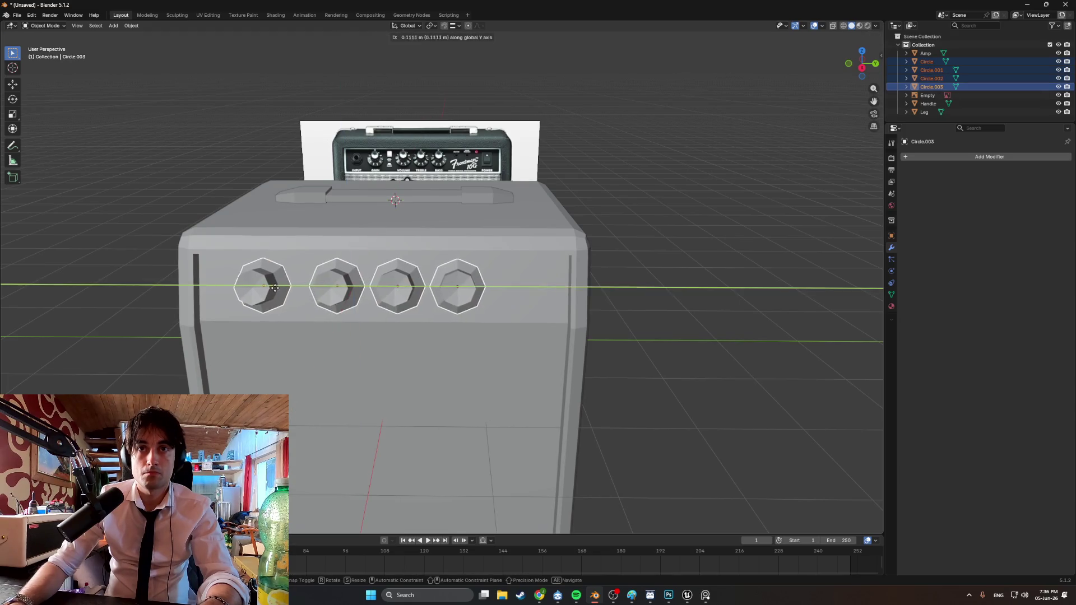
pyautogui.click(307, 292)
# Scale the four knobs down to 0.8333 and slide the leftmost knob further left
pyautogui.press('s')
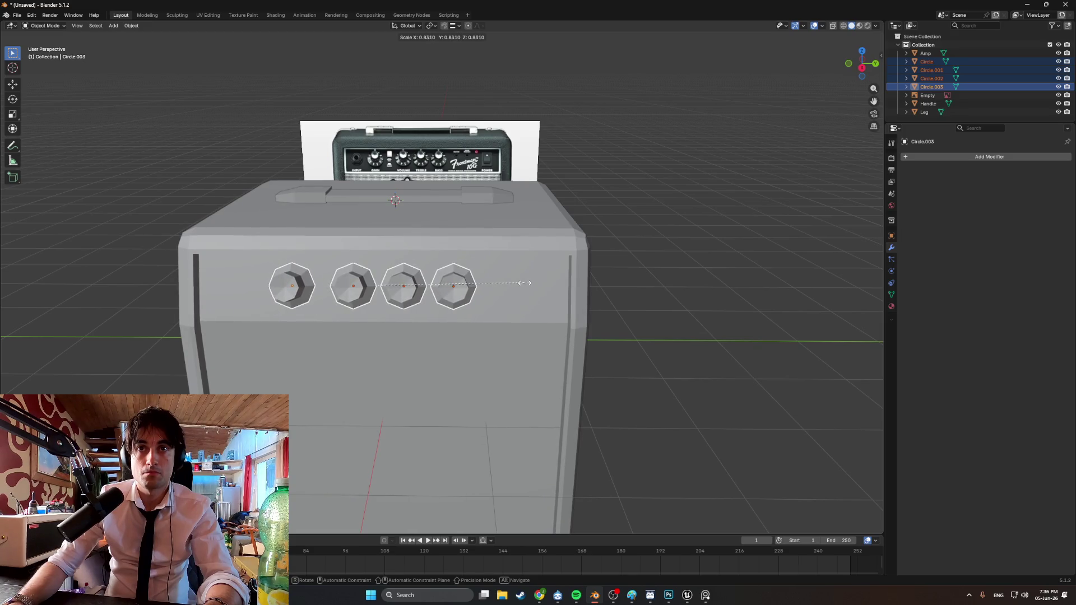
pyautogui.click(525, 283)
pyautogui.moveTo(525, 283); pyautogui.dragTo(420, 303, button='middle')
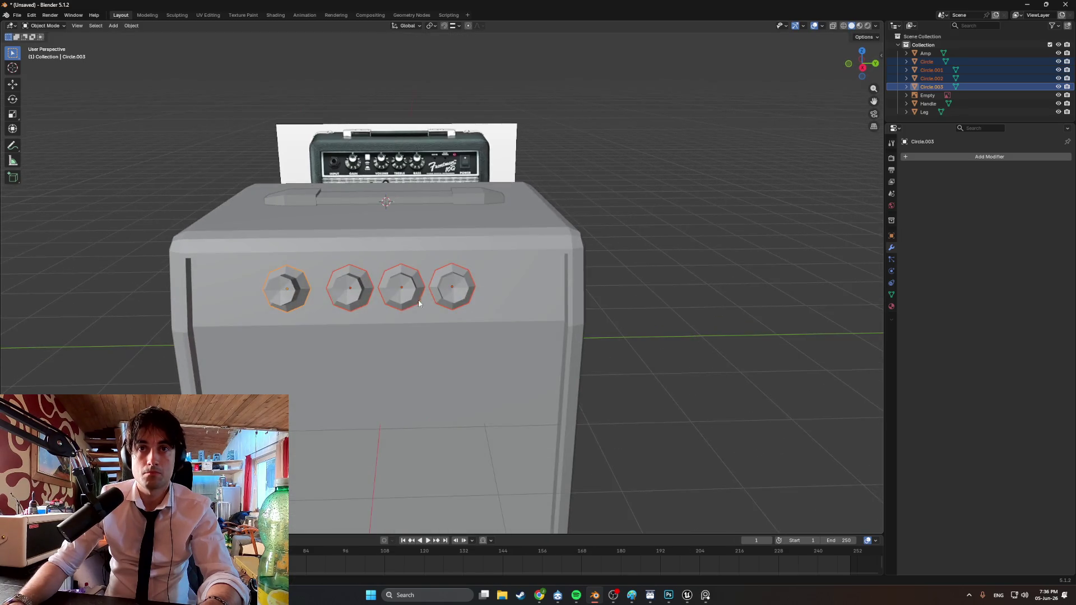
pyautogui.press('g')
pyautogui.press('y')
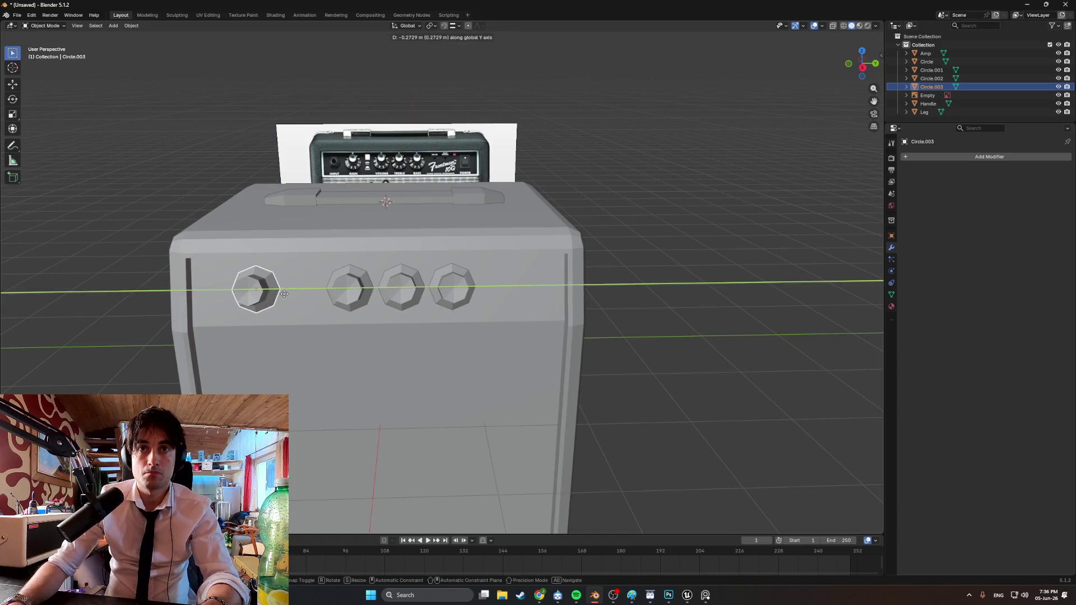
pyautogui.click(291, 294)
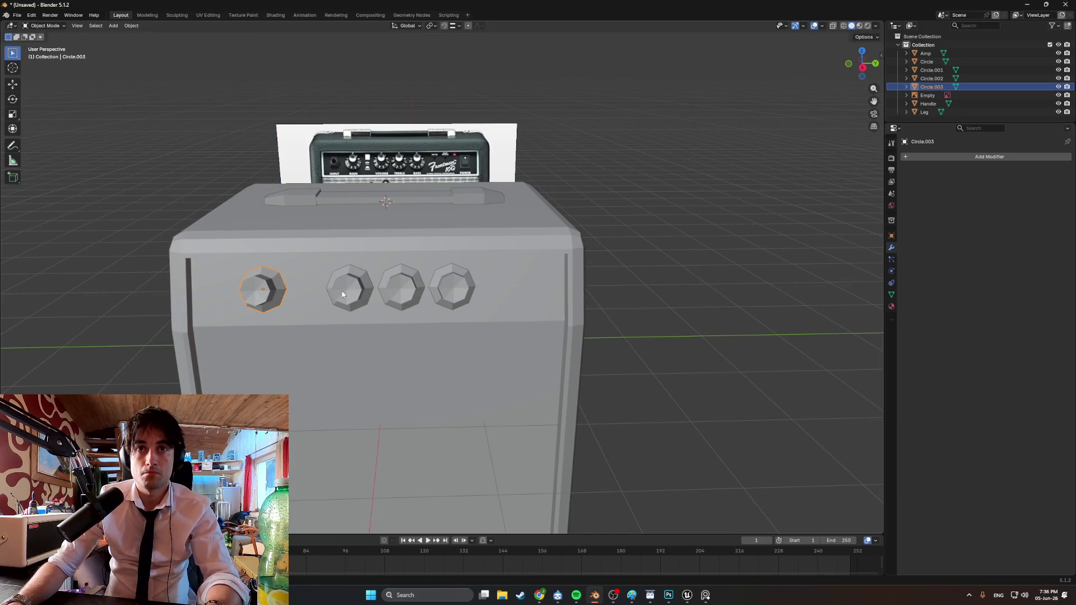
# Nudge the two right-hand knobs rightward along the panel
pyautogui.click(345, 295)
pyautogui.moveTo(345, 296); pyautogui.dragTo(365, 264, button='middle')
pyautogui.scroll(5, 366, 263)
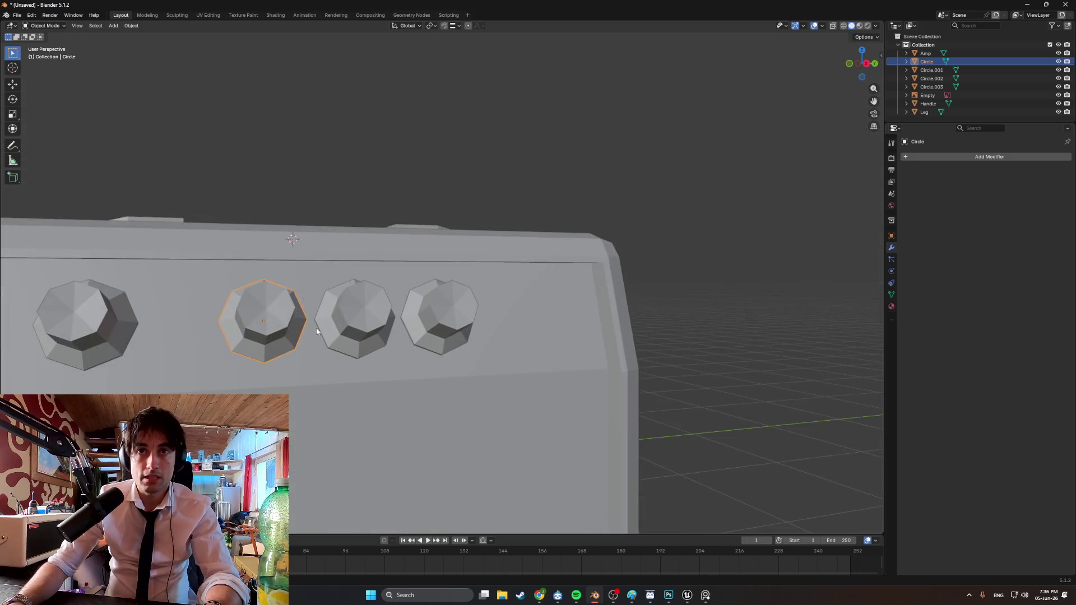
pyautogui.moveTo(507, 277)
pyautogui.mouseDown(button='middle')
pyautogui.moveTo(543, 240)
pyautogui.moveTo(564, 289)
pyautogui.moveTo(434, 271)
pyautogui.moveTo(460, 290)
pyautogui.moveTo(509, 293)
pyautogui.moveTo(530, 274)
pyautogui.moveTo(456, 287)
pyautogui.moveTo(511, 319)
pyautogui.mouseUp(button='middle')
pyautogui.scroll(-2, 526, 285)
pyautogui.scroll(2, 526, 288)
pyautogui.moveTo(434, 290)
pyautogui.mouseDown(button='middle')
pyautogui.moveTo(567, 273)
pyautogui.moveTo(553, 278)
pyautogui.mouseUp(button='middle')
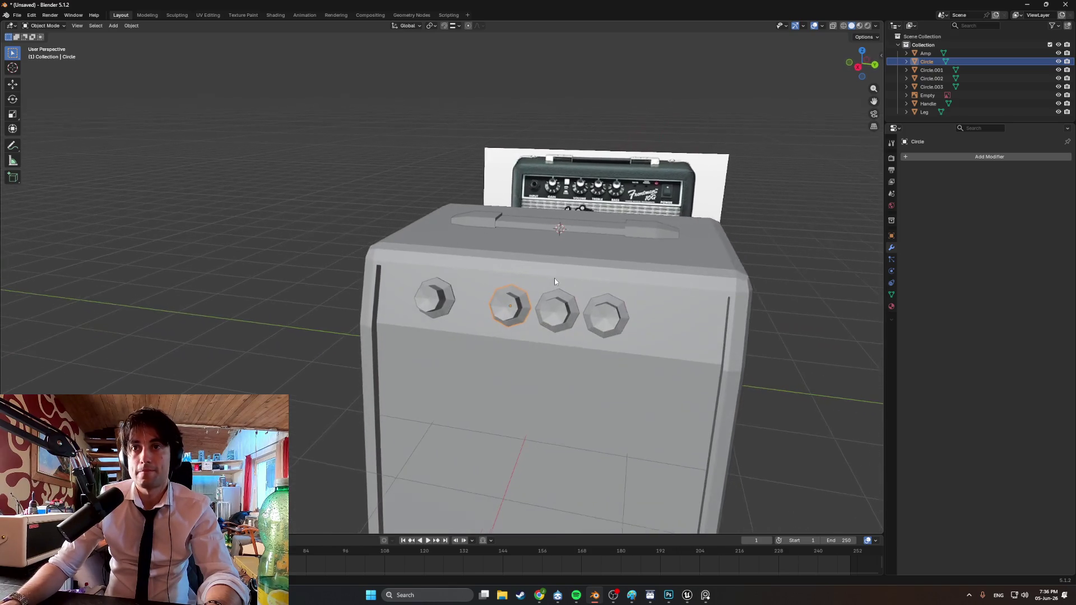
pyautogui.click(602, 312)
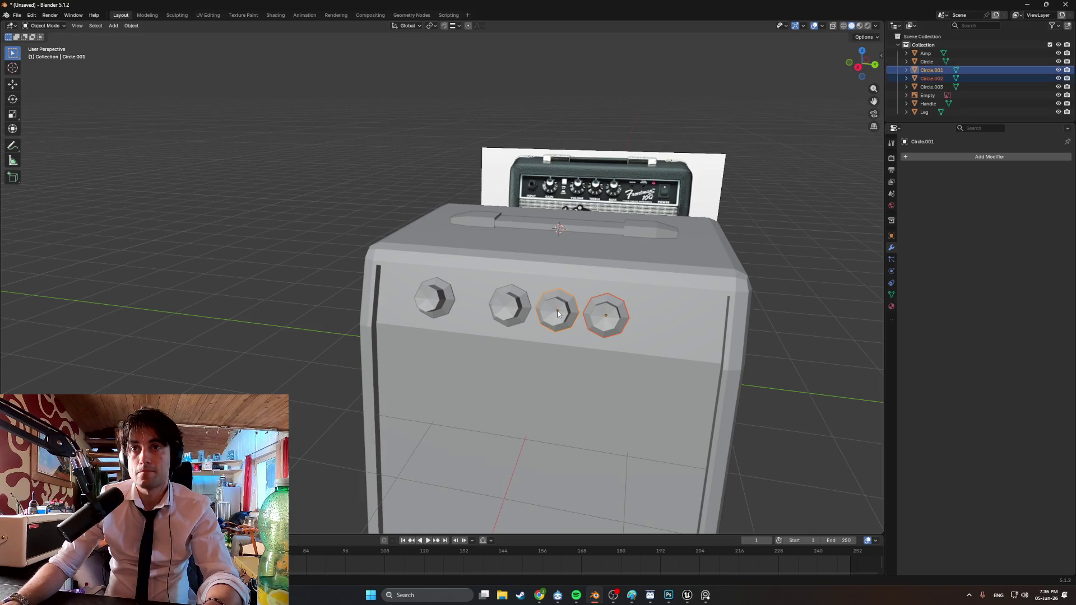
pyautogui.click(559, 314)
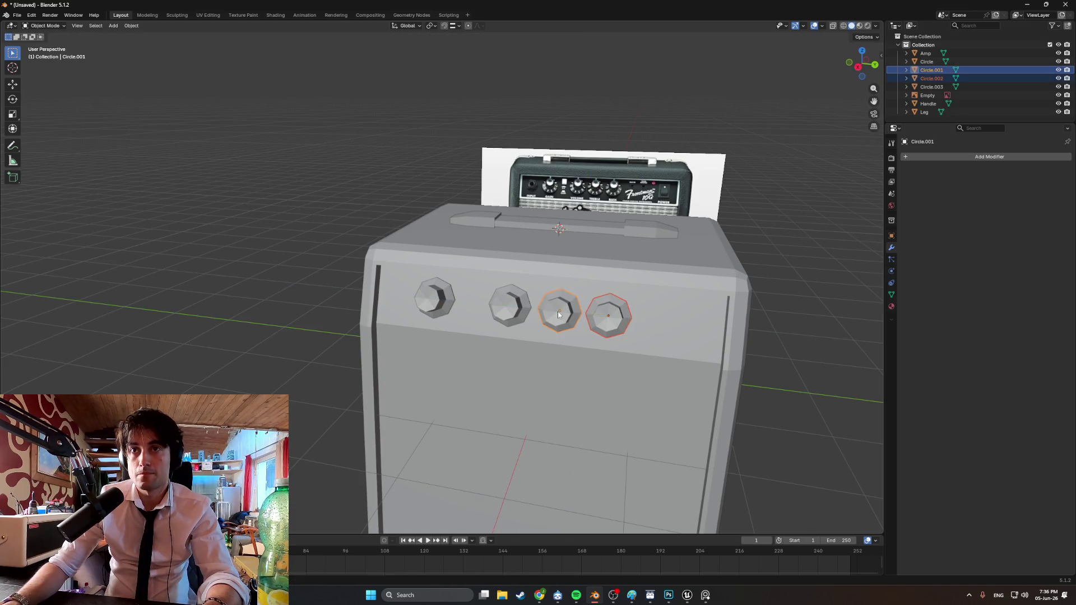
pyautogui.click(604, 319)
# Slide the rightmost knob along the Y axis to adjust its spacing
pyautogui.scroll(4, 606, 321)
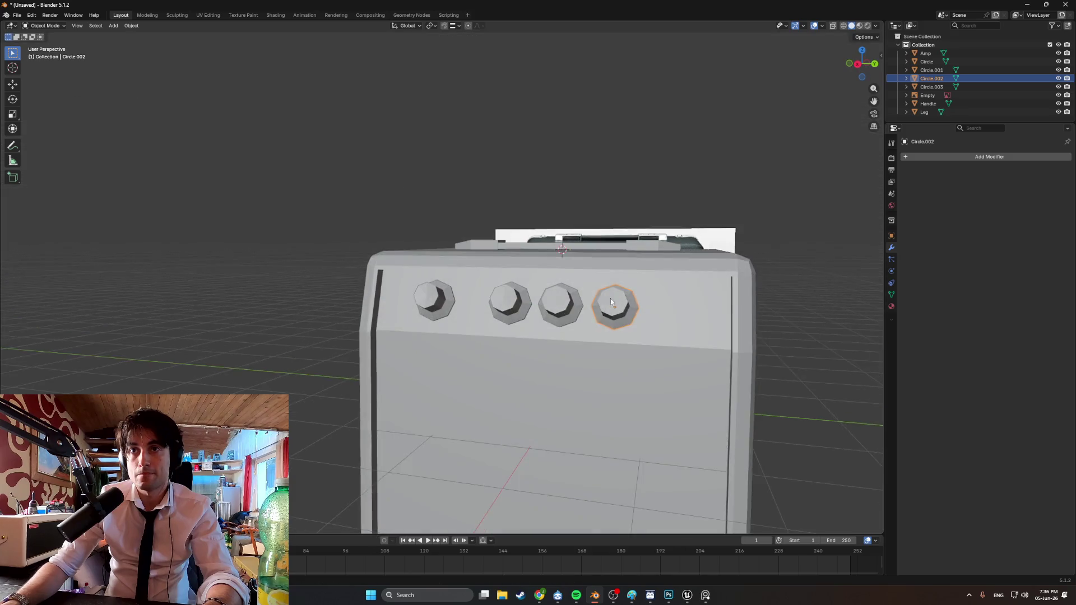
pyautogui.moveTo(606, 322); pyautogui.dragTo(597, 320, button='middle')
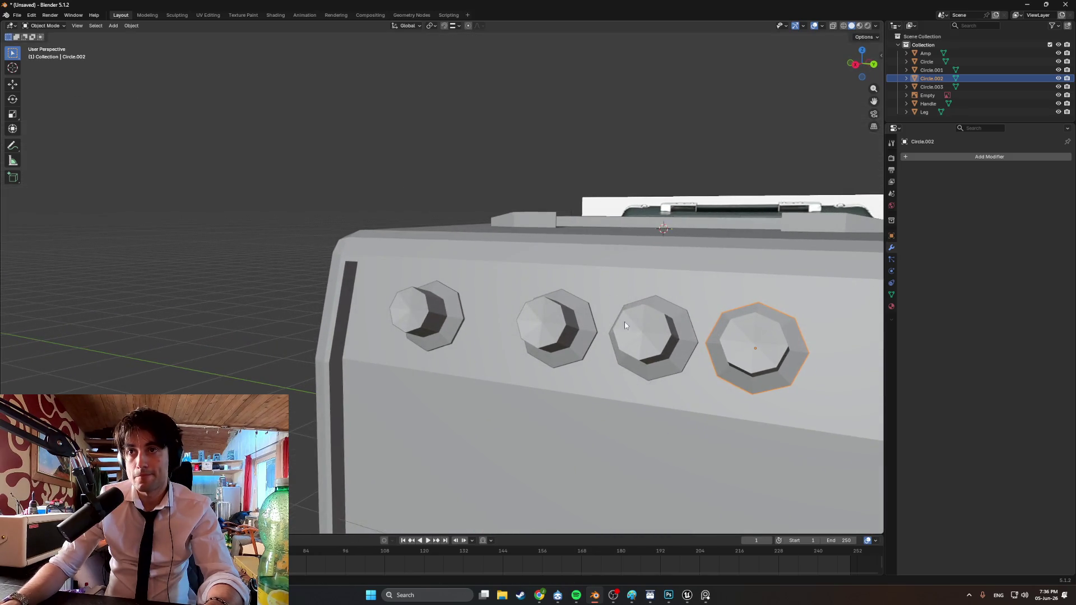
pyautogui.moveTo(706, 349); pyautogui.dragTo(710, 350, button='middle')
pyautogui.press('g')
pyautogui.press('y')
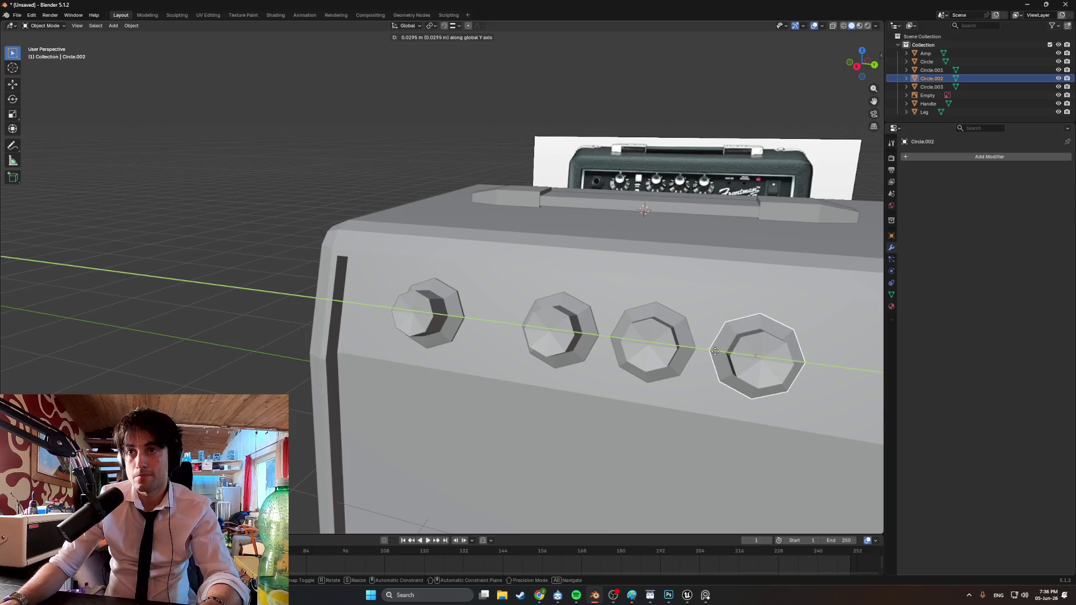
pyautogui.click(715, 352)
# Set the rightmost knob's final Y position and review the knob row around the amp
pyautogui.scroll(-3, 715, 352)
pyautogui.moveTo(677, 402)
pyautogui.mouseDown(button='middle')
pyautogui.moveTo(667, 350)
pyautogui.moveTo(586, 308)
pyautogui.moveTo(537, 309)
pyautogui.mouseUp(button='middle')
pyautogui.scroll(5, 678, 327)
pyautogui.scroll(3, 588, 314)
pyautogui.moveTo(600, 318)
pyautogui.mouseDown(button='middle')
pyautogui.moveTo(632, 318)
pyautogui.moveTo(620, 338)
pyautogui.mouseUp(button='middle')
pyautogui.press('g')
pyautogui.press('y')
pyautogui.click(694, 321)
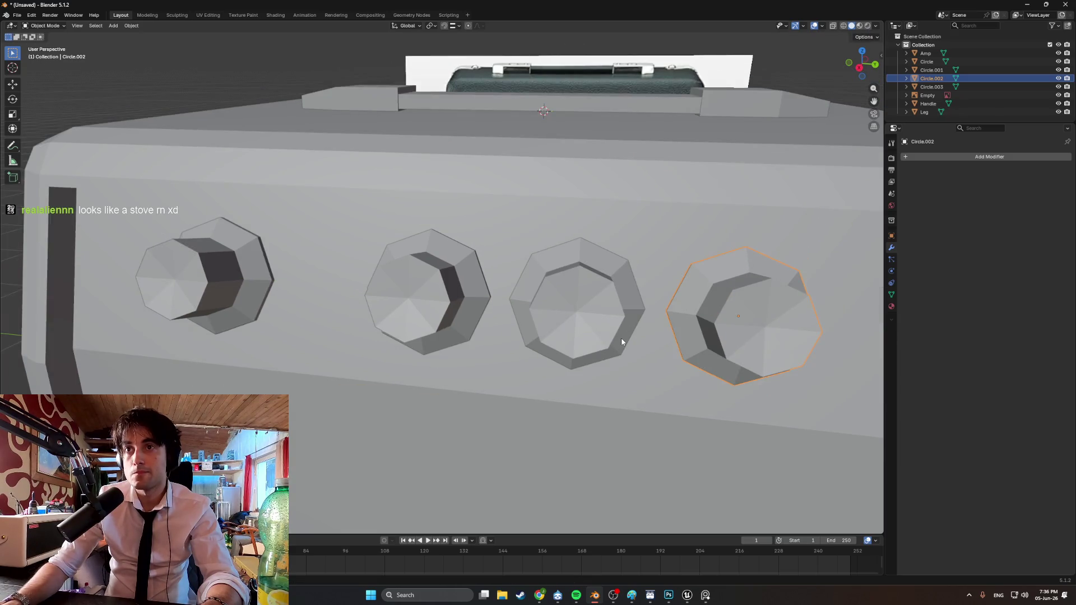
pyautogui.scroll(-4, 621, 338)
pyautogui.moveTo(799, 194)
pyautogui.mouseDown(button='middle')
pyautogui.moveTo(733, 197)
pyautogui.moveTo(669, 232)
pyautogui.moveTo(591, 227)
pyautogui.moveTo(651, 230)
pyautogui.moveTo(583, 231)
pyautogui.moveTo(533, 281)
pyautogui.moveTo(426, 306)
pyautogui.moveTo(439, 314)
pyautogui.moveTo(459, 300)
pyautogui.moveTo(426, 257)
pyautogui.mouseUp(button='middle')
pyautogui.scroll(4, 380, 316)
pyautogui.scroll(-4, 380, 315)
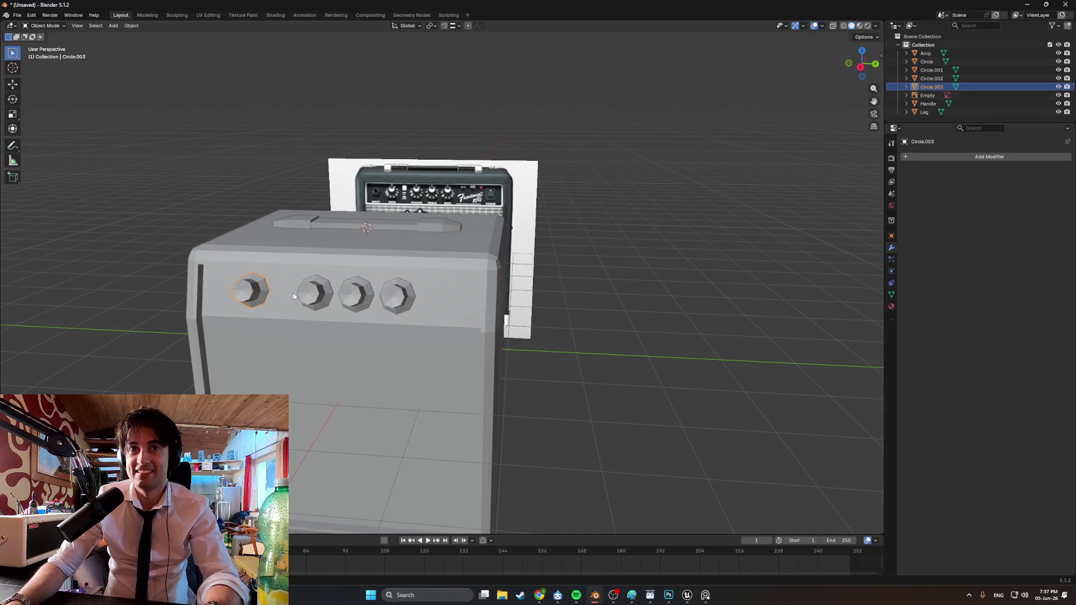
pyautogui.click(315, 292)
# Join the four front knobs with Ctrl+J into one object and rename it Knobs
pyautogui.click(355, 295)
pyautogui.click(422, 300)
pyautogui.click(402, 304)
pyautogui.keyDown('shift'); pyautogui.click(356, 295); pyautogui.keyUp('shift')
pyautogui.keyDown('shift'); pyautogui.click(314, 292); pyautogui.keyUp('shift')
pyautogui.keyDown('shift'); pyautogui.click(253, 295); pyautogui.keyUp('shift')
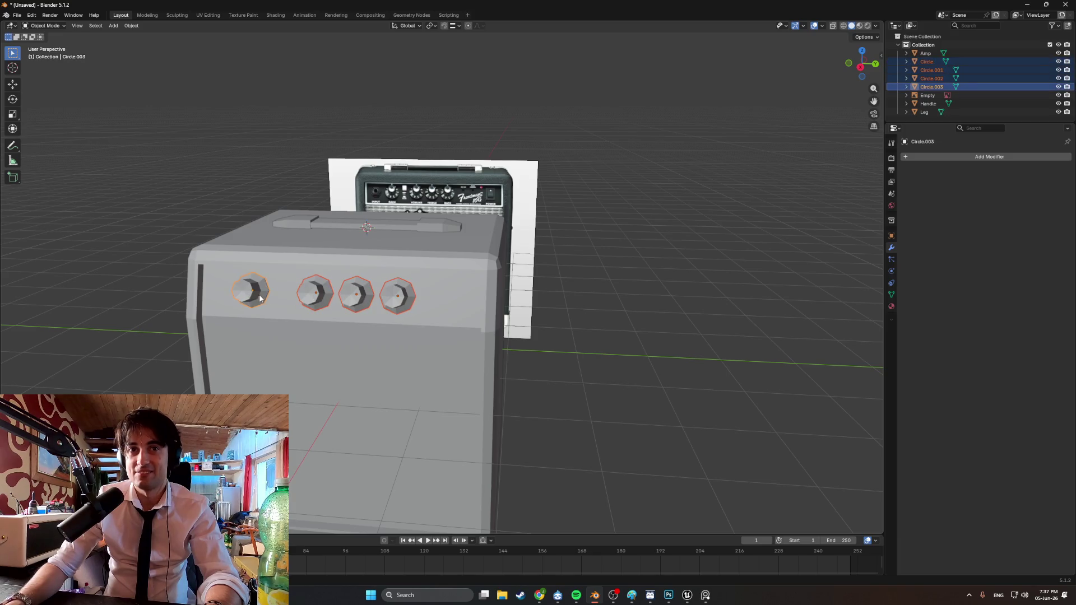
pyautogui.hotkey('ctrl', 'j')
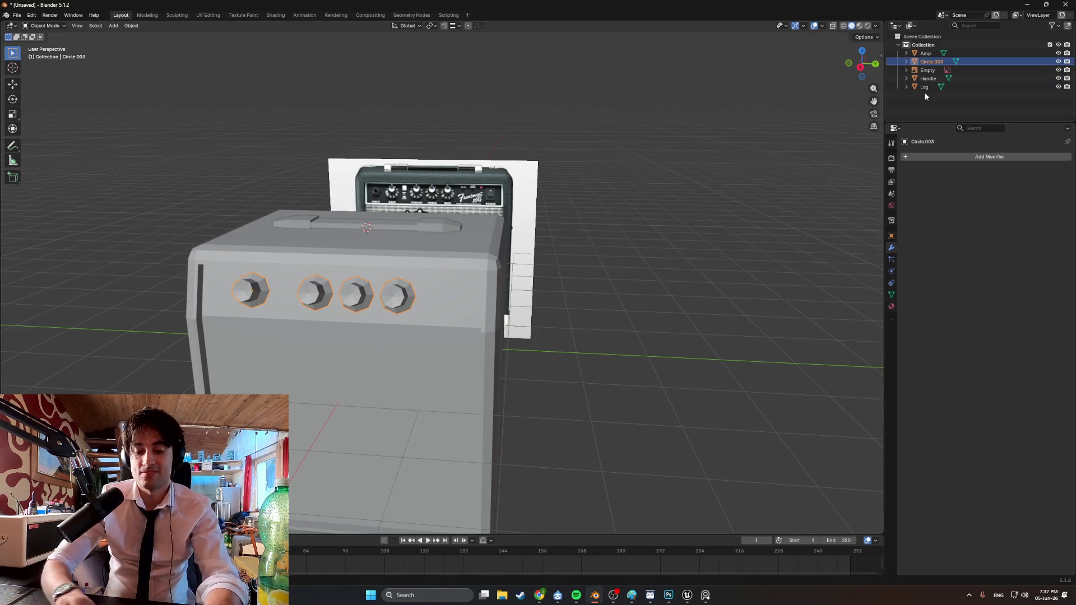
pyautogui.press('F2')
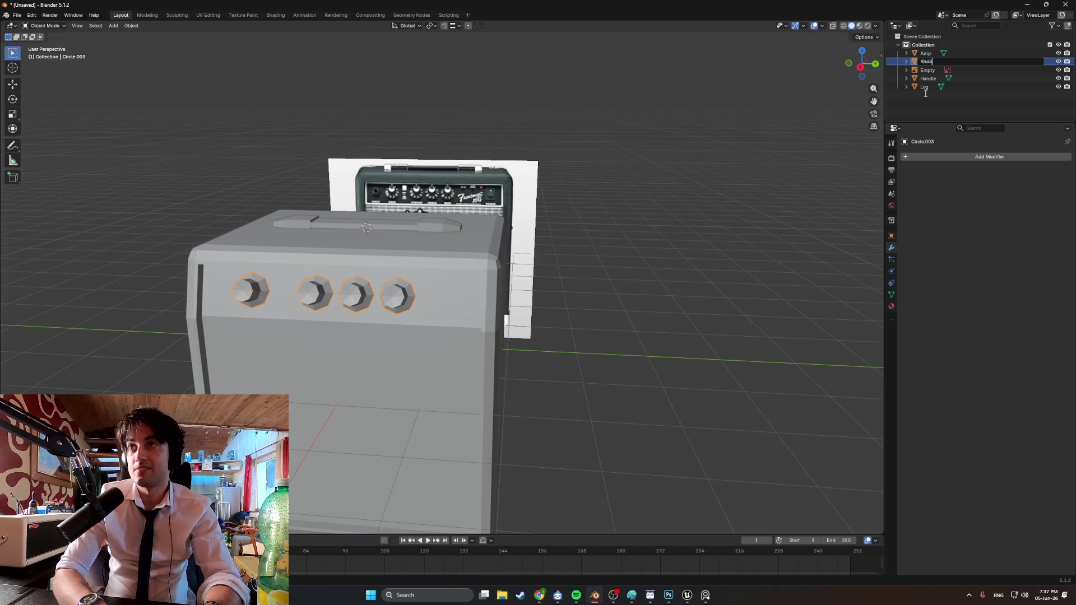
pyautogui.click(593, 277)
# Add a circle mesh on the amp, after adding and undoing a cube
pyautogui.moveTo(593, 277); pyautogui.dragTo(574, 294, button='middle')
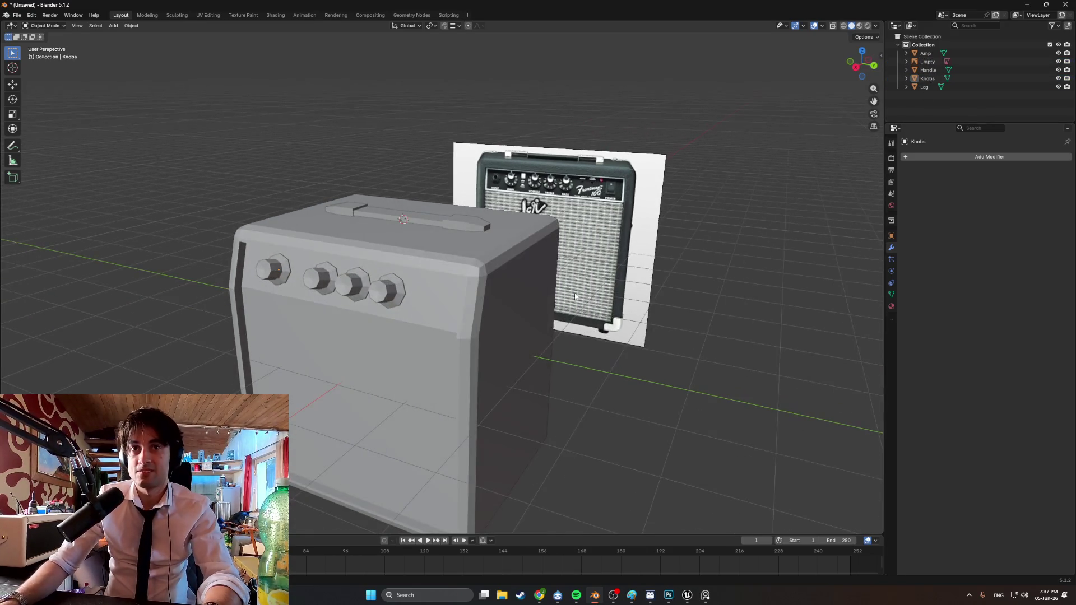
pyautogui.hotkey('shift', 'a')
pyautogui.moveTo(574, 294)
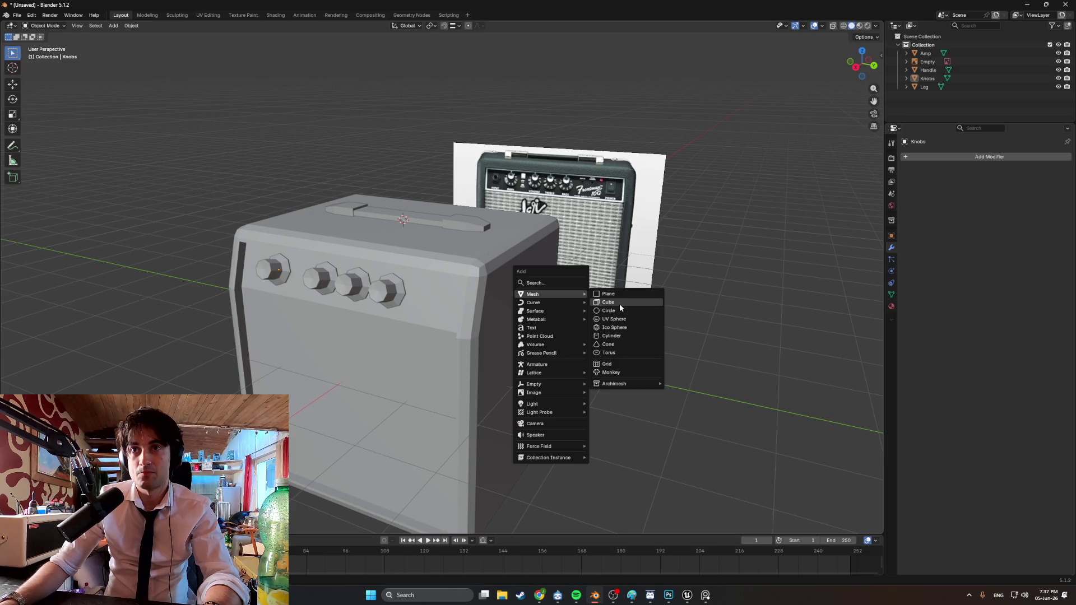
pyautogui.click(620, 304)
pyautogui.moveTo(620, 303); pyautogui.dragTo(510, 274, button='middle')
pyautogui.hotkey('ctrl', 'z')
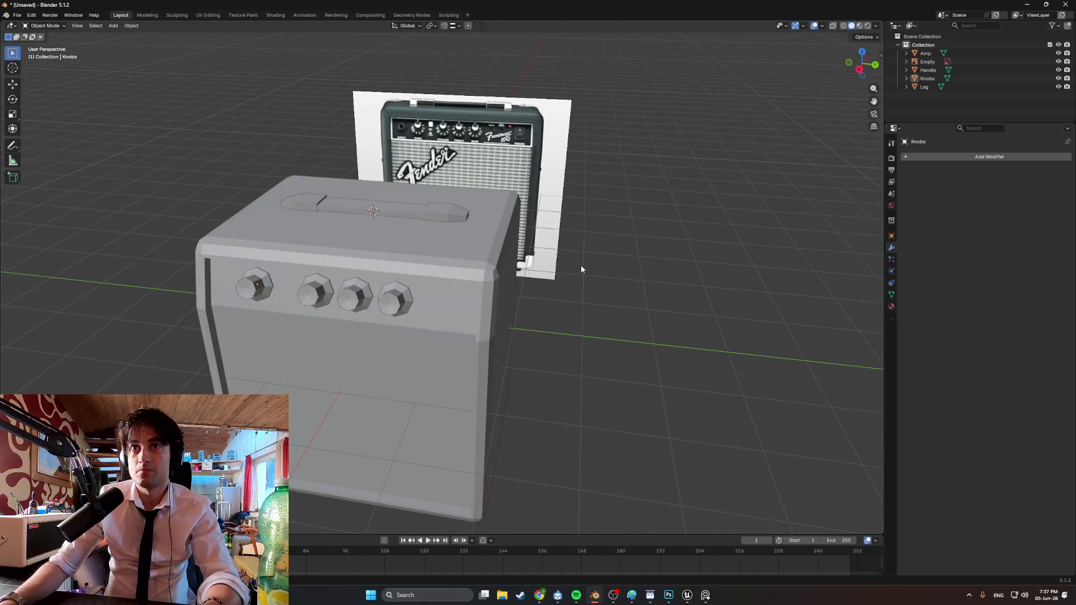
pyautogui.hotkey('shift', 's')
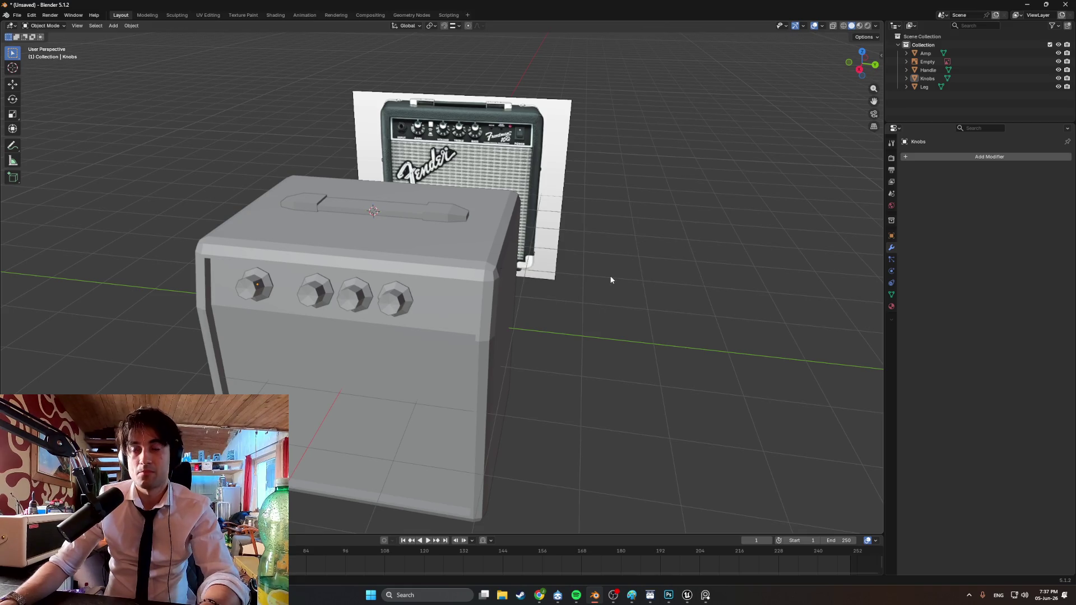
pyautogui.hotkey('shift', 'a')
pyautogui.click(645, 292)
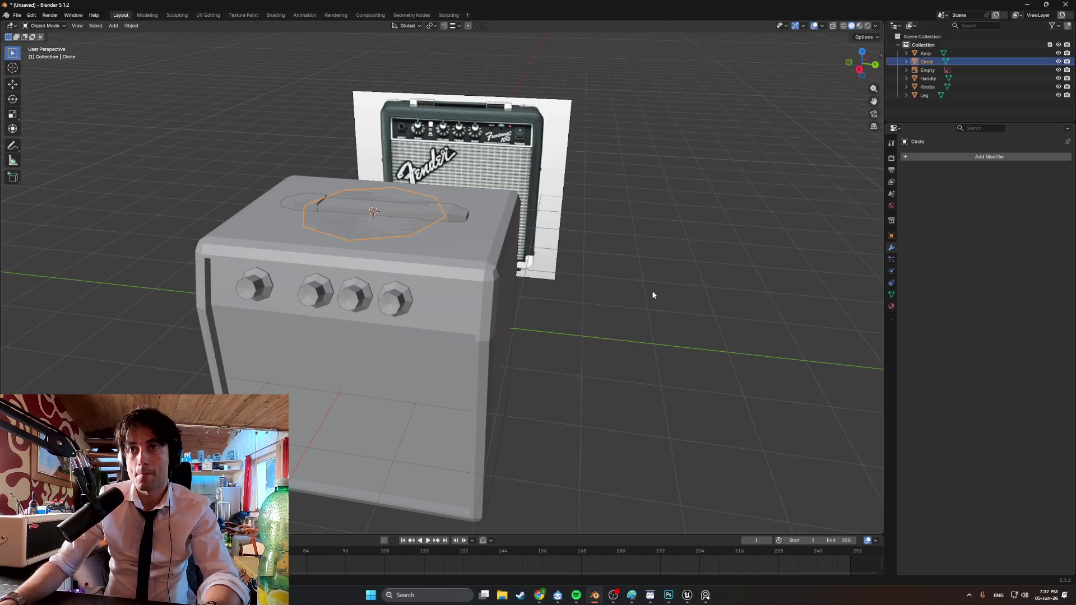
# Raise the circle along Z onto the amp top and extrude it into a thin slab
pyautogui.moveTo(651, 290); pyautogui.dragTo(512, 274, button='middle')
pyautogui.press('g')
pyautogui.press('z')
pyautogui.click(420, 197)
pyautogui.moveTo(419, 197)
pyautogui.mouseDown(button='middle')
pyautogui.moveTo(527, 183)
pyautogui.moveTo(457, 209)
pyautogui.moveTo(490, 269)
pyautogui.mouseUp(button='middle')
pyautogui.press('Tab')
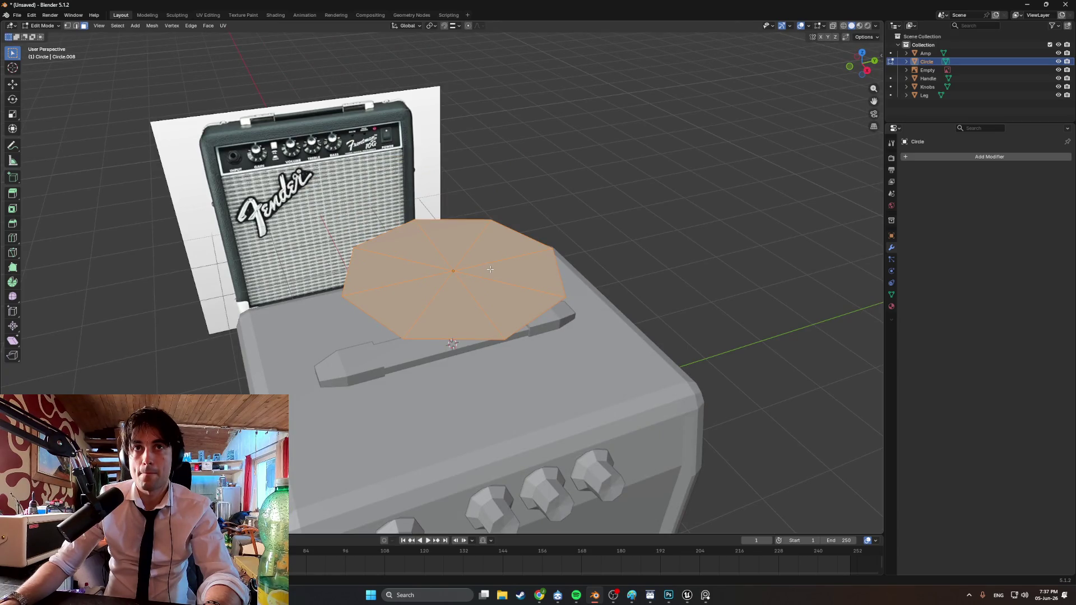
pyautogui.moveTo(490, 270); pyautogui.dragTo(512, 275, button='middle')
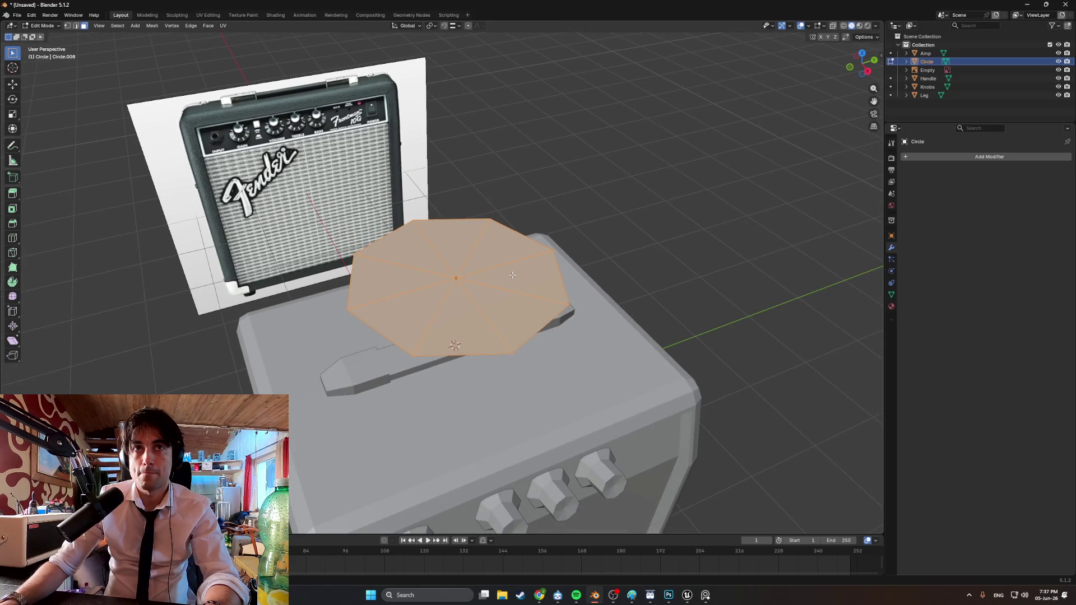
pyautogui.press('e')
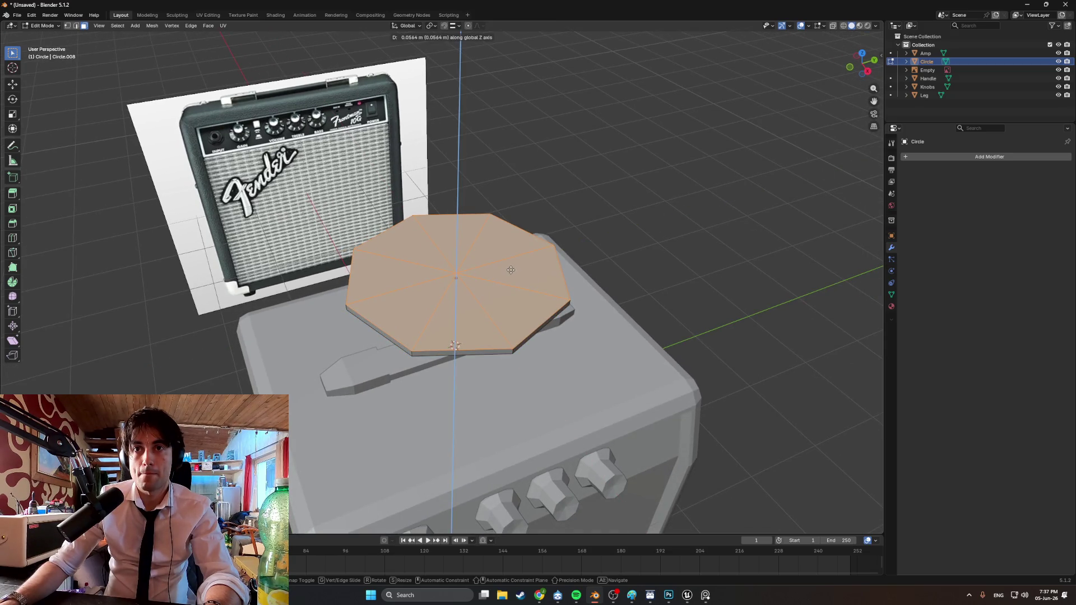
pyautogui.click(508, 278)
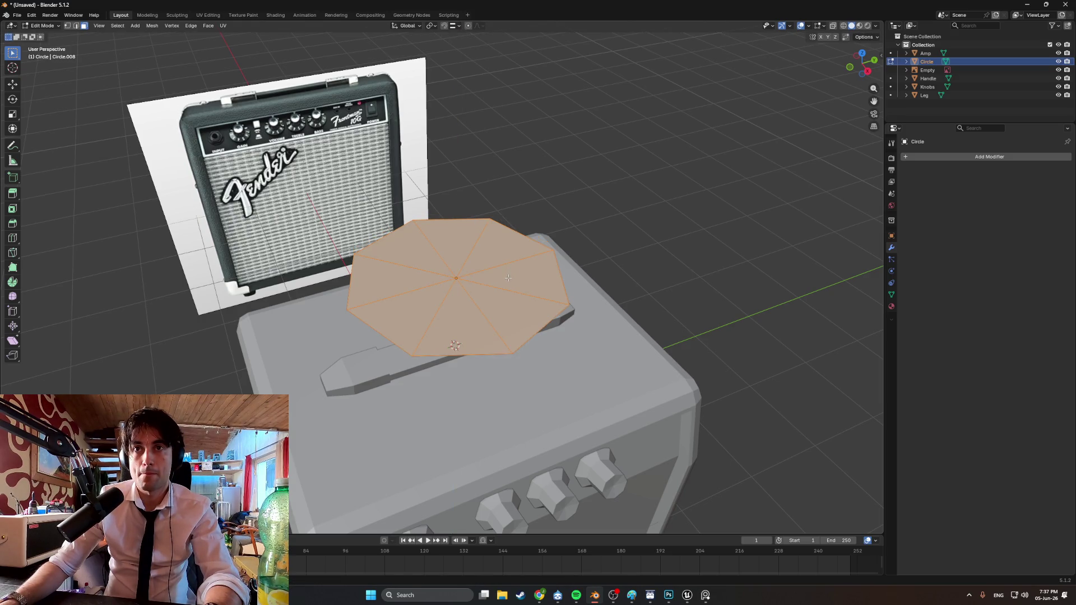
# Delete the circle object, then restore it from the undo history
pyautogui.press('Tab')
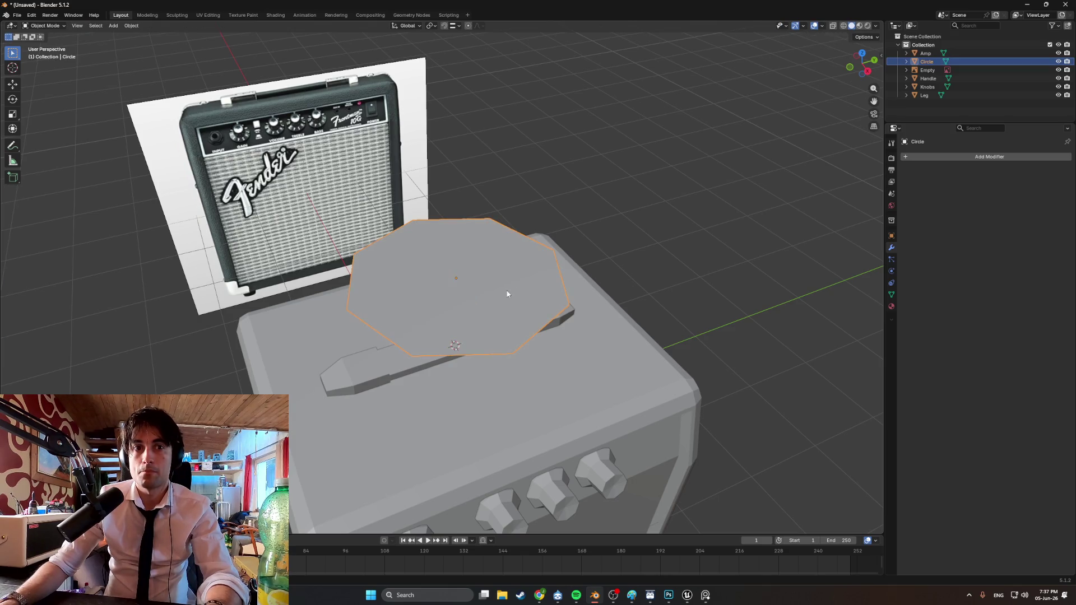
pyautogui.press('Delete')
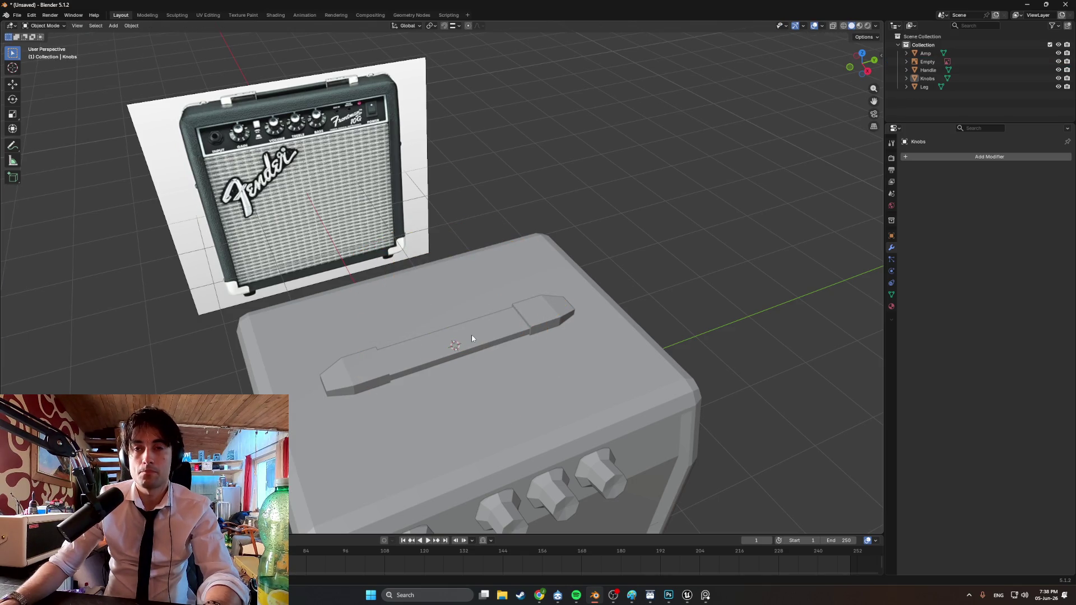
pyautogui.hotkey('ctrl', 'alt', 'z')
pyautogui.click(507, 350)
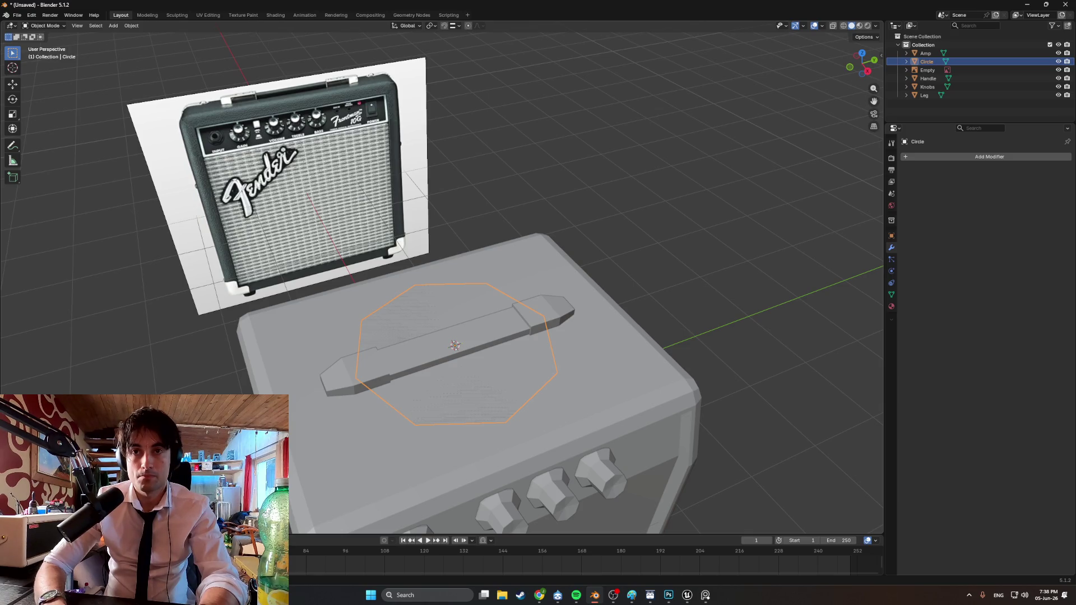
# Lift the circle along Z and extrude its face upward into a thick slab
pyautogui.press('g')
pyautogui.press('z')
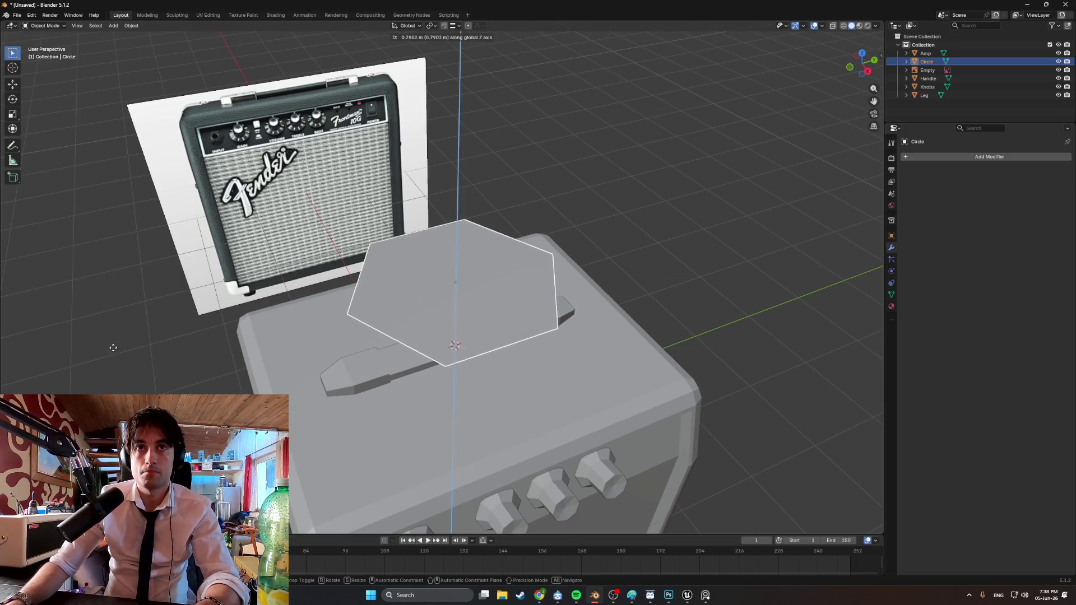
pyautogui.click(113, 348)
pyautogui.press('Tab')
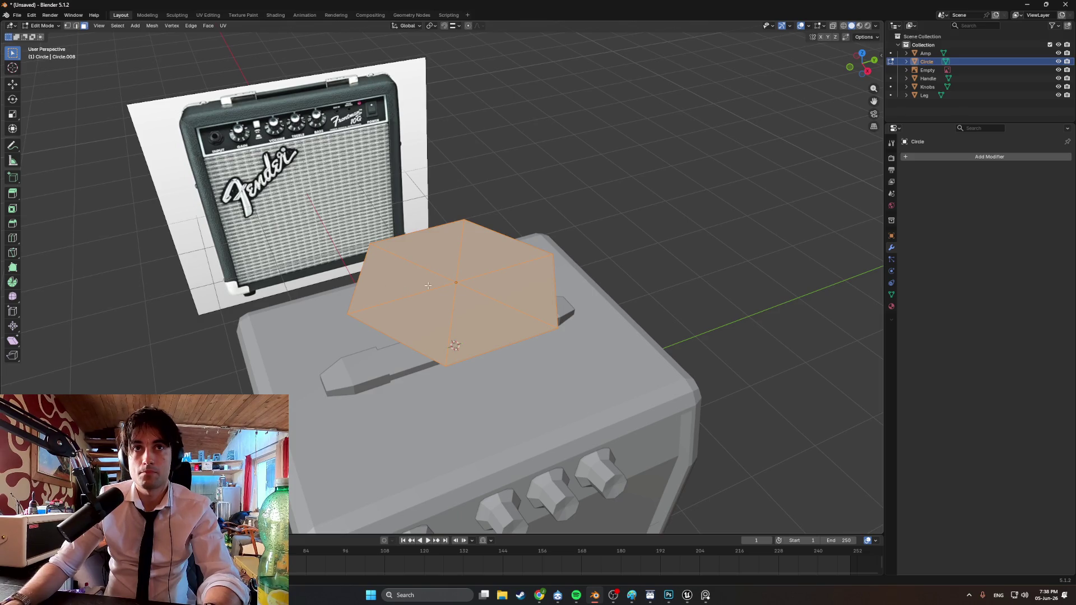
pyautogui.press('e')
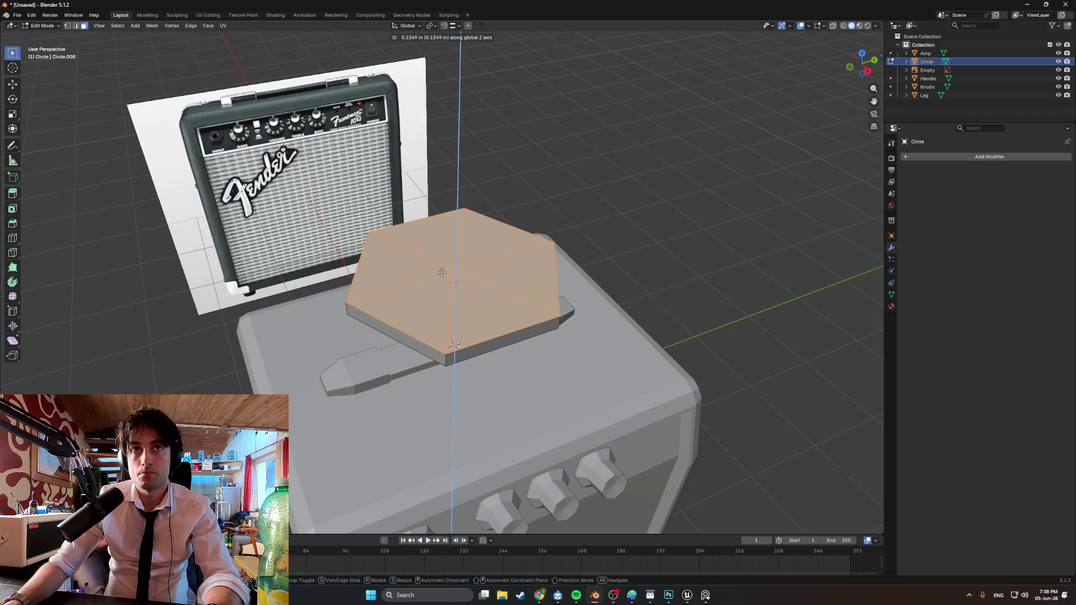
pyautogui.click(467, 281)
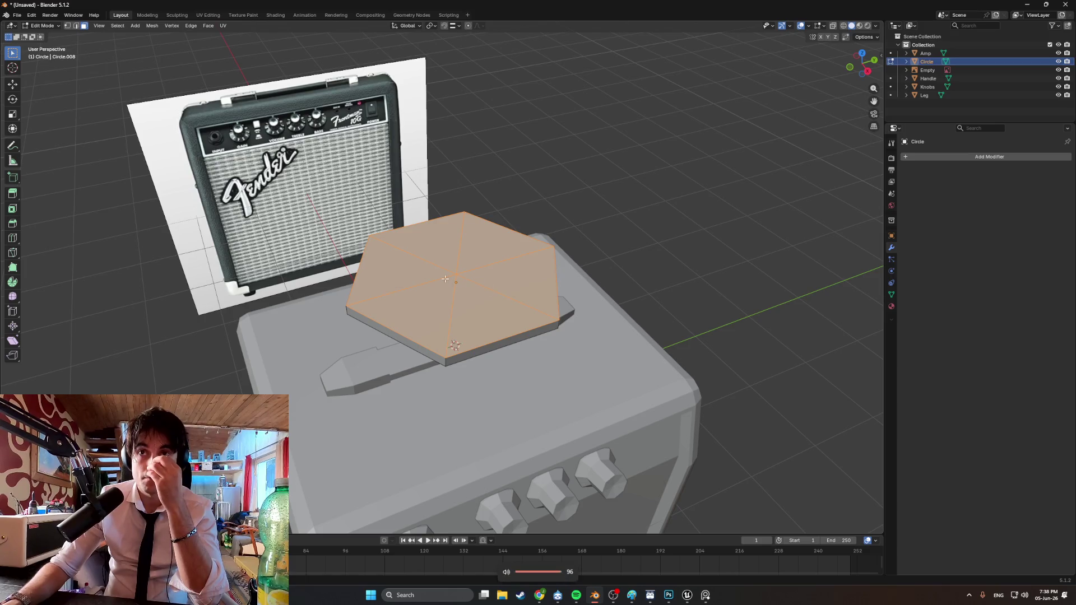
# Select the slab's top face and inset it, leaving a wide border ring
pyautogui.click(588, 256)
pyautogui.moveTo(588, 255)
pyautogui.mouseDown(button='middle')
pyautogui.moveTo(369, 239)
pyautogui.moveTo(353, 249)
pyautogui.moveTo(386, 224)
pyautogui.moveTo(460, 223)
pyautogui.moveTo(522, 290)
pyautogui.mouseUp(button='middle')
pyautogui.scroll(5, 355, 228)
pyautogui.scroll(-4, 460, 223)
pyautogui.scroll(5, 521, 289)
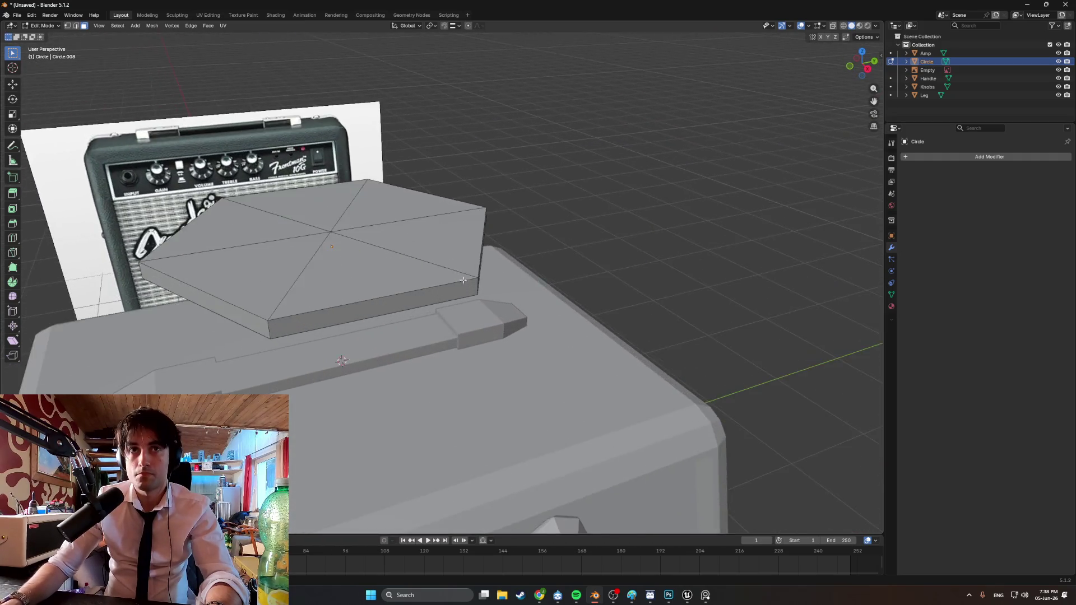
pyautogui.press('a')
pyautogui.moveTo(412, 247); pyautogui.dragTo(433, 288, button='middle')
pyautogui.press('i')
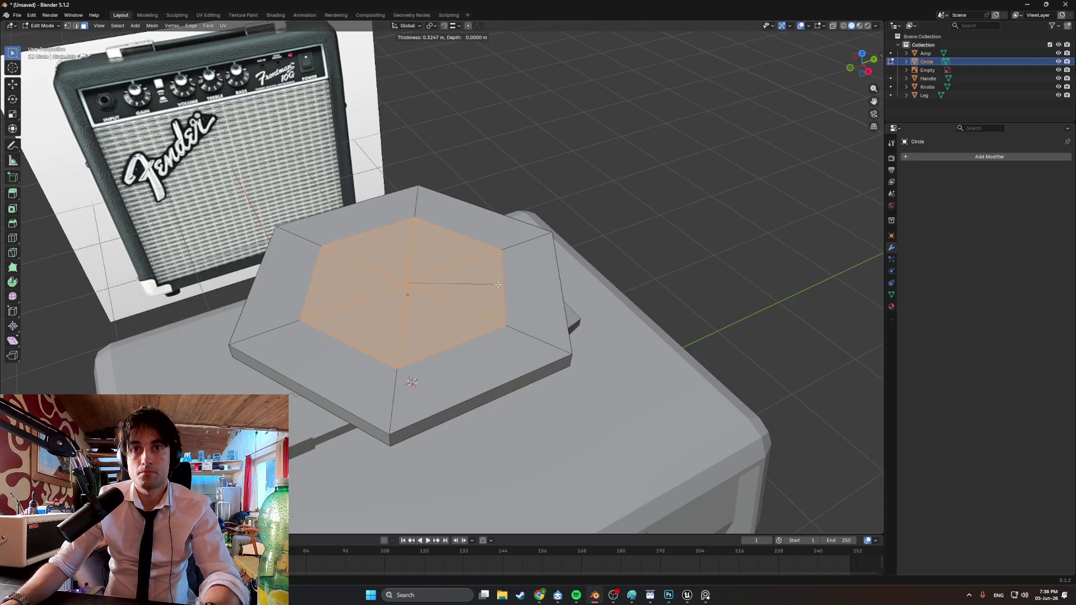
pyautogui.click(498, 284)
pyautogui.hotkey('ctrl', 'r')
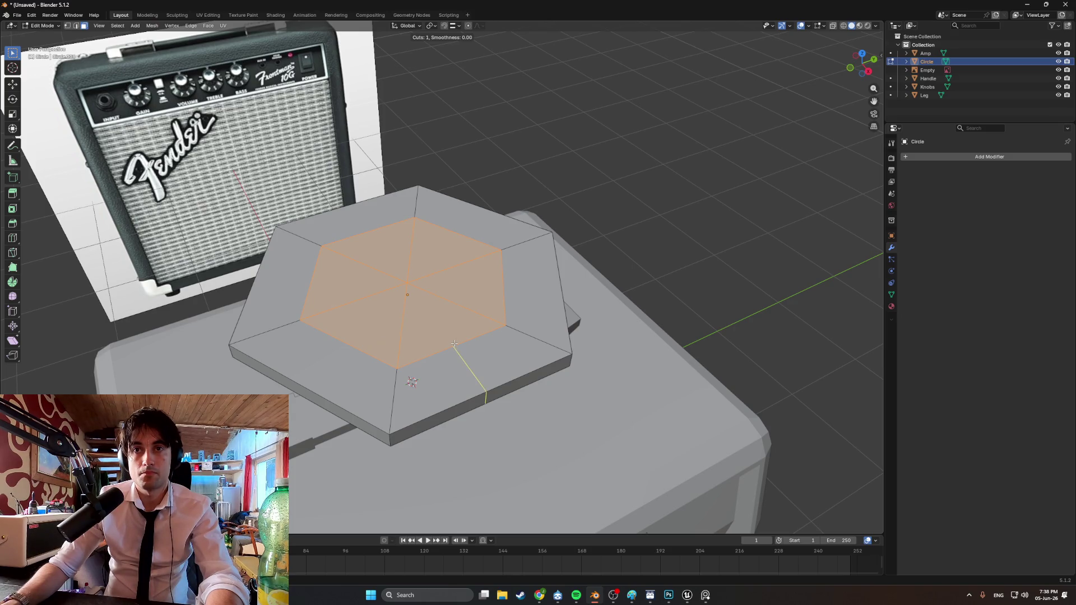
# Cancel the loop cut and round the selected face with LoopTools Circle
pyautogui.rightClick(450, 327)
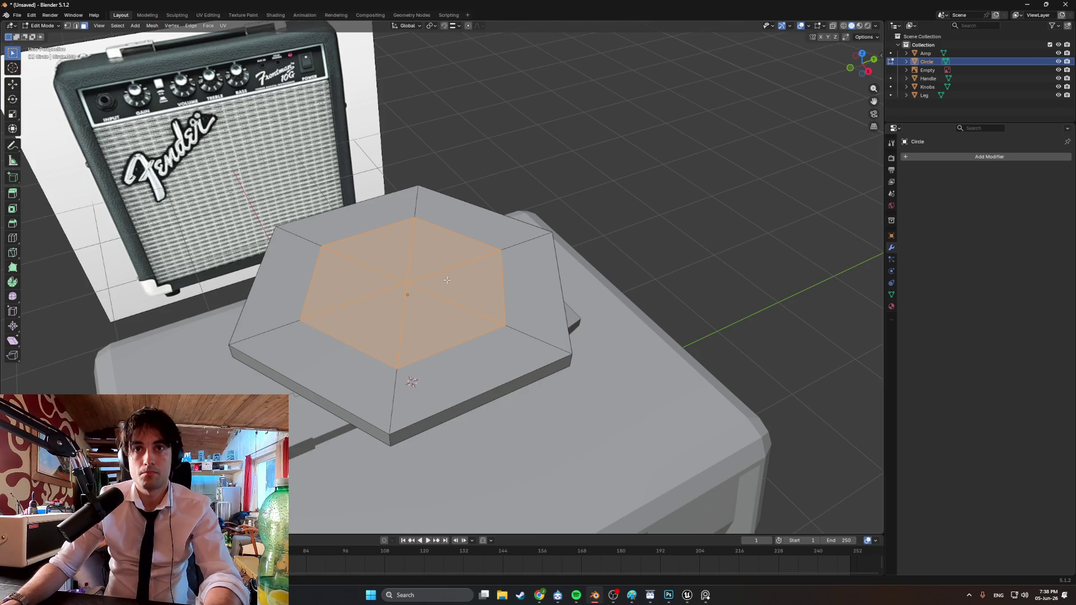
pyautogui.rightClick(445, 280)
pyautogui.moveTo(426, 270)
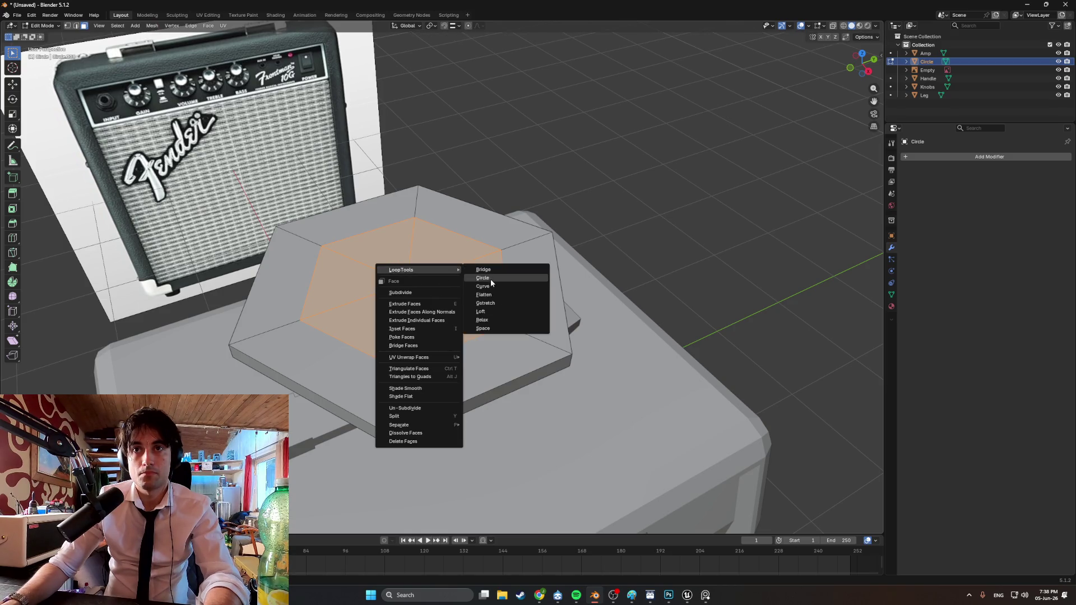
pyautogui.click(490, 280)
# Extrude the face upward, then undo back to the plain flat hexagon top
pyautogui.moveTo(442, 301); pyautogui.dragTo(426, 277, button='middle')
pyautogui.press('e')
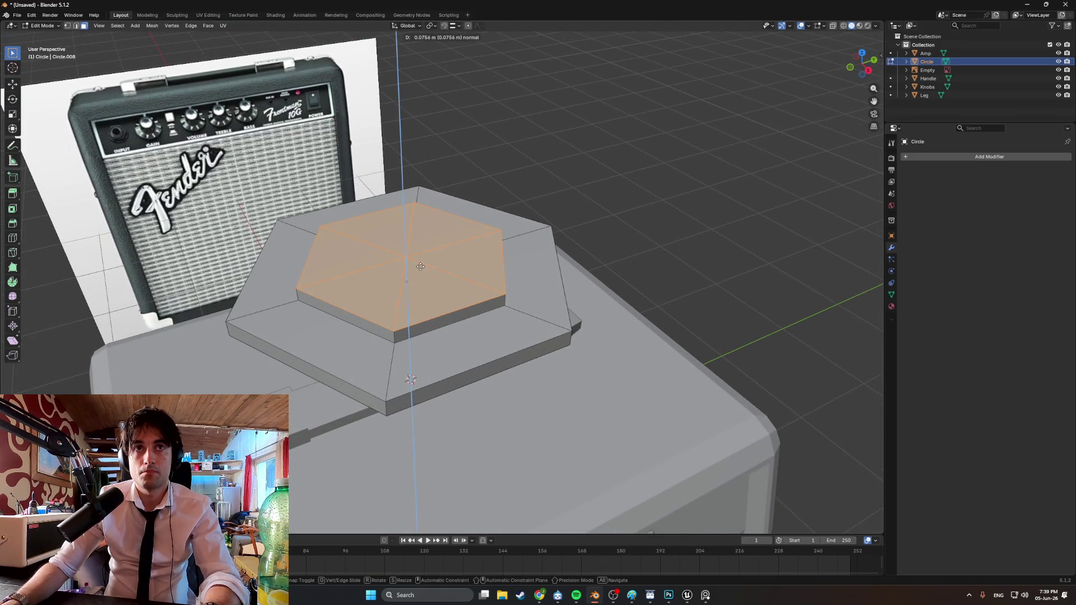
pyautogui.click(421, 261)
pyautogui.moveTo(421, 261)
pyautogui.mouseDown(button='middle')
pyautogui.moveTo(373, 270)
pyautogui.moveTo(423, 285)
pyautogui.moveTo(380, 301)
pyautogui.moveTo(345, 287)
pyautogui.moveTo(352, 294)
pyautogui.mouseUp(button='middle')
pyautogui.scroll(2, 392, 295)
pyautogui.hotkey('ctrl', 'z')
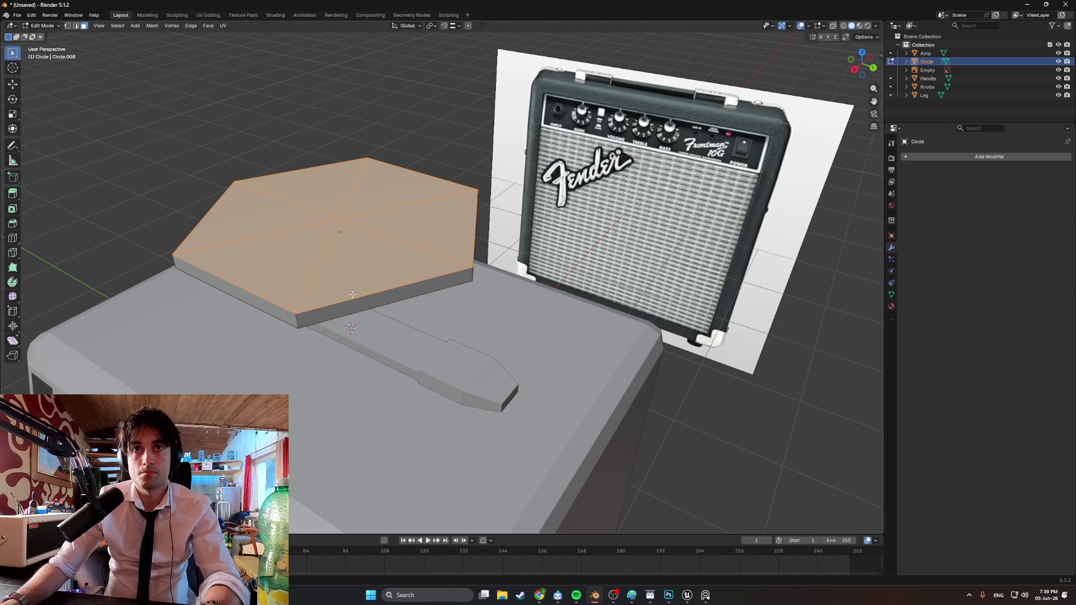
# Give the hexagon's top a thin inset, replacing a first inset that was too wide
pyautogui.moveTo(352, 294); pyautogui.dragTo(361, 305, button='middle')
pyautogui.press('i')
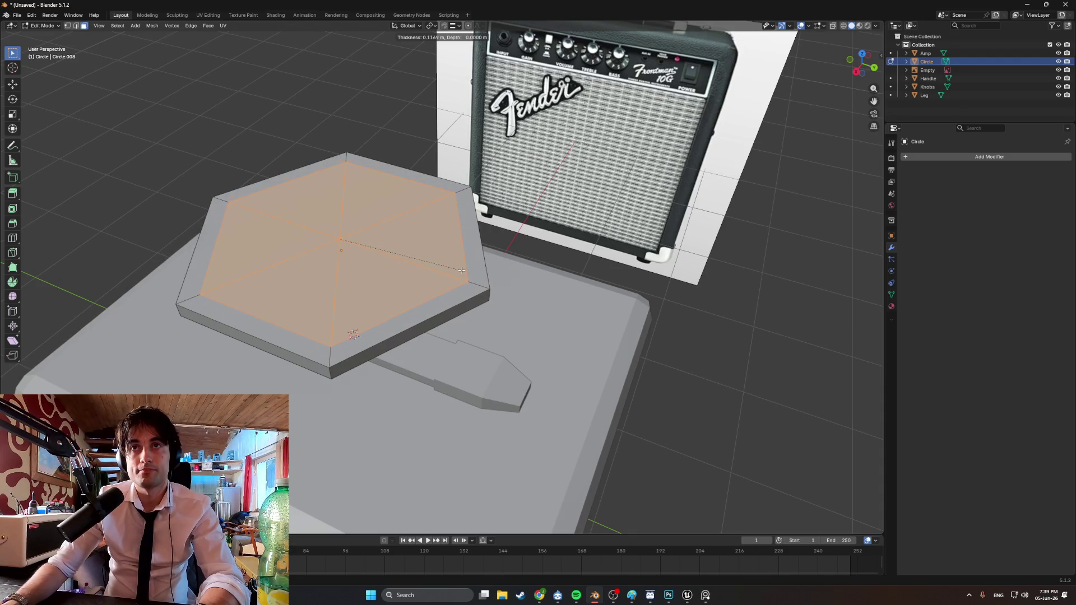
pyautogui.click(460, 270)
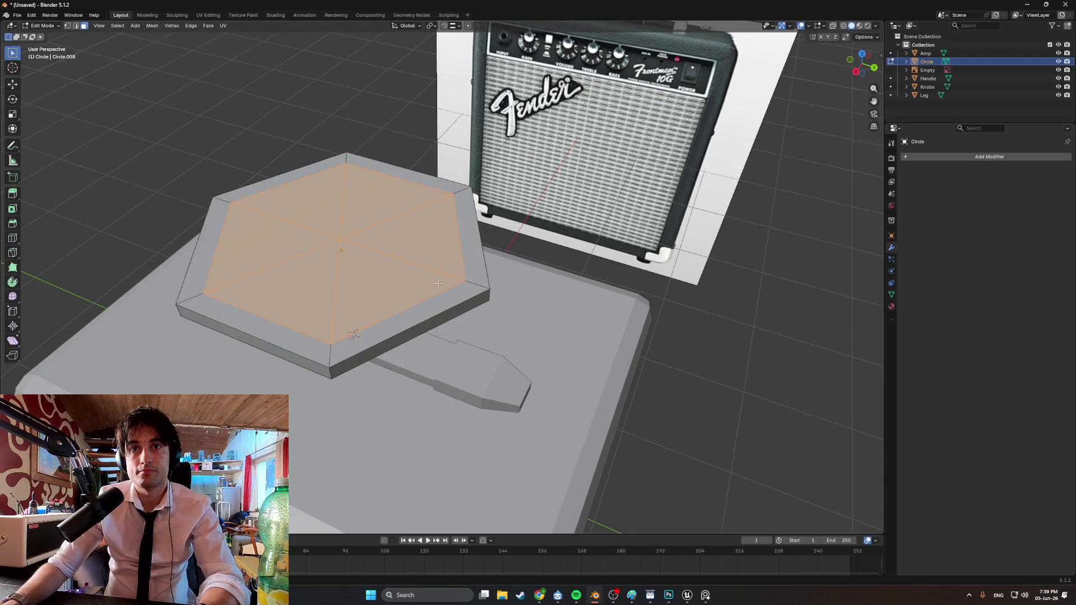
pyautogui.hotkey('ctrl', 'z')
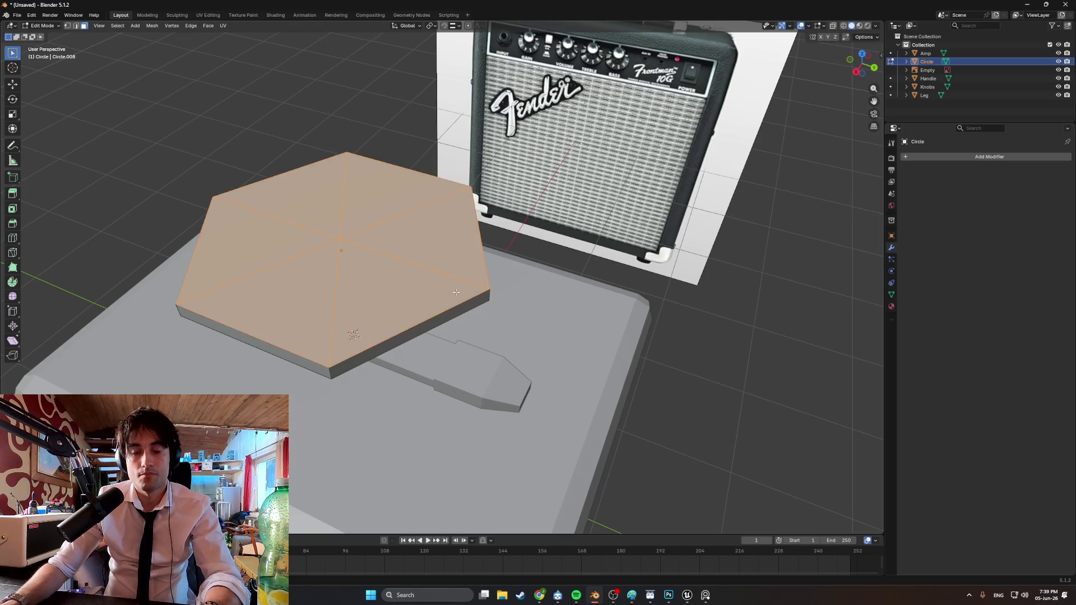
pyautogui.press('i')
pyautogui.click(571, 285)
# Knife-cut from the lower-right edge midpoint through the centre to the lower-left edge
pyautogui.moveTo(571, 286); pyautogui.dragTo(416, 330, button='middle')
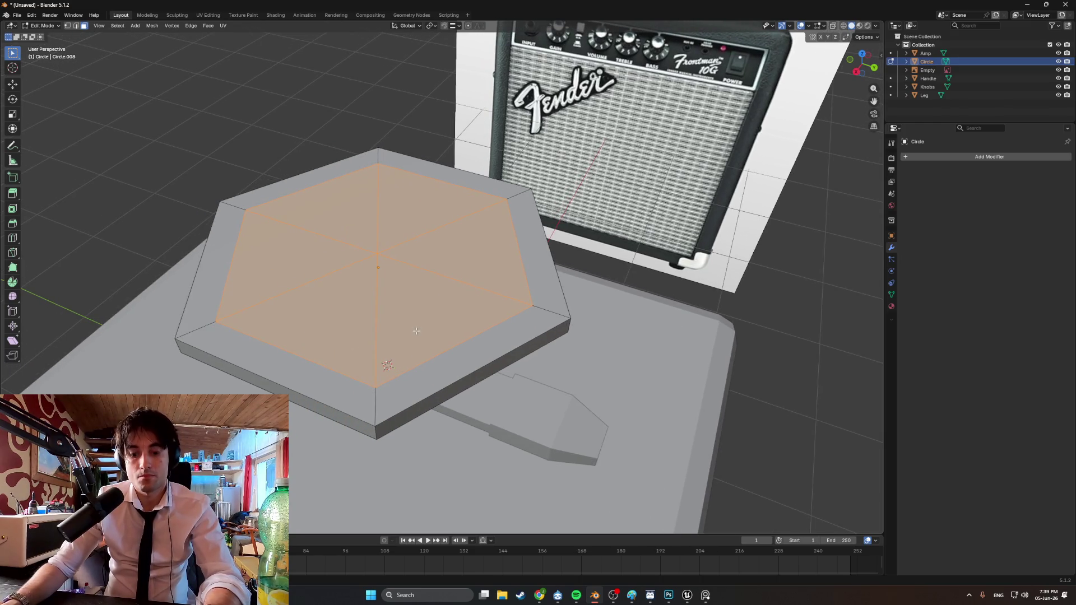
pyautogui.press('k')
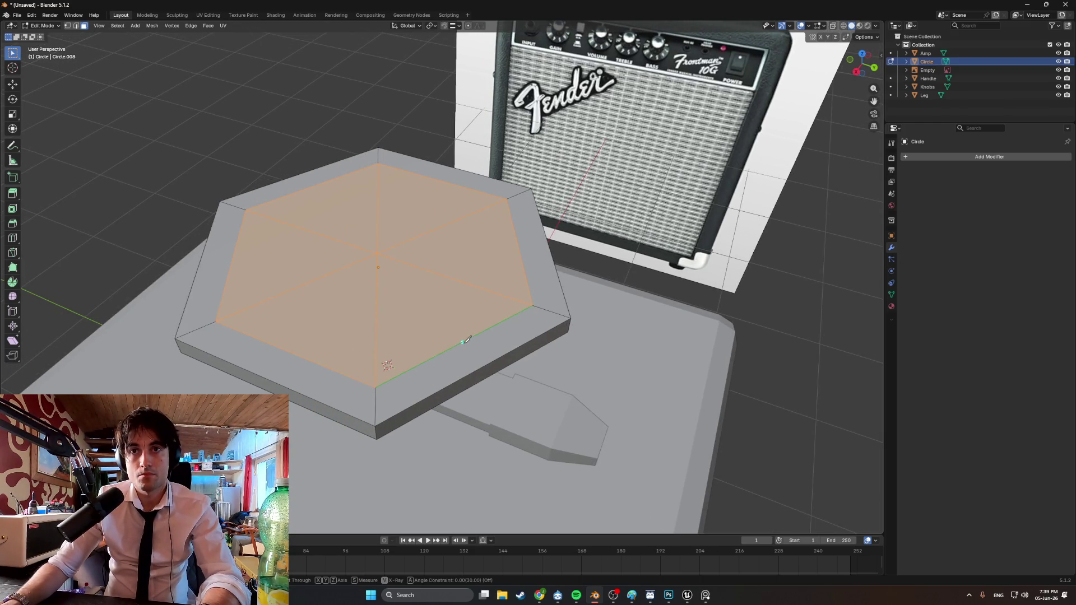
pyautogui.click(461, 342)
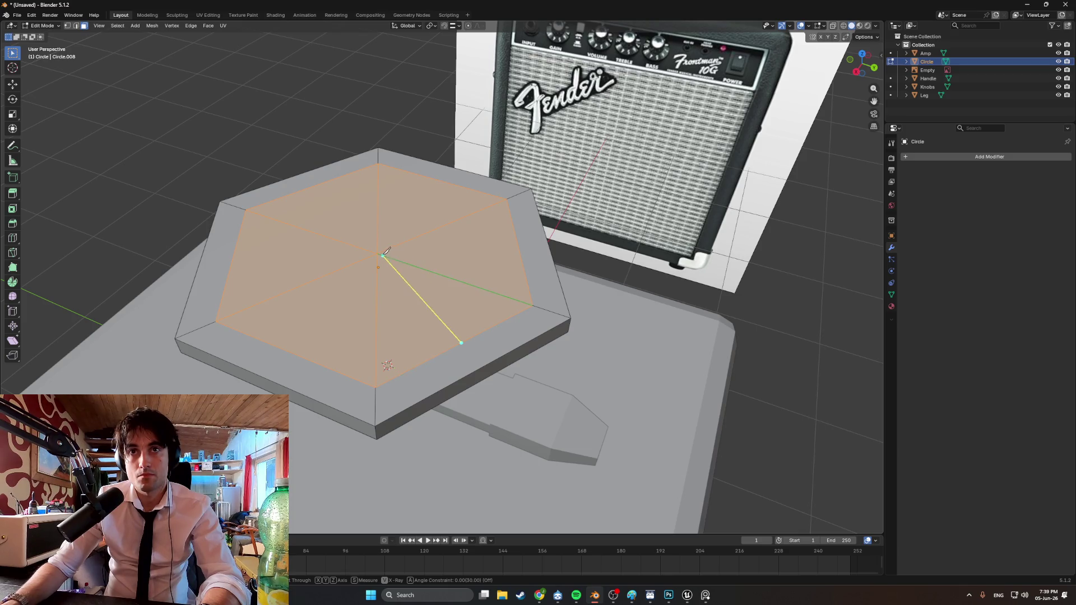
pyautogui.click(377, 254)
pyautogui.click(290, 352)
pyautogui.press('Return')
# Add knife cuts from the left edge through the centre to the upper edge, and to the right edge
pyautogui.press('k')
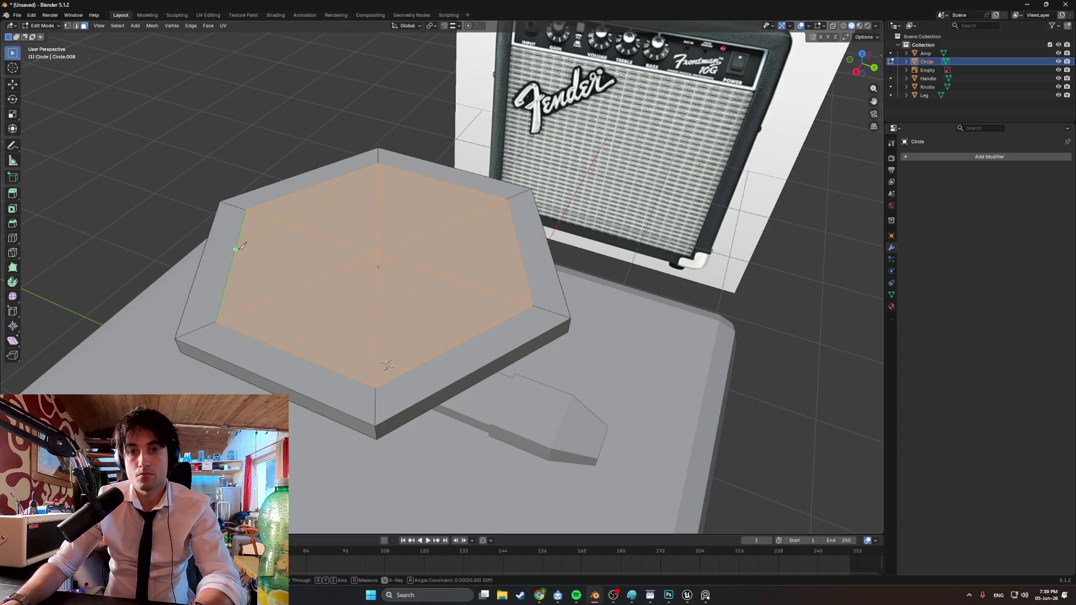
pyautogui.click(233, 258)
pyautogui.click(376, 254)
pyautogui.click(329, 180)
pyautogui.press('Return')
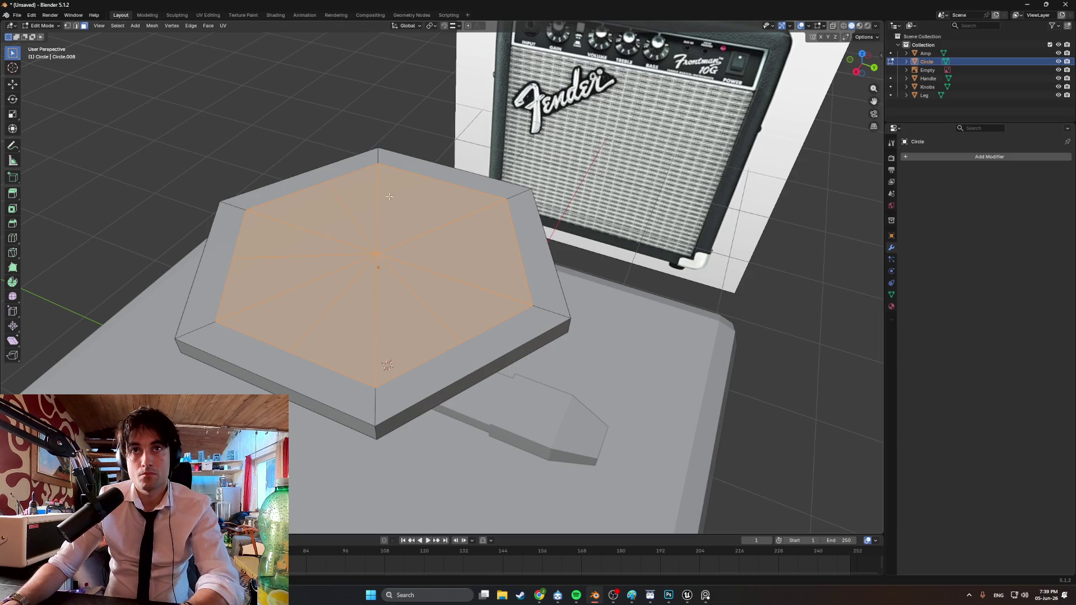
pyautogui.press('k')
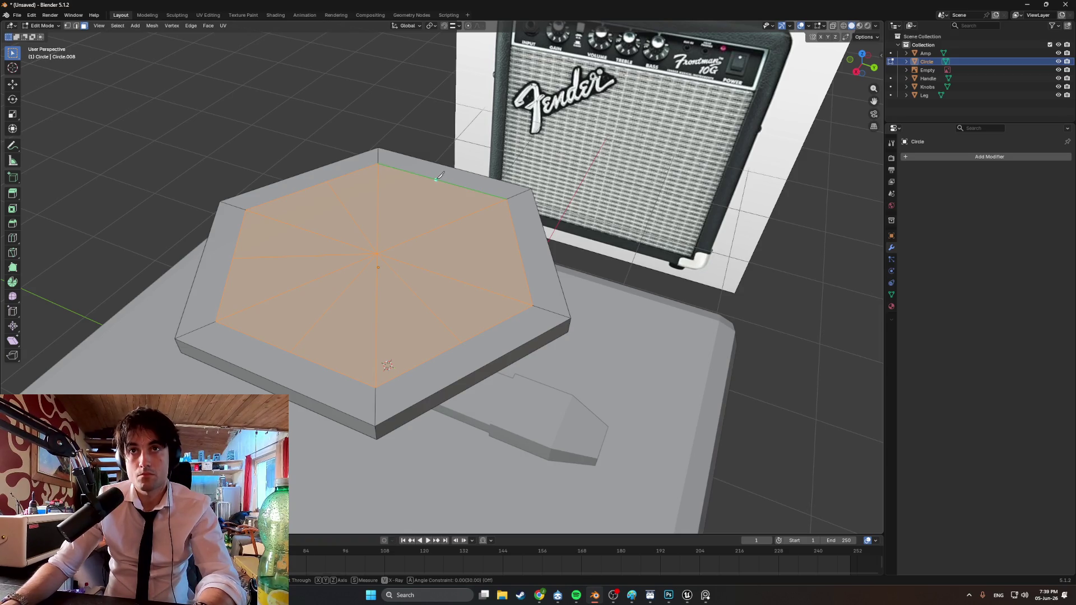
pyautogui.click(377, 253)
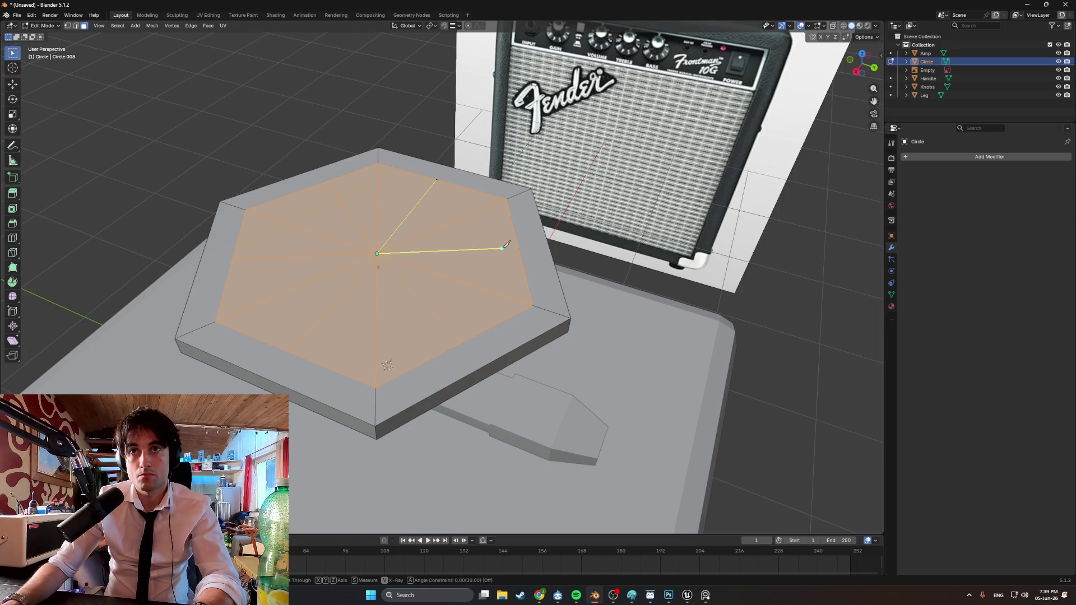
pyautogui.press('Return')
pyautogui.moveTo(492, 255); pyautogui.dragTo(411, 276, button='middle')
# Round the inner face with LoopTools Circle and extrude it up into a cylinder
pyautogui.rightClick(421, 268)
pyautogui.moveTo(419, 270)
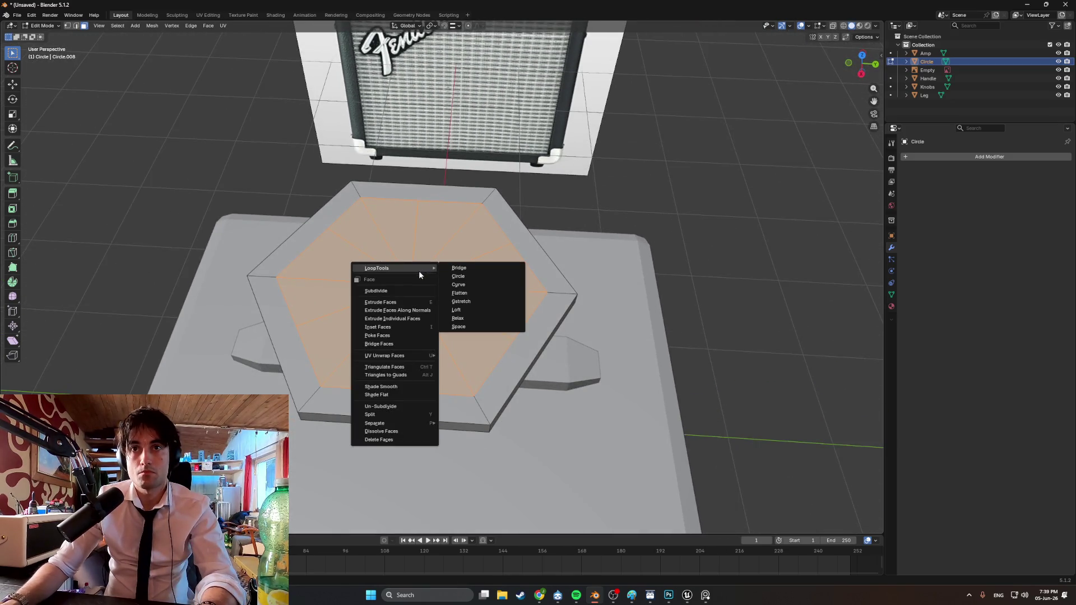
pyautogui.click(462, 275)
pyautogui.moveTo(449, 284)
pyautogui.mouseDown(button='middle')
pyautogui.moveTo(450, 297)
pyautogui.moveTo(448, 264)
pyautogui.moveTo(449, 275)
pyautogui.mouseUp(button='middle')
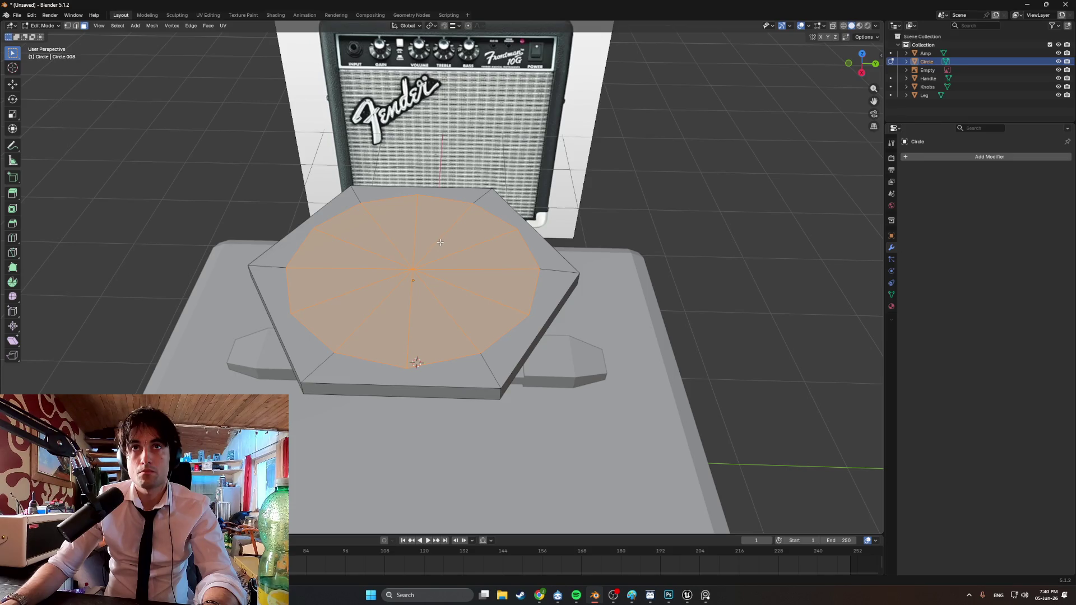
pyautogui.press('e')
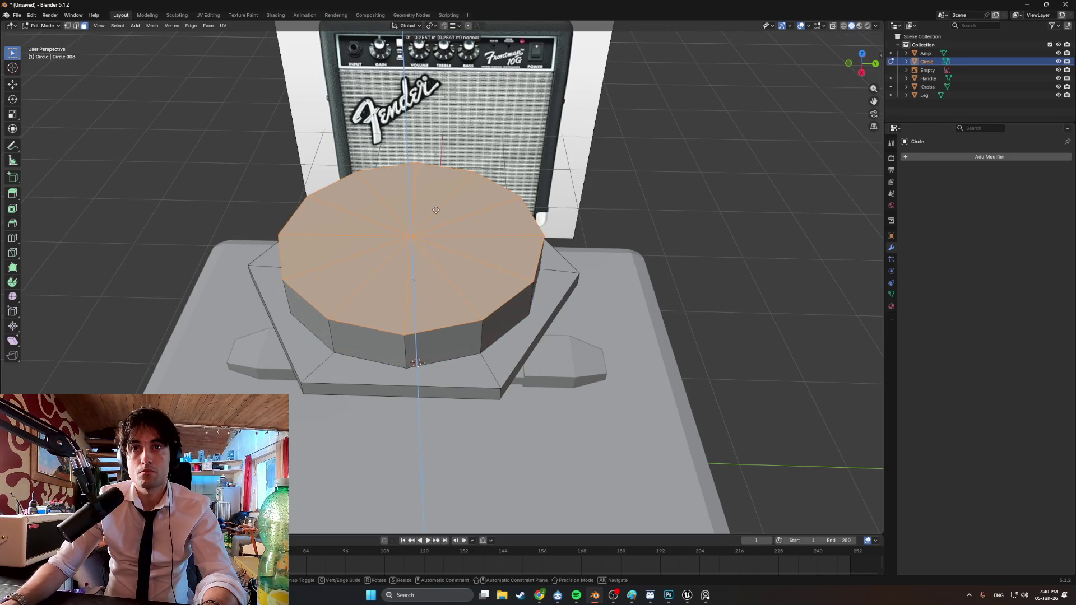
pyautogui.click(446, 219)
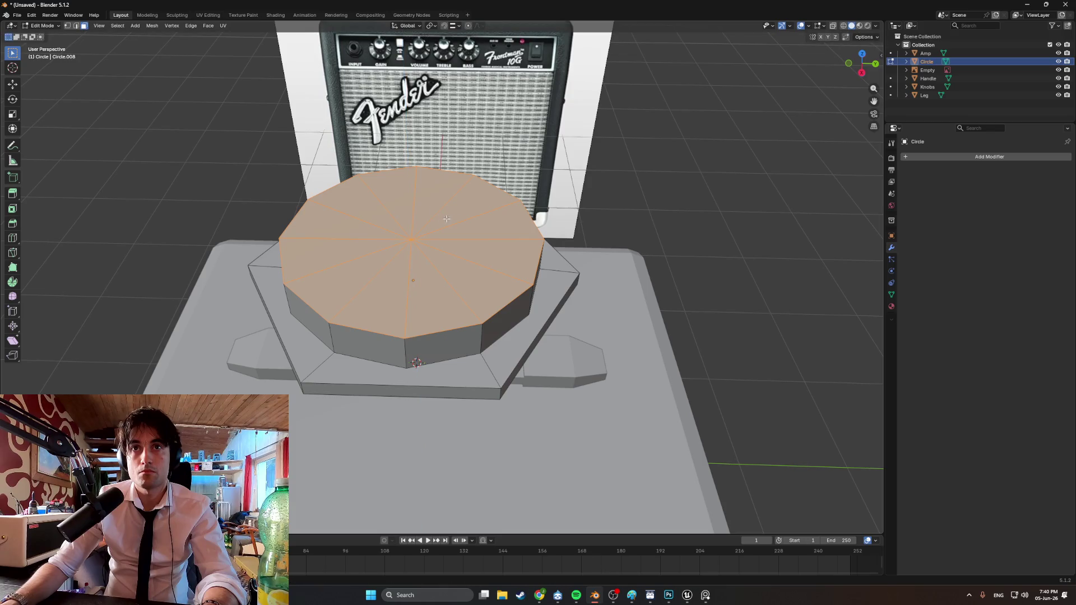
# Inset the cylinder's top and push the inner face down to hollow it into a cup
pyautogui.press('i')
pyautogui.click(445, 221)
pyautogui.press('e')
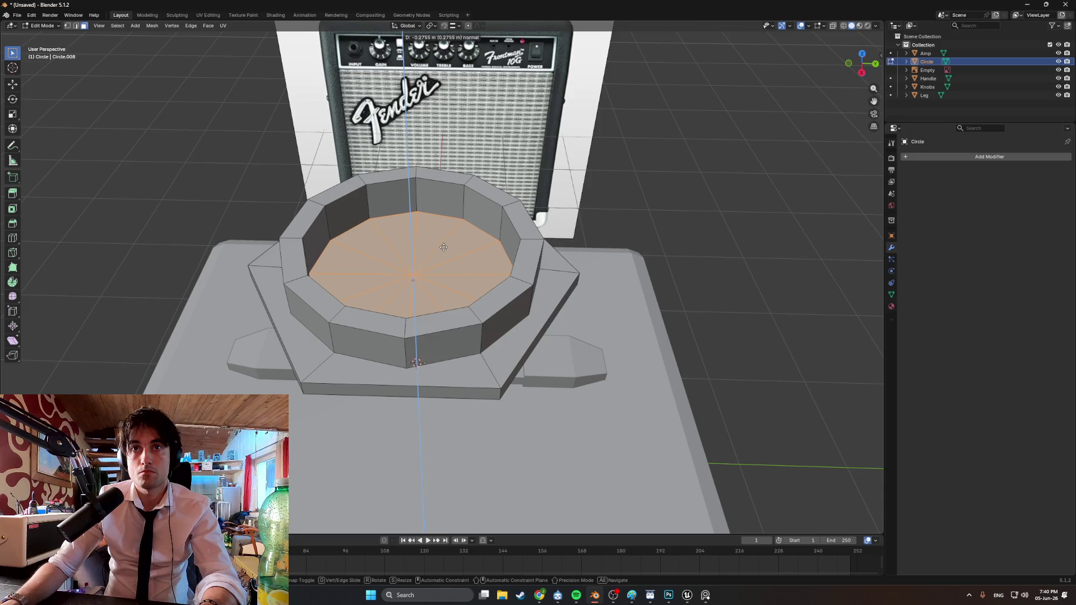
pyautogui.click(443, 247)
pyautogui.moveTo(443, 248)
pyautogui.mouseDown(button='middle')
pyautogui.moveTo(511, 251)
pyautogui.moveTo(445, 249)
pyautogui.mouseUp(button='middle')
pyautogui.click(594, 215)
pyautogui.moveTo(594, 216)
pyautogui.mouseDown(button='middle')
pyautogui.moveTo(538, 217)
pyautogui.moveTo(452, 255)
pyautogui.moveTo(439, 234)
pyautogui.moveTo(462, 253)
pyautogui.moveTo(490, 251)
pyautogui.mouseUp(button='middle')
pyautogui.press('Tab')
# Scale the cup piece down and move it along Y toward the amp front
pyautogui.press('s')
pyautogui.click(469, 255)
pyautogui.press('g')
pyautogui.press('y')
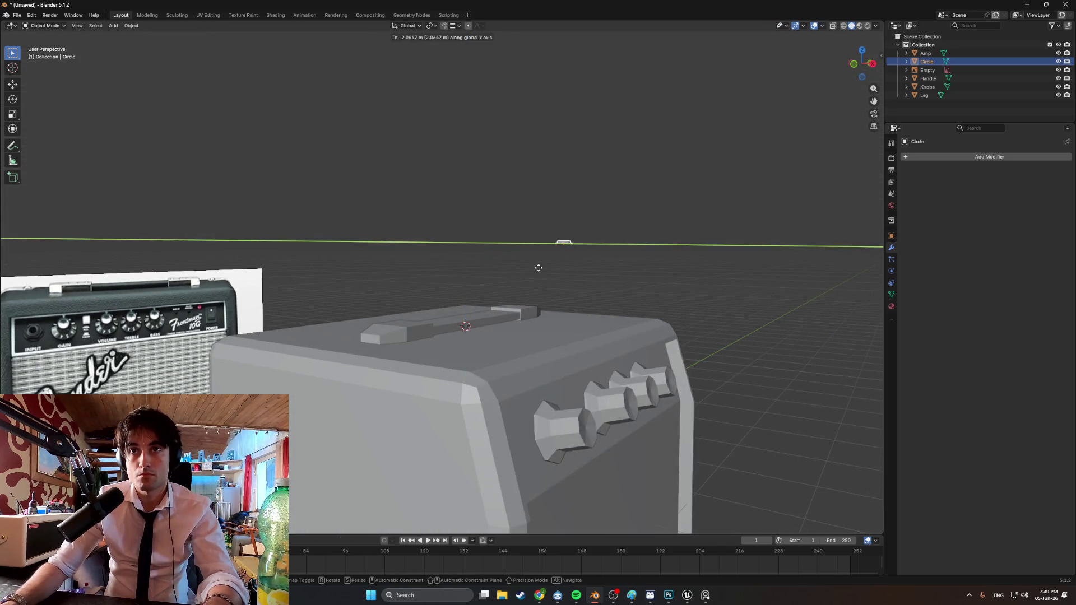
pyautogui.moveTo(598, 274)
pyautogui.keyDown('alt'); pyautogui.mouseDown(button='middle')
pyautogui.moveTo(552, 308)
pyautogui.moveTo(615, 315)
pyautogui.mouseUp(button='middle'); pyautogui.keyUp('alt')
pyautogui.click(180, 258)
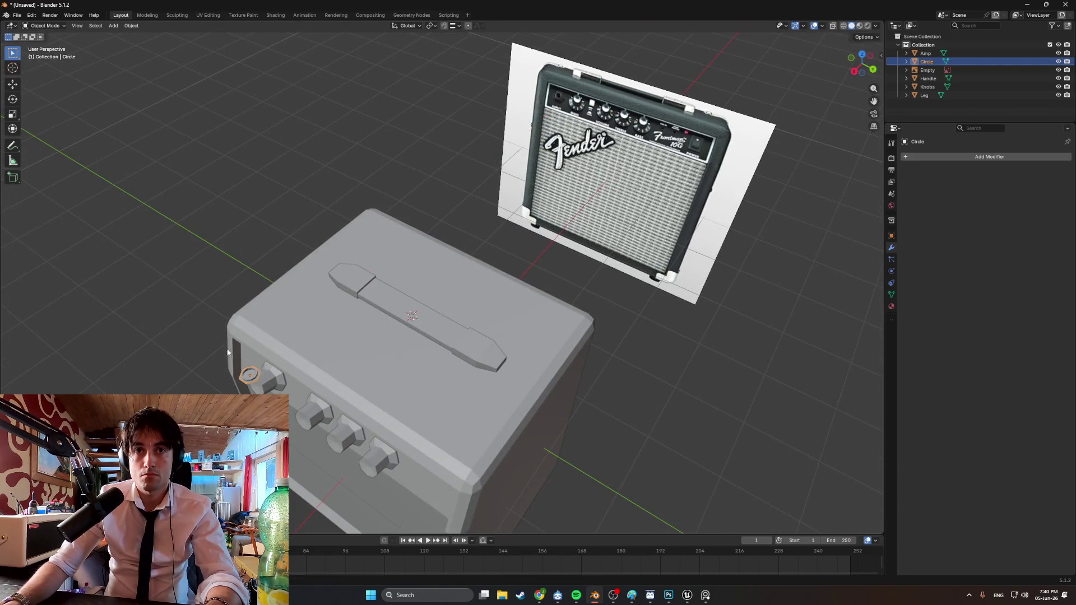
pyautogui.moveTo(392, 258); pyautogui.dragTo(534, 217, button='middle')
pyautogui.scroll(5, 538, 213)
pyautogui.scroll(-4, 553, 206)
# Move the piece down along Z and across along X to sit just below the leftmost knob
pyautogui.press('g')
pyautogui.click(455, 188)
pyautogui.moveTo(456, 189)
pyautogui.mouseDown(button='middle')
pyautogui.moveTo(515, 176)
pyautogui.moveTo(610, 204)
pyautogui.mouseUp(button='middle')
pyautogui.press('g')
pyautogui.press('z')
pyautogui.click(525, 386)
pyautogui.moveTo(525, 386)
pyautogui.mouseDown(button='middle')
pyautogui.moveTo(523, 323)
pyautogui.moveTo(549, 335)
pyautogui.moveTo(397, 363)
pyautogui.moveTo(260, 329)
pyautogui.moveTo(279, 336)
pyautogui.moveTo(248, 352)
pyautogui.moveTo(358, 324)
pyautogui.mouseUp(button='middle')
pyautogui.press('g')
pyautogui.press('x')
pyautogui.click(464, 346)
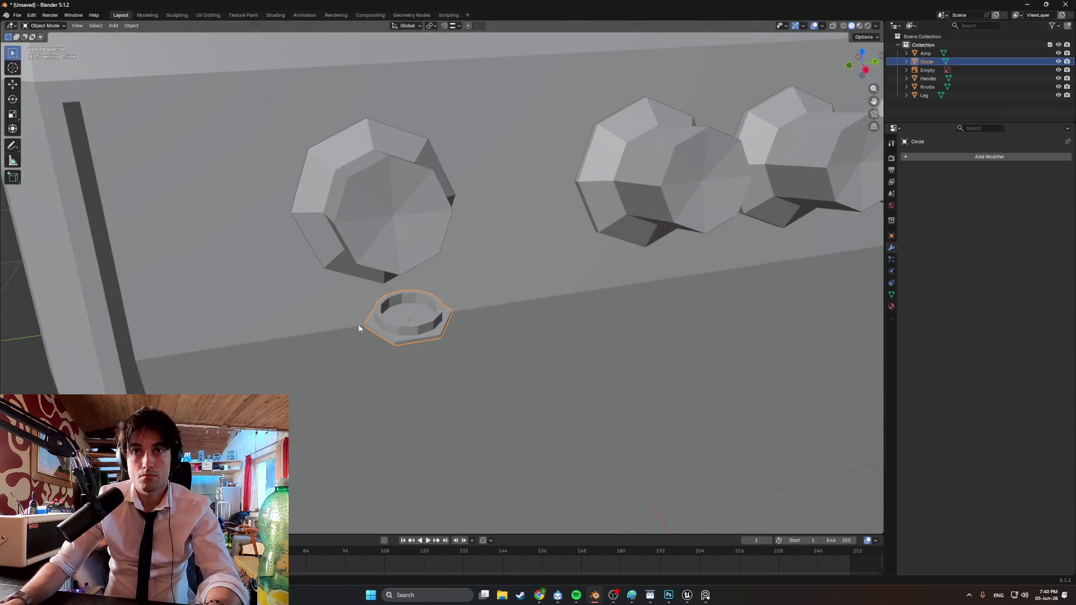
# Enter Edit Mode on the small piece and select an inner rim face
pyautogui.press('Tab')
pyautogui.scroll(4, 373, 333)
pyautogui.click(369, 333)
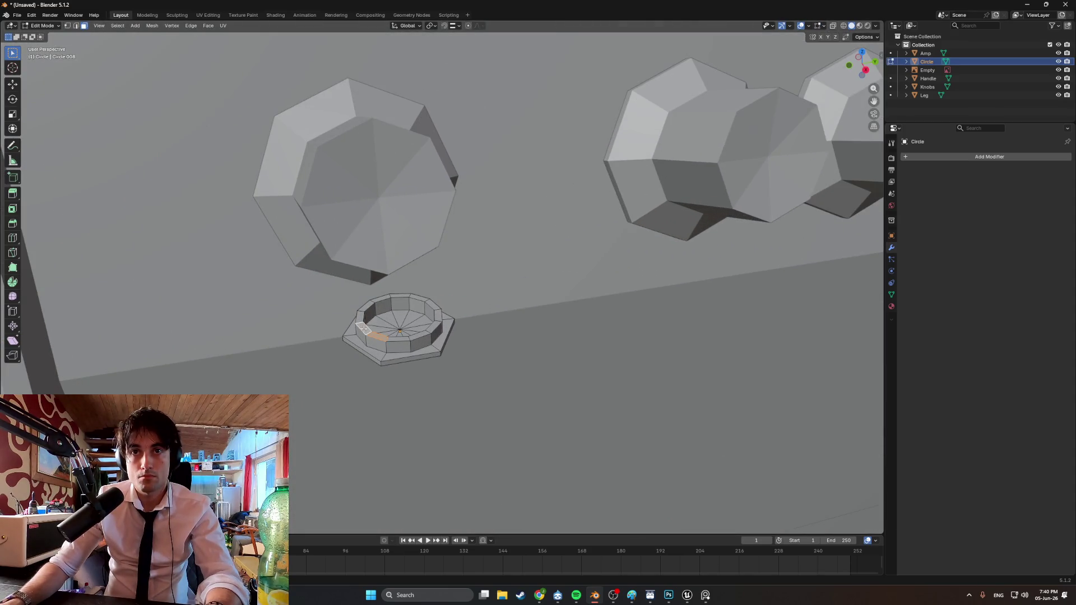
# Select the ring of rim faces and raise them about 0.034 m along Z
pyautogui.click(359, 317)
pyautogui.keyDown('ctrl'); pyautogui.click(399, 340); pyautogui.keyUp('ctrl')
pyautogui.keyDown('ctrl'); pyautogui.click(428, 332); pyautogui.keyUp('ctrl')
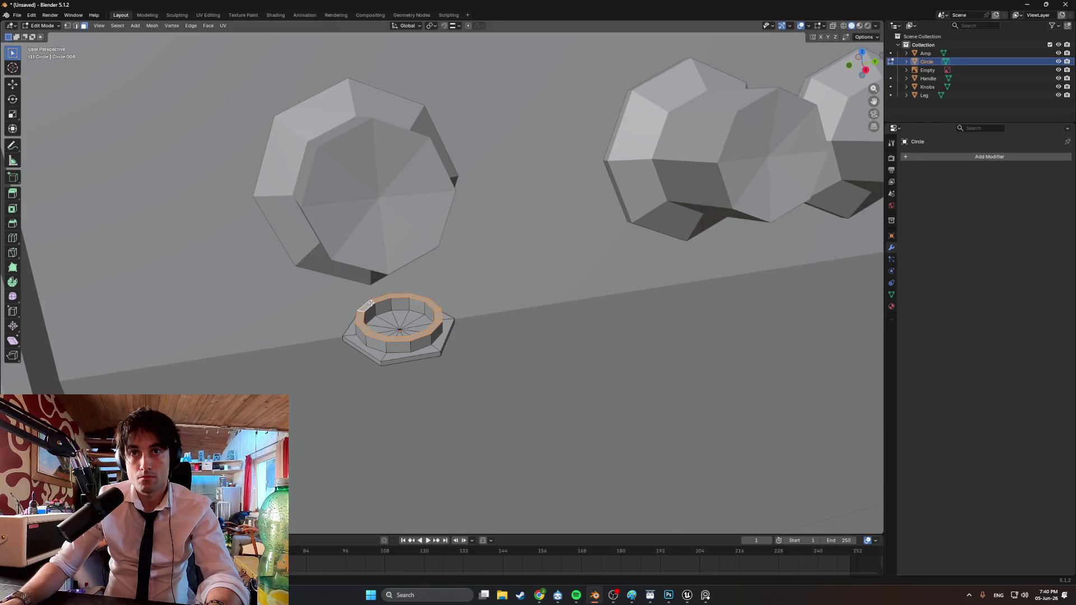
pyautogui.press('g')
pyautogui.press('z')
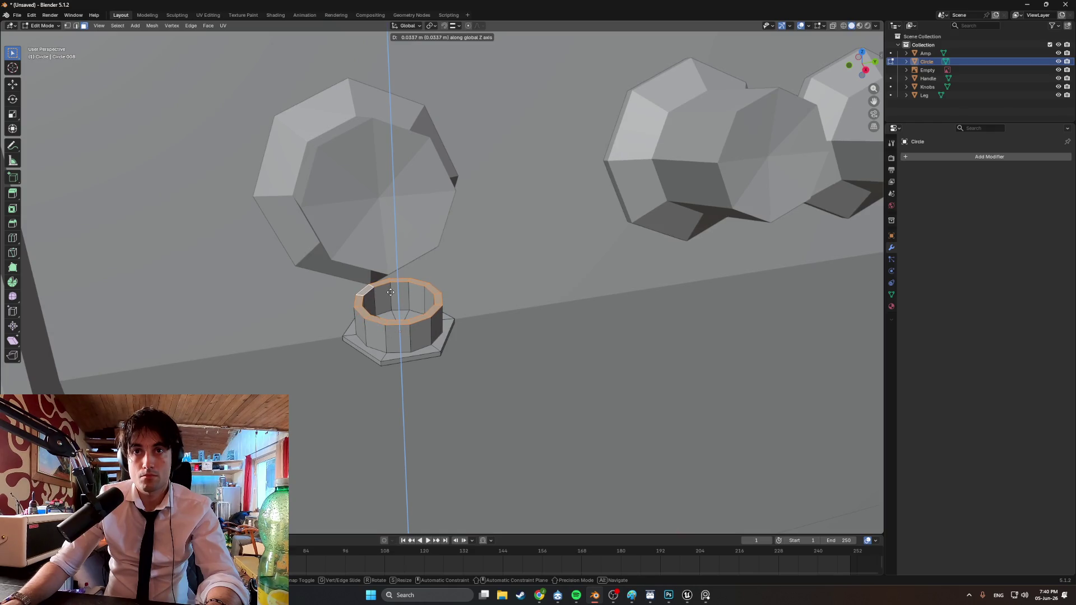
pyautogui.click(390, 292)
pyautogui.moveTo(390, 292); pyautogui.dragTo(365, 383, button='middle')
pyautogui.press('Tab')
pyautogui.press('Tab')
pyautogui.scroll(5, 369, 398)
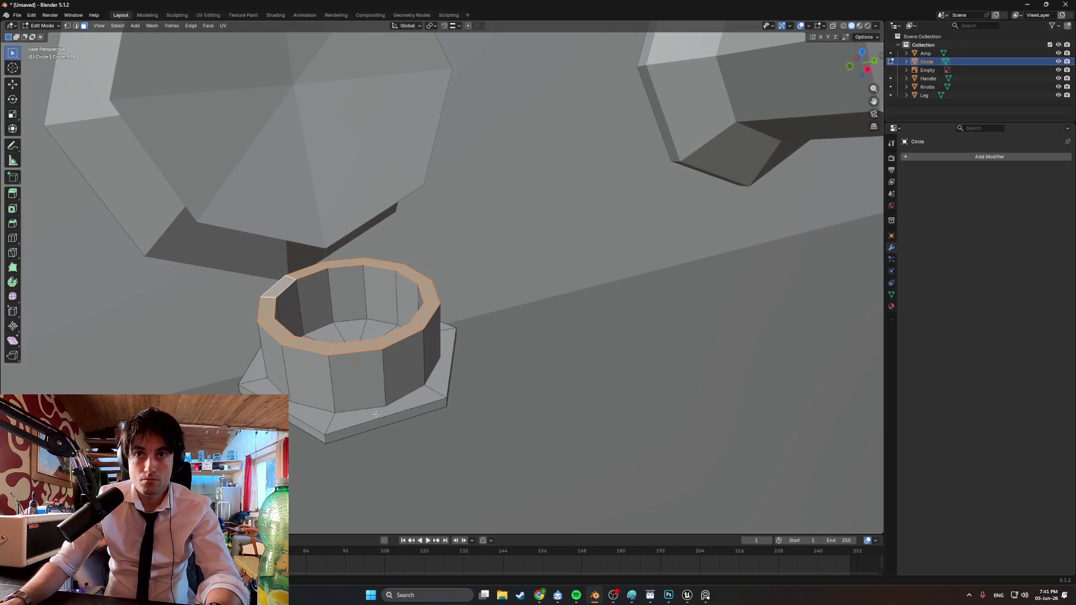
# Knife-cut an edge from a base plate corner through the cup's lower vertex to the base's bottom vertex
pyautogui.press('k')
pyautogui.click(337, 412)
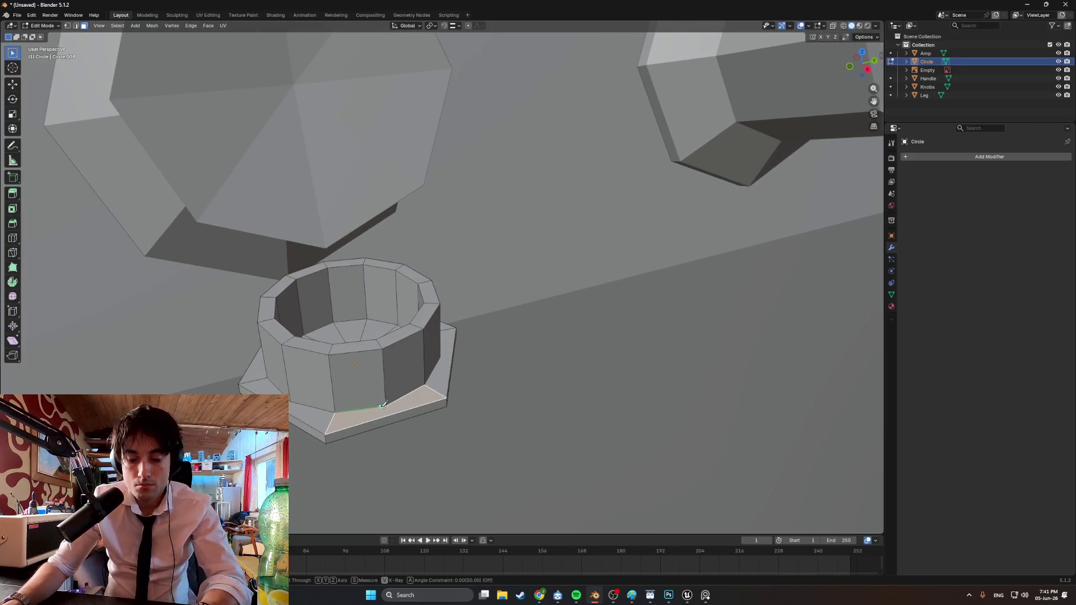
pyautogui.click(386, 406)
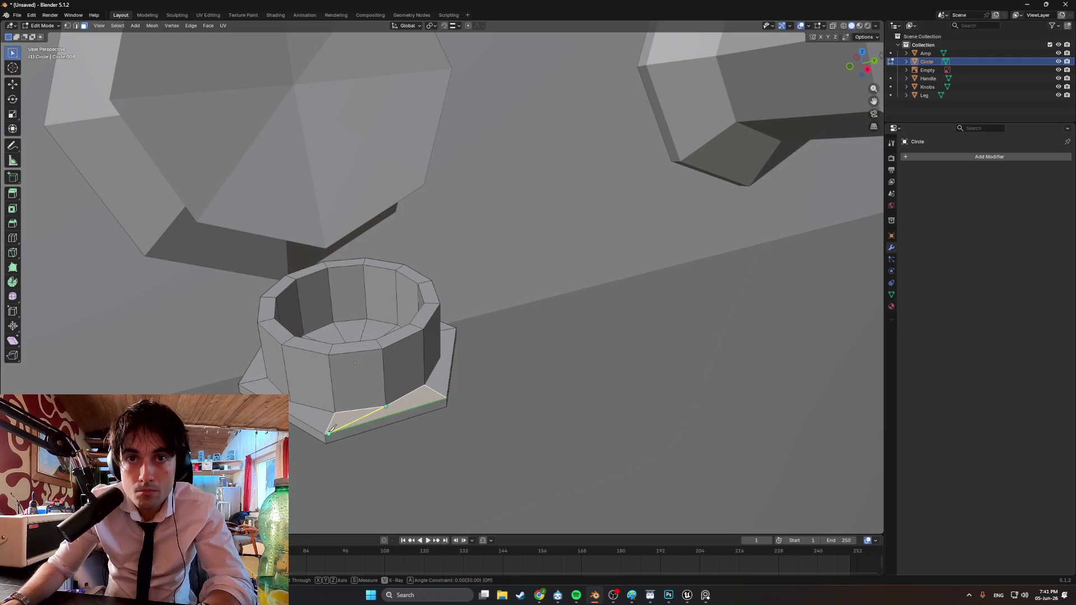
pyautogui.click(328, 433)
pyautogui.press('Return')
# Hide the amp body and knife-cut the remaining base plate corners to the cup
pyautogui.moveTo(292, 400); pyautogui.dragTo(321, 385, button='middle')
pyautogui.scroll(-3, 320, 399)
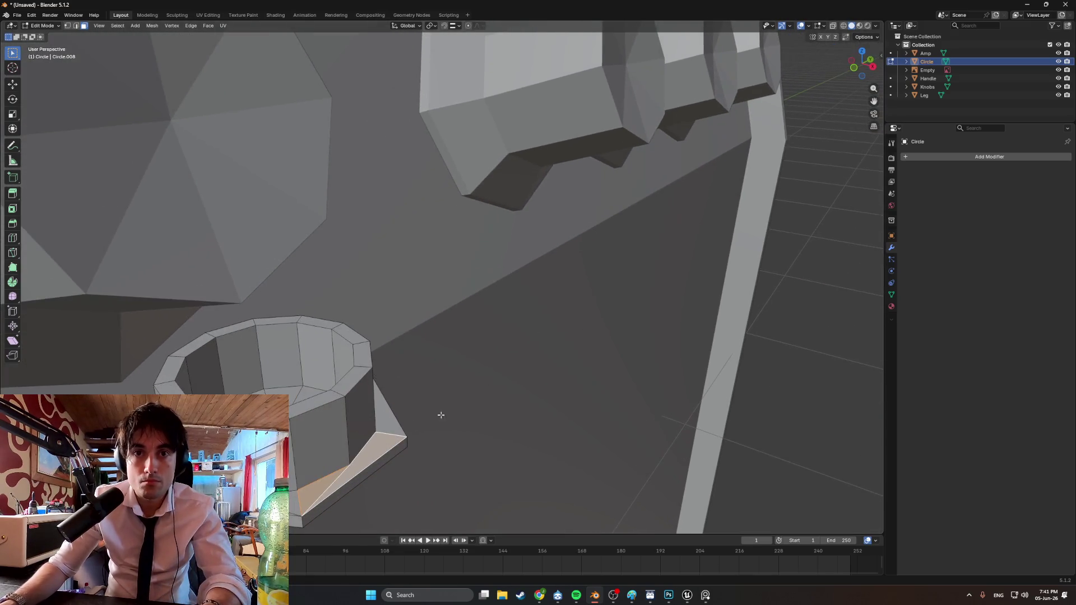
pyautogui.moveTo(320, 398)
pyautogui.mouseDown(button='middle')
pyautogui.moveTo(311, 414)
pyautogui.moveTo(428, 374)
pyautogui.mouseUp(button='middle')
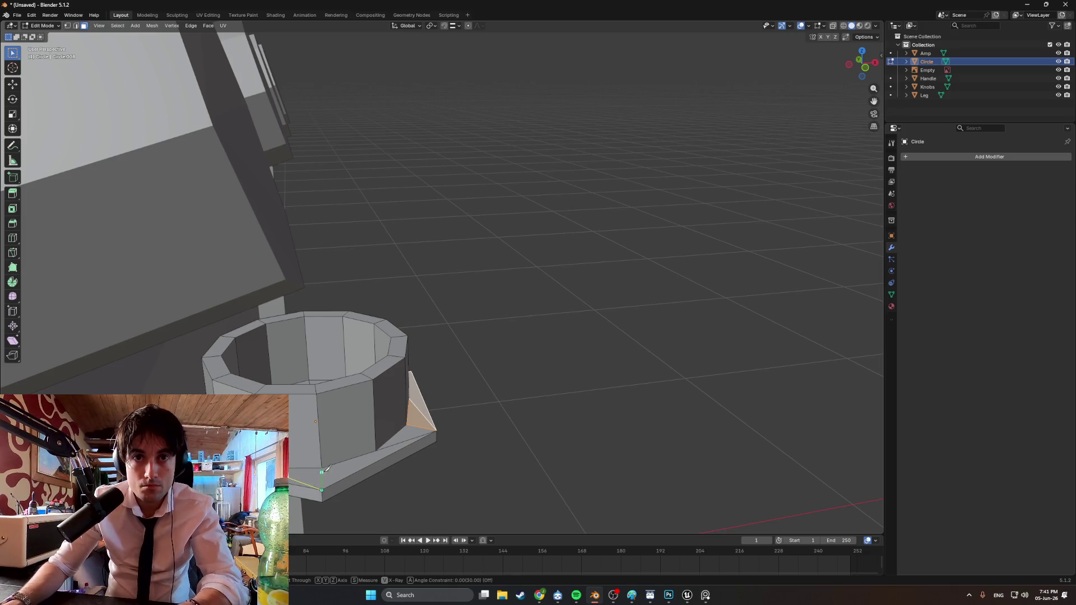
pyautogui.moveTo(330, 477); pyautogui.dragTo(700, 403, button='middle')
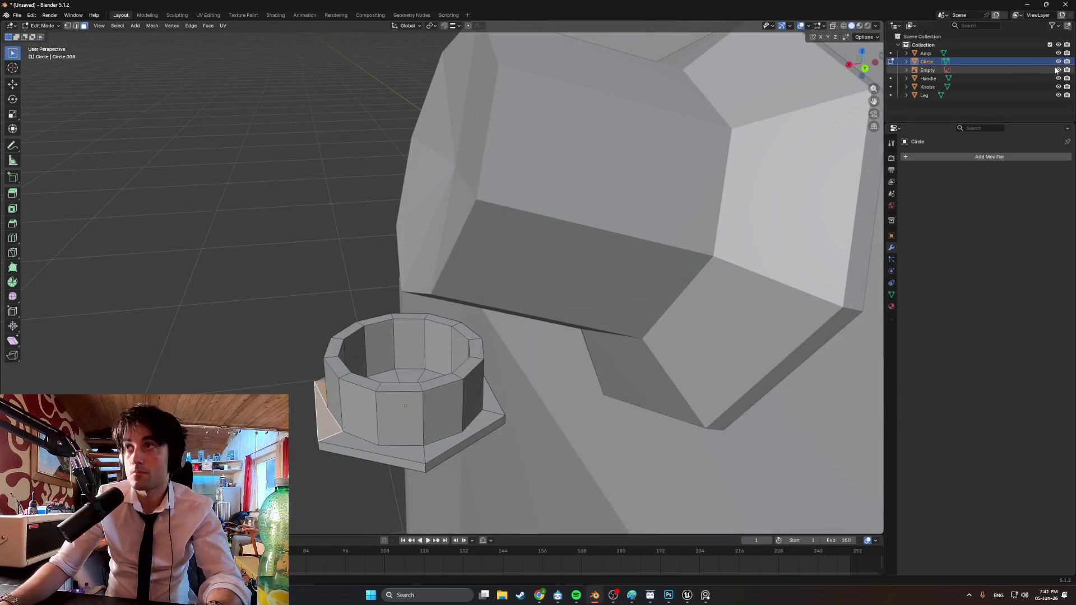
pyautogui.moveTo(1059, 70); pyautogui.dragTo(1057, 114)
pyautogui.click(1058, 53)
pyautogui.moveTo(651, 246); pyautogui.dragTo(464, 358, button='middle')
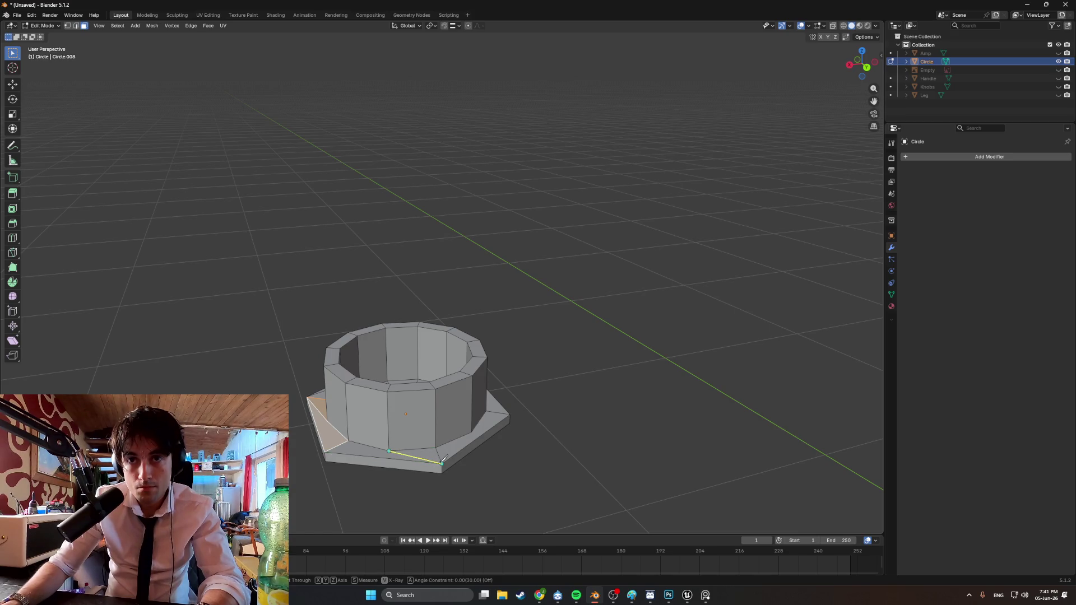
pyautogui.press('Return')
pyautogui.moveTo(442, 462); pyautogui.dragTo(427, 430, button='middle')
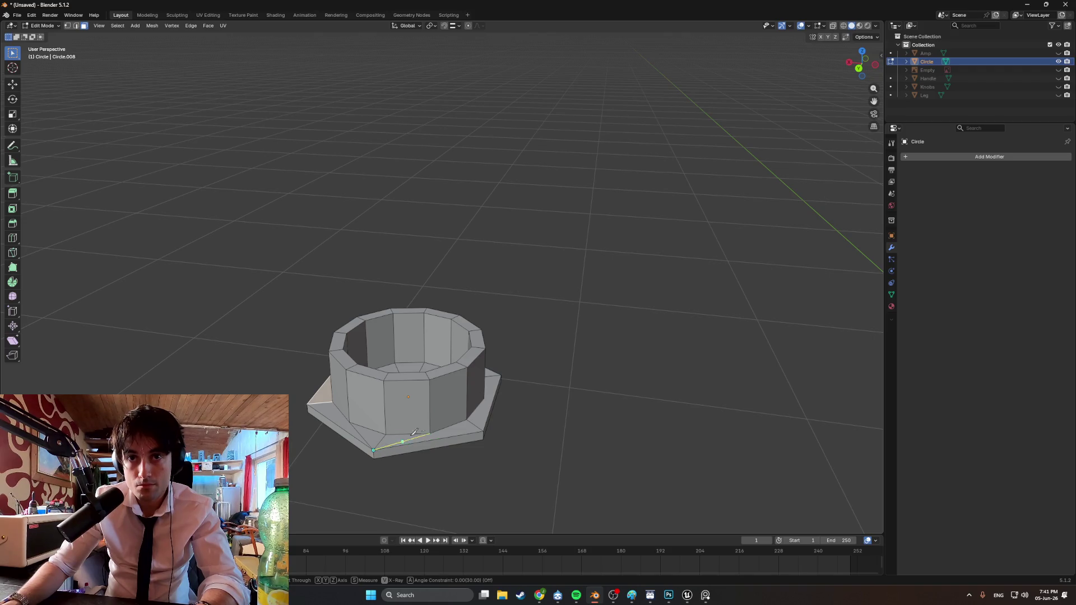
pyautogui.press('Return')
pyautogui.moveTo(417, 430); pyautogui.dragTo(440, 414, button='middle')
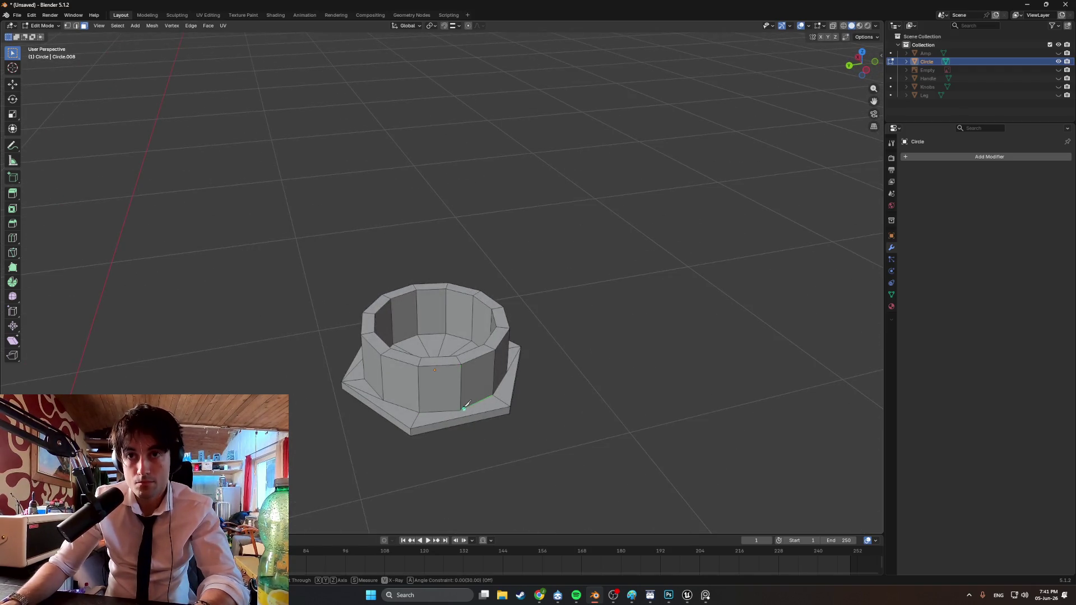
pyautogui.press('Return')
pyautogui.moveTo(417, 425); pyautogui.dragTo(520, 426, button='middle')
# Merge the jack's duplicate vertices by distance, then unhide all amp parts
pyautogui.press('a')
pyautogui.press('m')
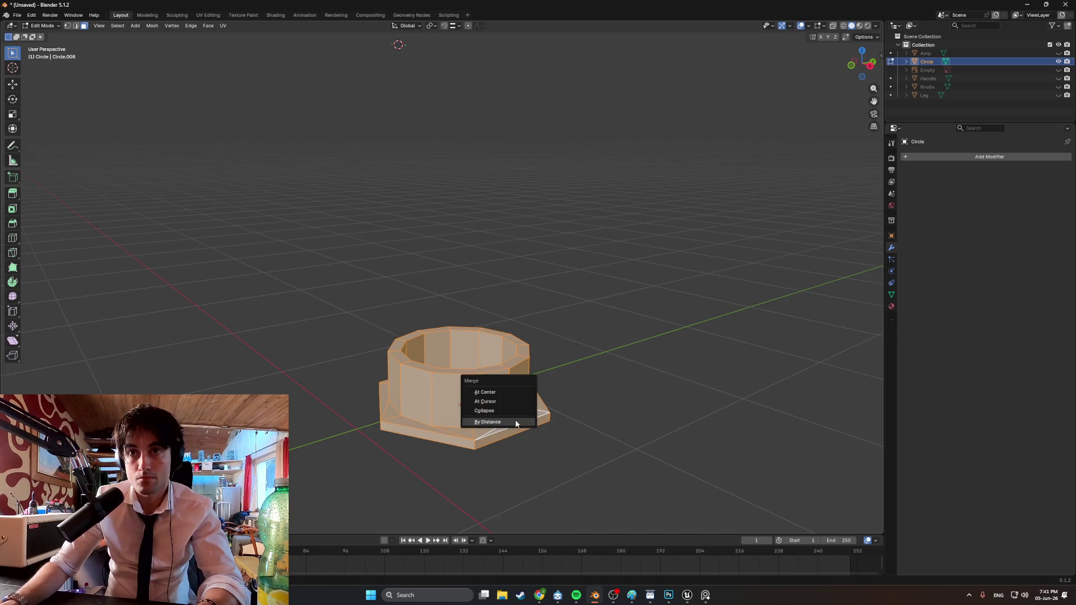
pyautogui.click(515, 419)
pyautogui.hotkey('alt', 'a')
pyautogui.moveTo(547, 407); pyautogui.dragTo(595, 407, button='middle')
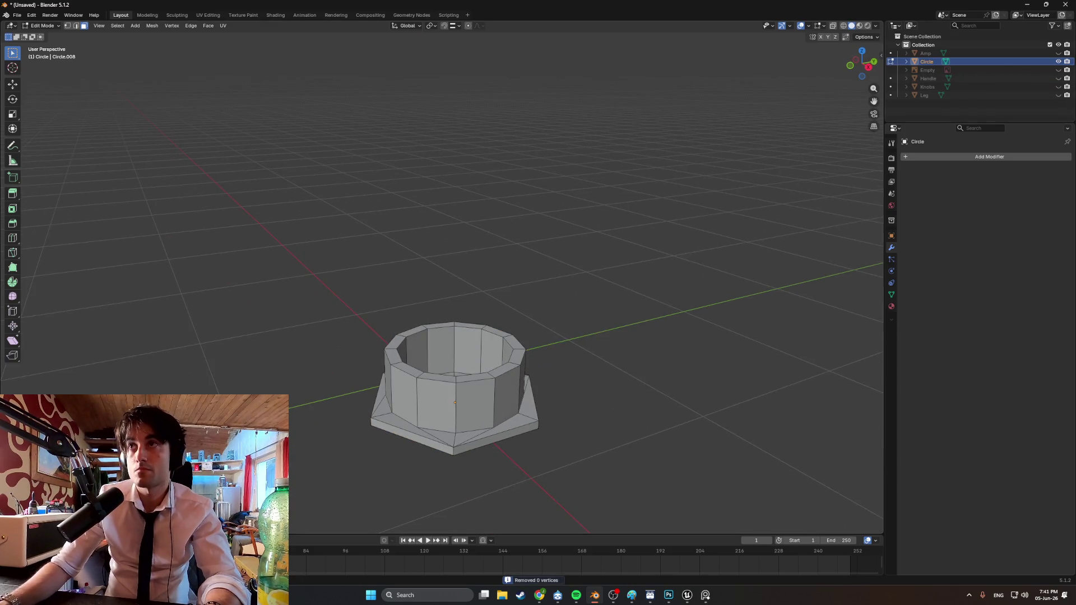
pyautogui.hotkey('alt', 'h')
pyautogui.click(1058, 54)
# From a straight front view, rotate the whole jack mesh about 71° to match the panel tilt
pyautogui.moveTo(553, 291)
pyautogui.mouseDown(button='middle')
pyautogui.moveTo(505, 339)
pyautogui.moveTo(458, 324)
pyautogui.moveTo(448, 314)
pyautogui.moveTo(493, 319)
pyautogui.moveTo(445, 313)
pyautogui.moveTo(469, 325)
pyautogui.moveTo(447, 298)
pyautogui.mouseUp(button='middle')
pyautogui.scroll(-3, 444, 313)
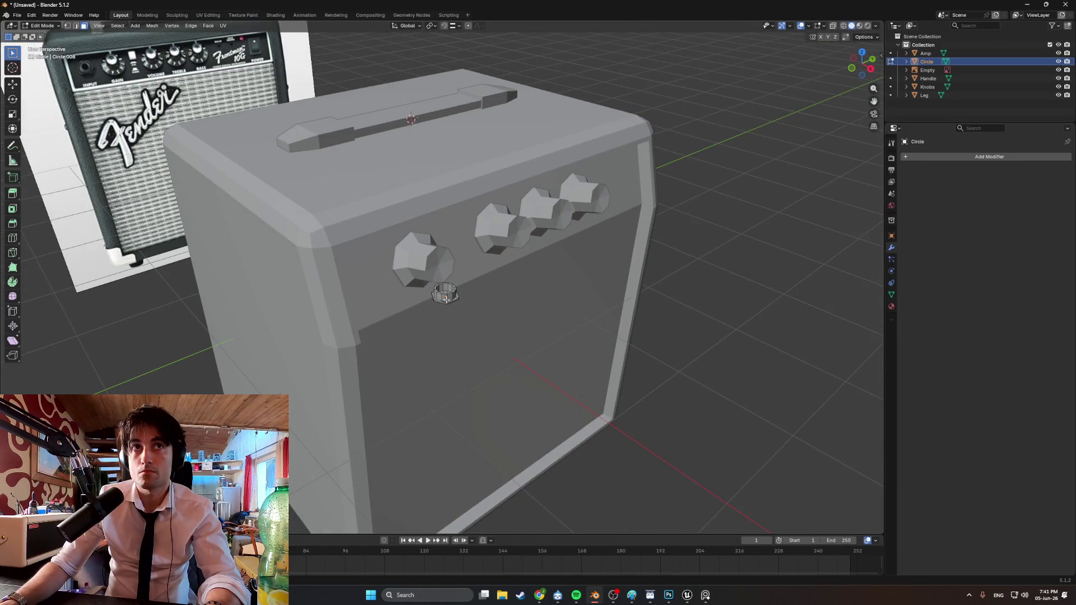
pyautogui.scroll(5, 446, 299)
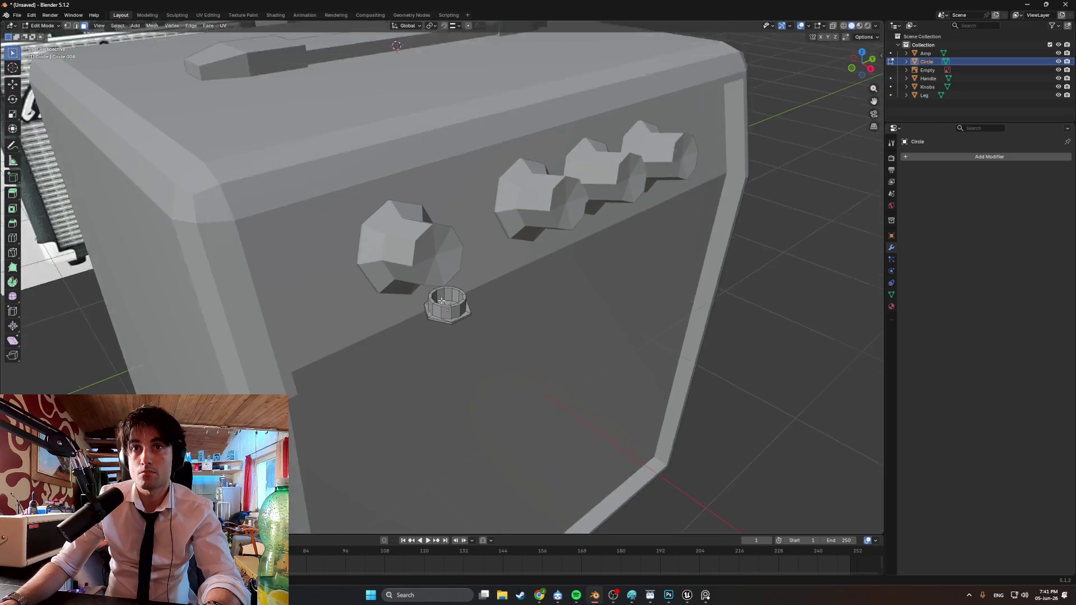
pyautogui.moveTo(446, 299)
pyautogui.mouseDown(button='middle')
pyautogui.moveTo(460, 316)
pyautogui.moveTo(523, 288)
pyautogui.mouseUp(button='middle')
pyautogui.keyDown('alt'); pyautogui.moveTo(490, 322); pyautogui.dragTo(472, 314, button='middle'); pyautogui.keyUp('alt')
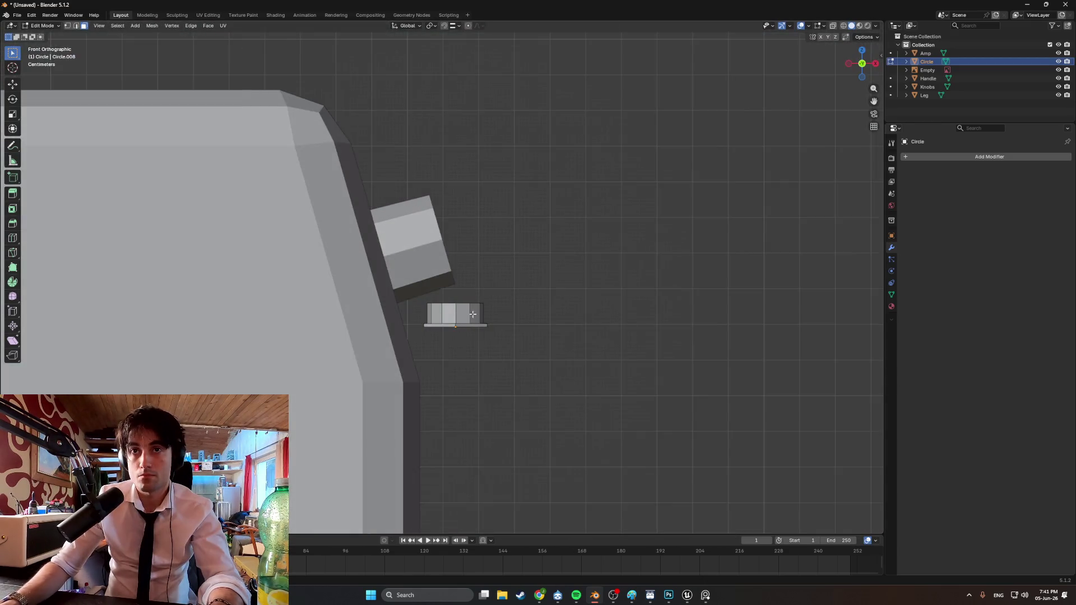
pyautogui.scroll(3, 468, 305)
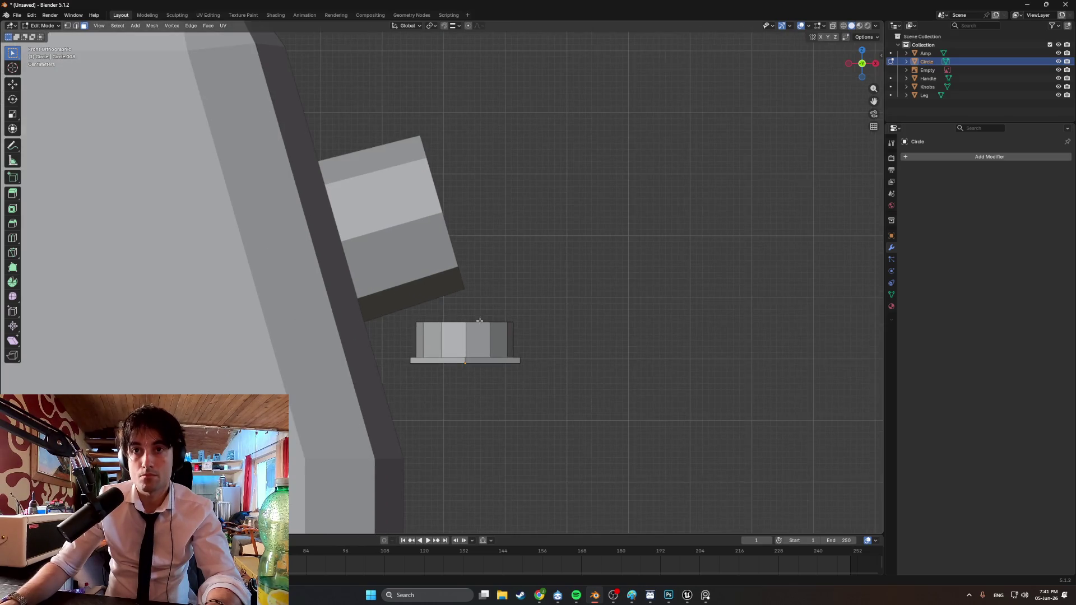
pyautogui.press('a')
pyautogui.press('r')
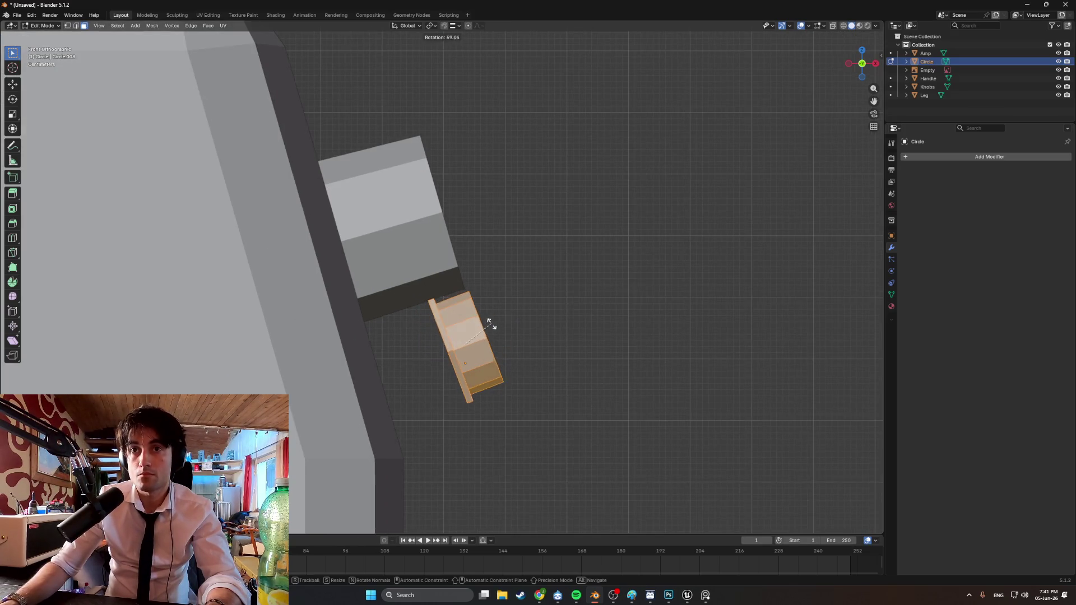
pyautogui.click(492, 325)
# In see-through wireframe, move the jack toward the panel and return to Object Mode
pyautogui.hotkey('shift', 'z')
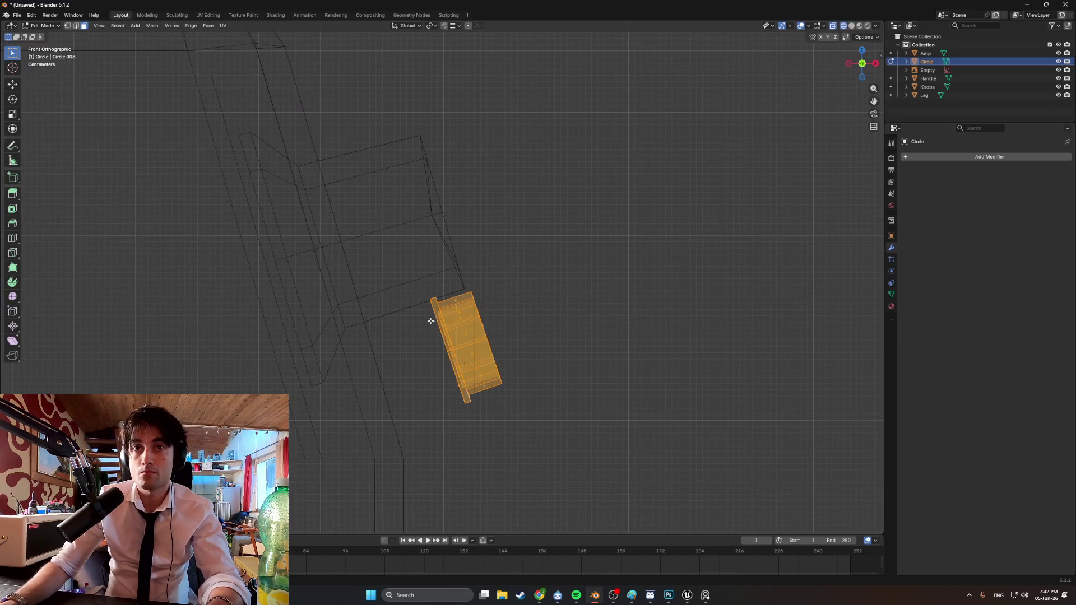
pyautogui.press('g')
pyautogui.click(397, 281)
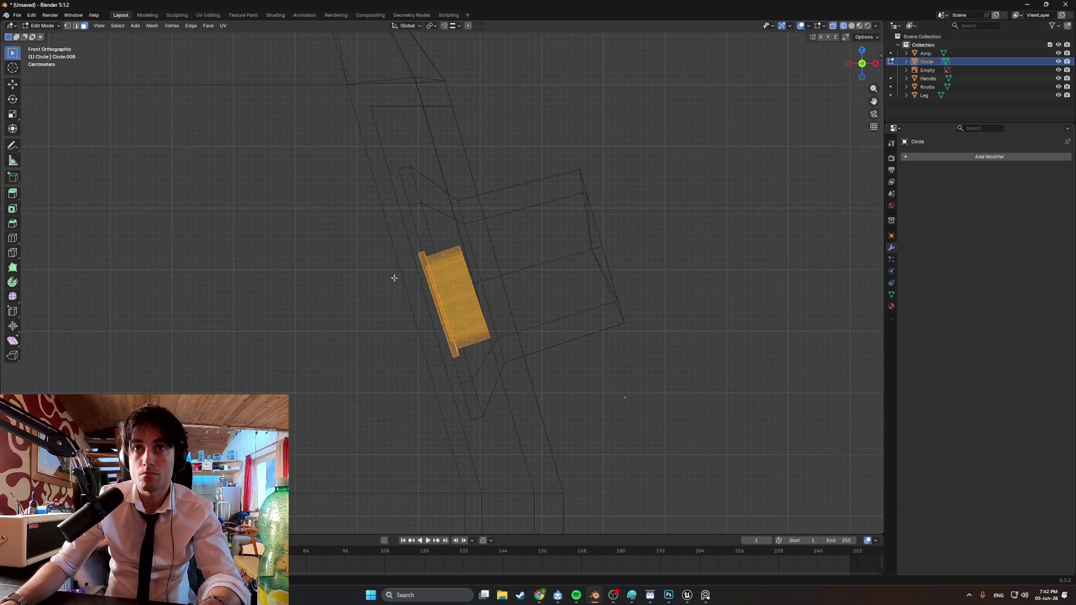
pyautogui.scroll(3, 396, 278)
pyautogui.moveTo(395, 278)
pyautogui.mouseDown(button='middle')
pyautogui.moveTo(430, 238)
pyautogui.moveTo(502, 234)
pyautogui.mouseUp(button='middle')
pyautogui.scroll(-3, 460, 236)
pyautogui.click(520, 238)
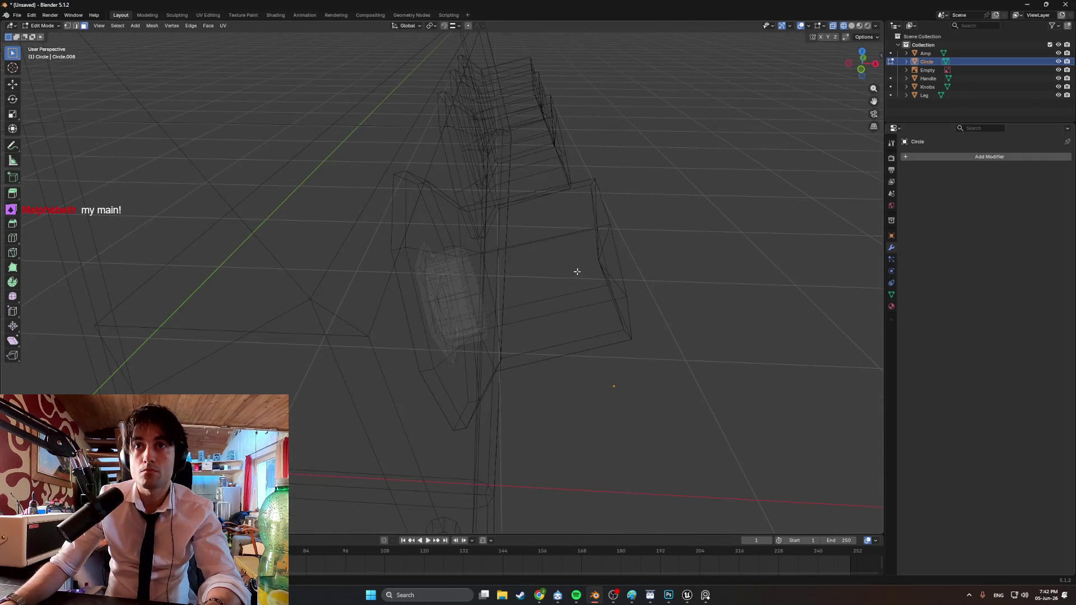
pyautogui.press('Tab')
# Shift the Knobs object slightly in the front view
pyautogui.click(601, 264)
pyautogui.press('KP_1')
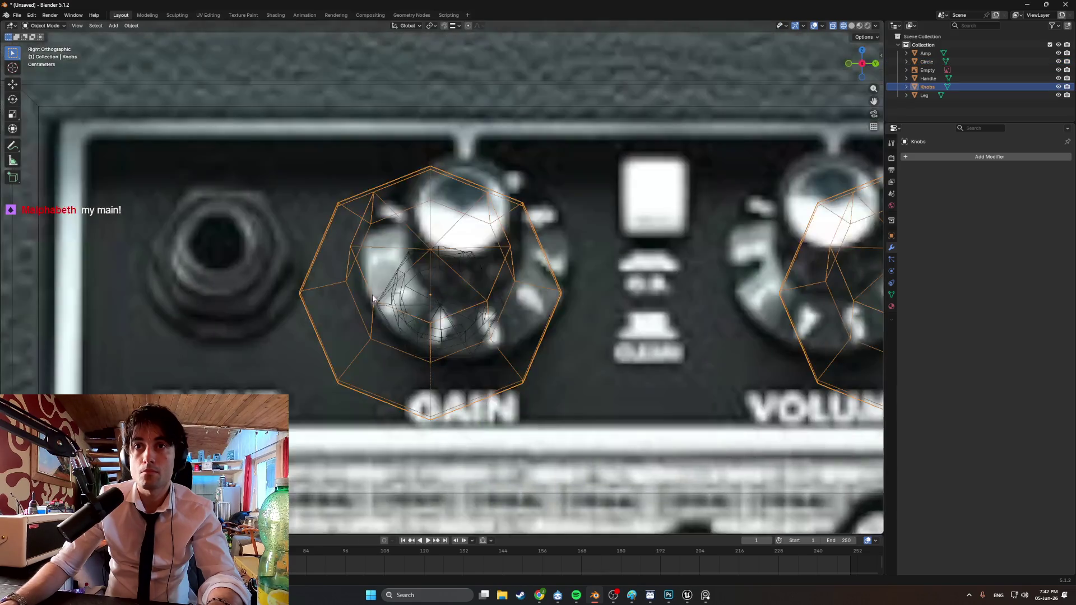
pyautogui.scroll(4, 484, 286)
pyautogui.press('g')
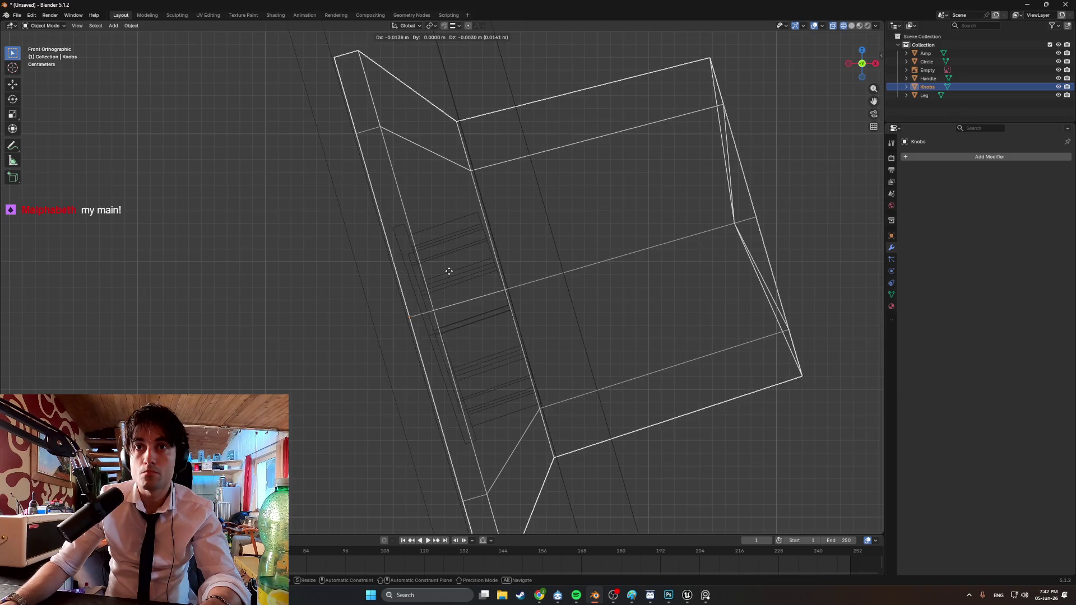
pyautogui.click(447, 270)
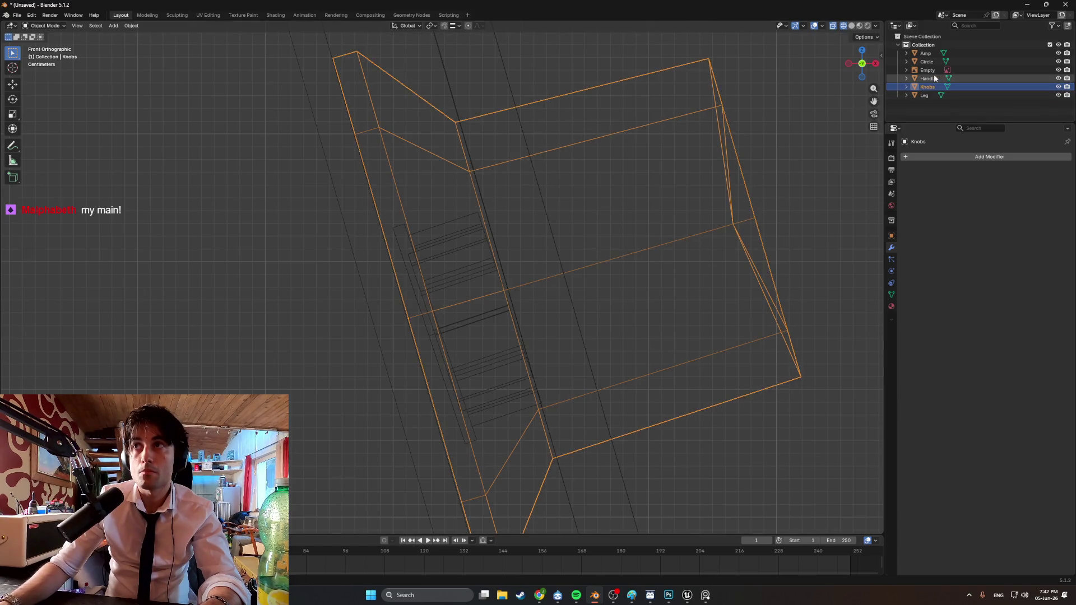
# Move the Circle jack near the leftmost knob and give it several slight rotations
pyautogui.click(927, 62)
pyautogui.press('g')
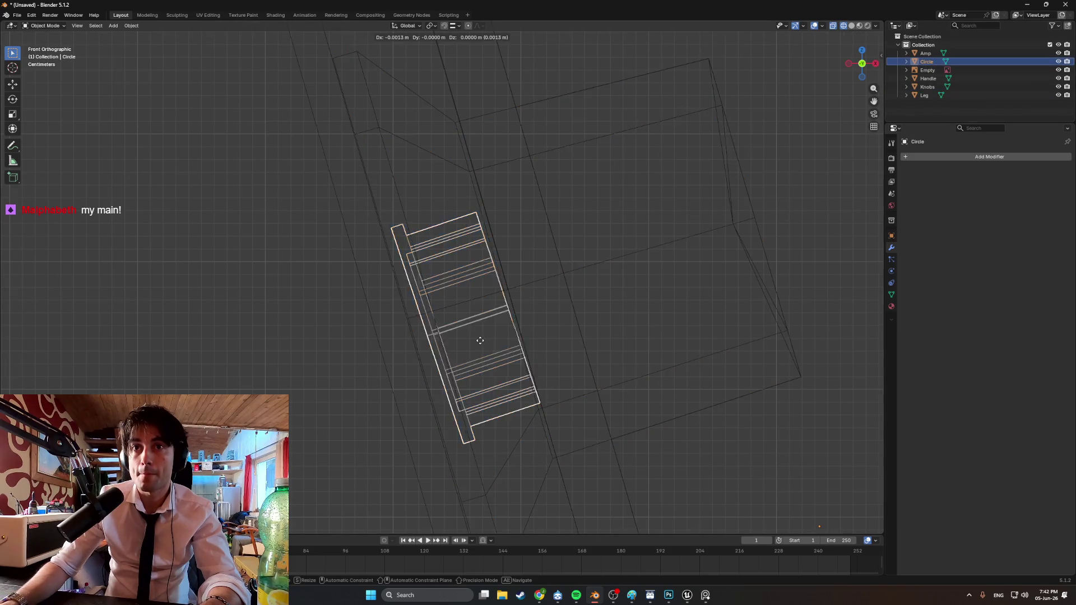
pyautogui.click(471, 344)
pyautogui.scroll(3, 431, 330)
pyautogui.press('r')
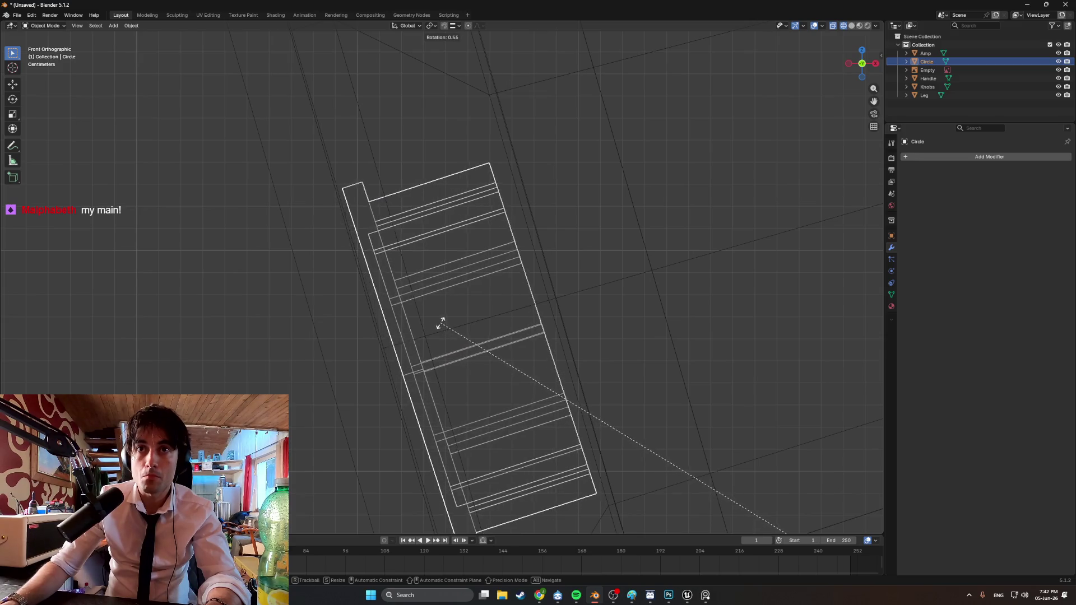
pyautogui.click(437, 327)
pyautogui.press('r')
pyautogui.click(439, 325)
pyautogui.press('r')
pyautogui.click(436, 325)
pyautogui.press('r')
pyautogui.click(441, 324)
# Fine-tune the jack's position and angle with a series of small moves and a rotation
pyautogui.press('g')
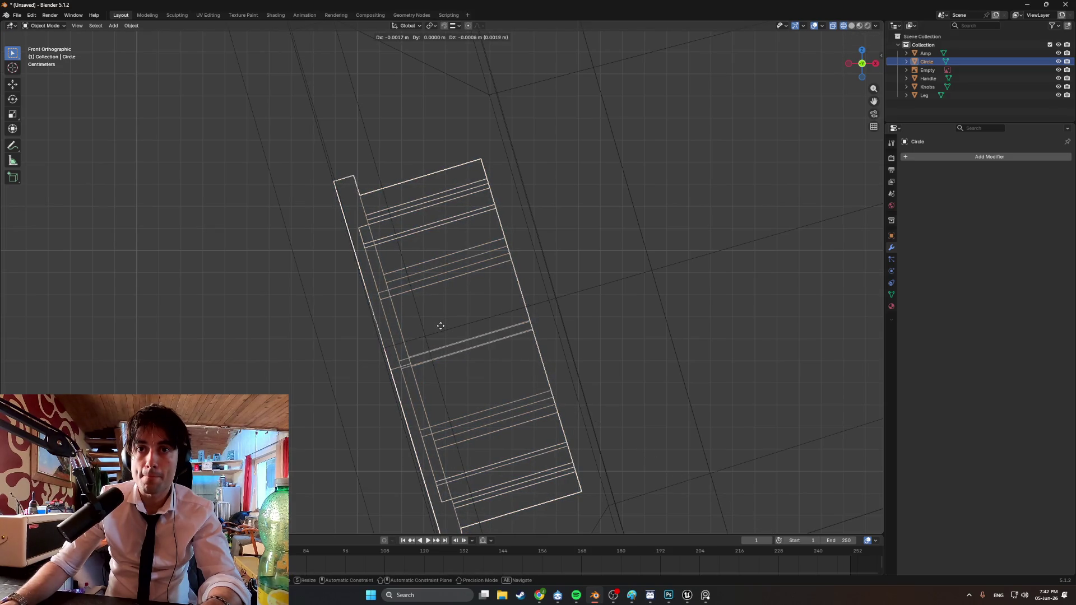
pyautogui.click(441, 329)
pyautogui.press('g')
pyautogui.click(445, 325)
pyautogui.press('g')
pyautogui.click(442, 326)
pyautogui.press('g')
pyautogui.click(445, 325)
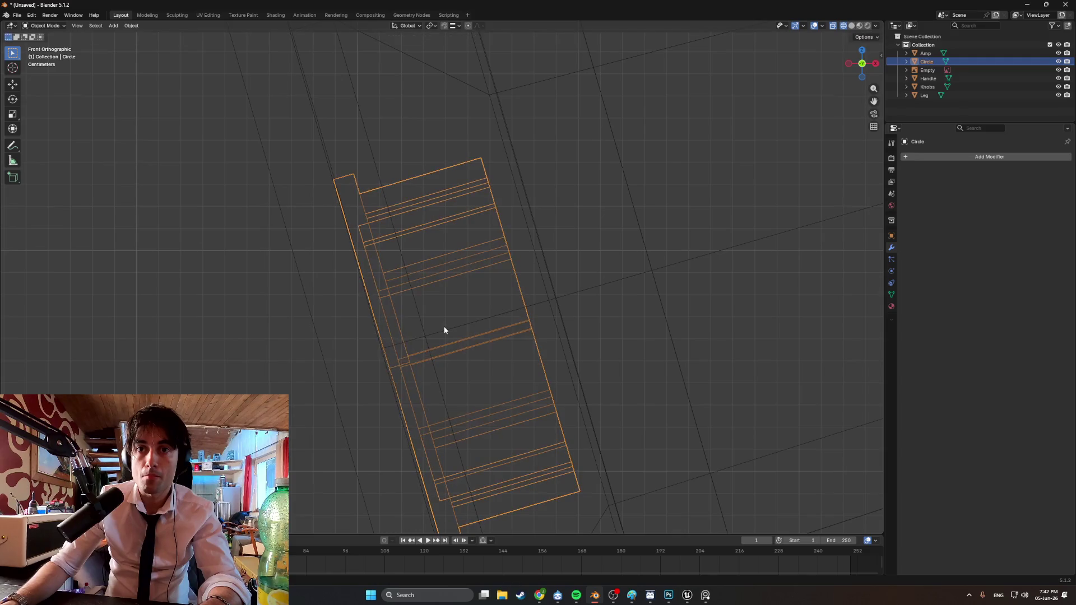
pyautogui.press('r')
pyautogui.click(448, 327)
# Keep nudging and rotating the jack until it reaches its final spot on the panel
pyautogui.press('g')
pyautogui.click(446, 327)
pyautogui.press('r')
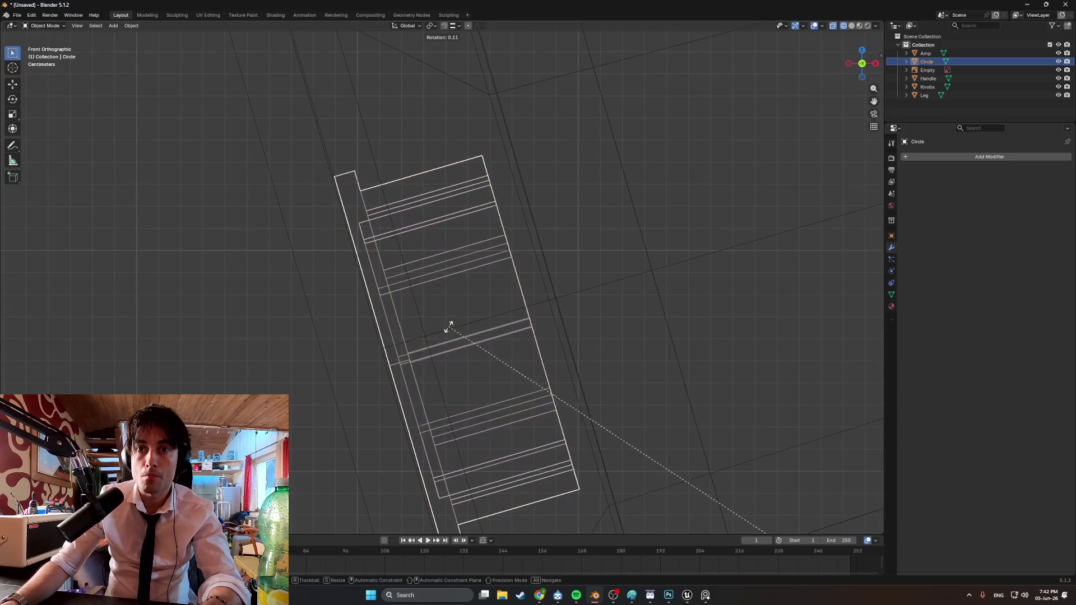
pyautogui.click(451, 326)
pyautogui.press('g')
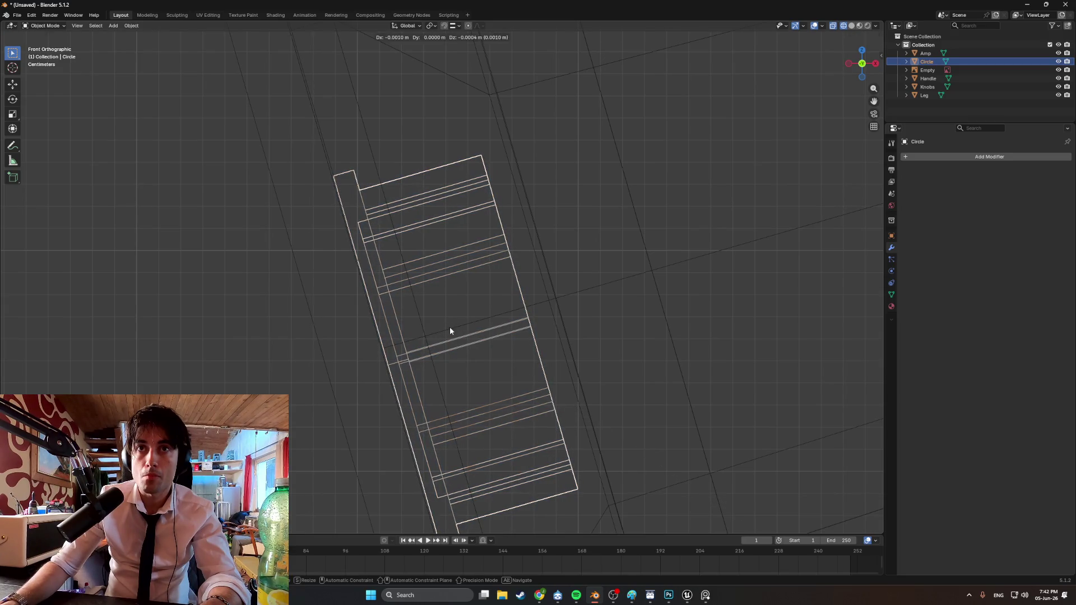
pyautogui.click(452, 328)
pyautogui.press('g')
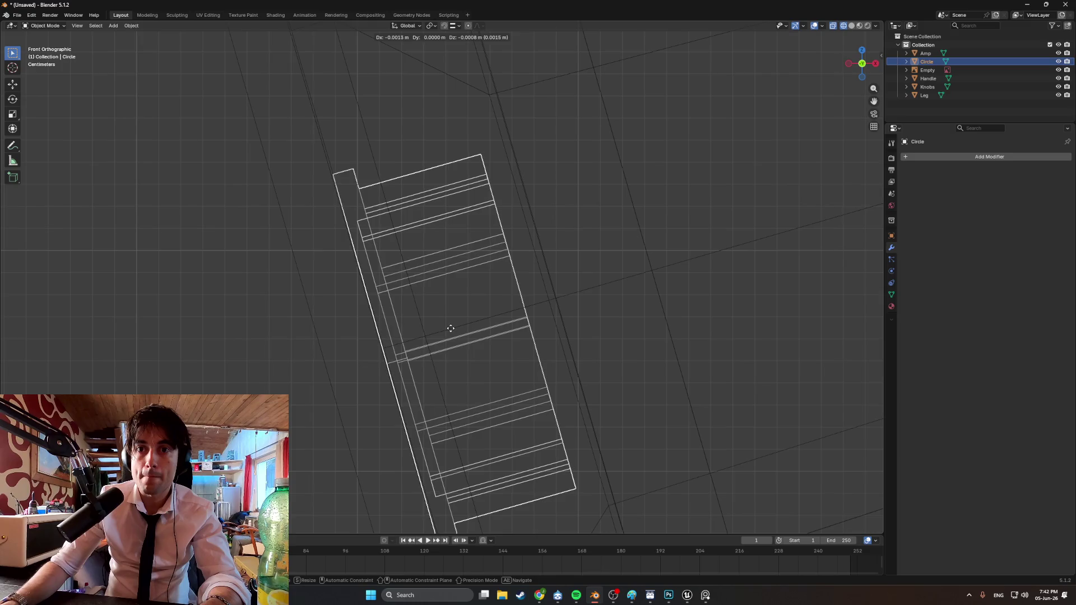
pyautogui.click(452, 327)
pyautogui.press('r')
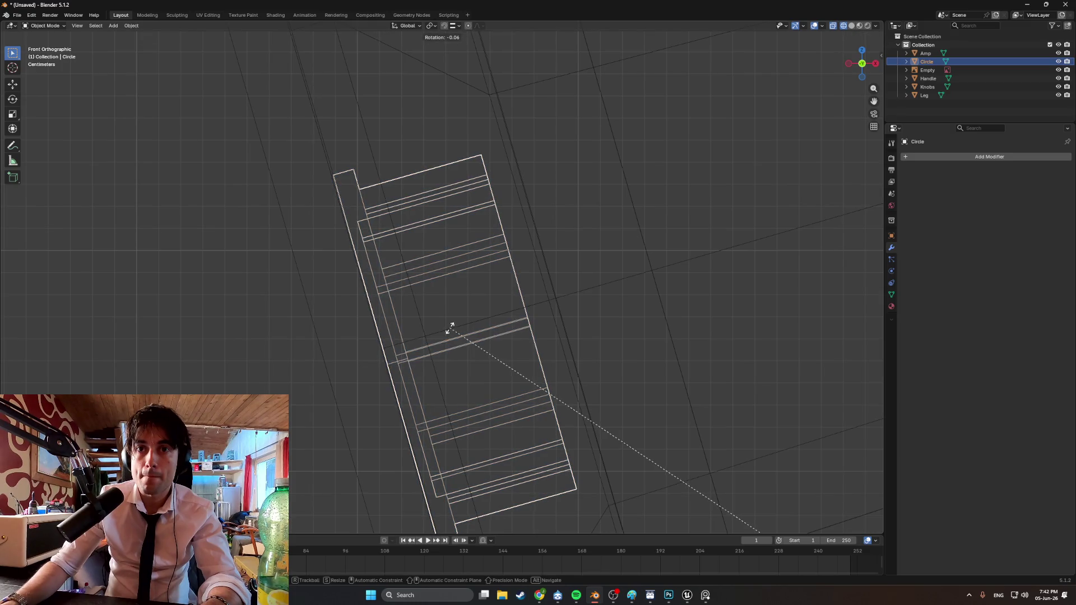
pyautogui.click(450, 328)
pyautogui.press('g')
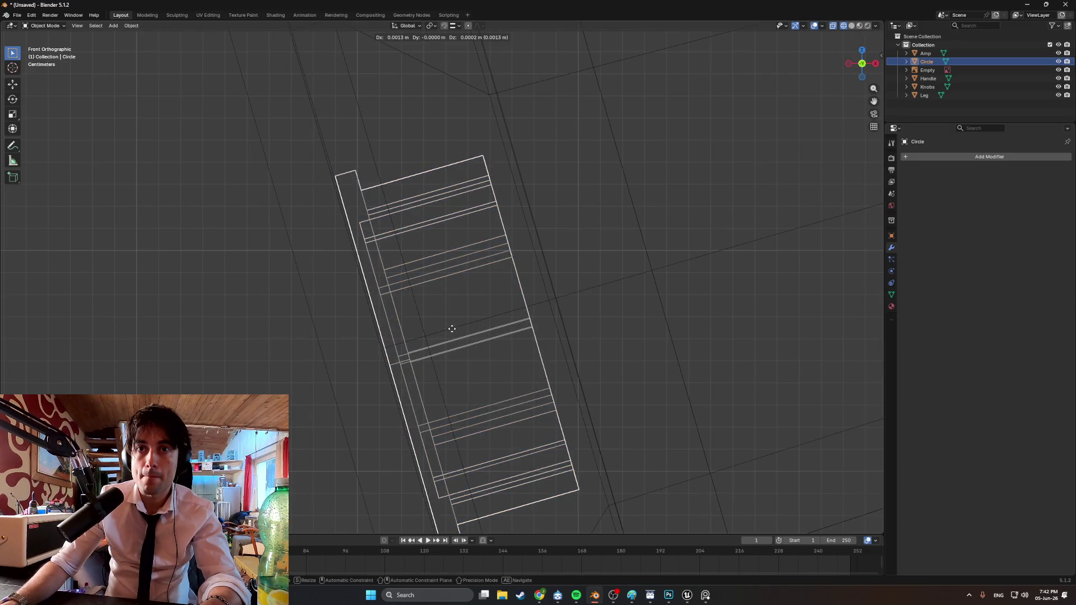
pyautogui.click(450, 329)
# In solid shading, slide the jack ring along Y onto the front panel
pyautogui.moveTo(450, 328)
pyautogui.mouseDown(button='middle')
pyautogui.moveTo(462, 335)
pyautogui.moveTo(429, 333)
pyautogui.moveTo(448, 333)
pyautogui.mouseUp(button='middle')
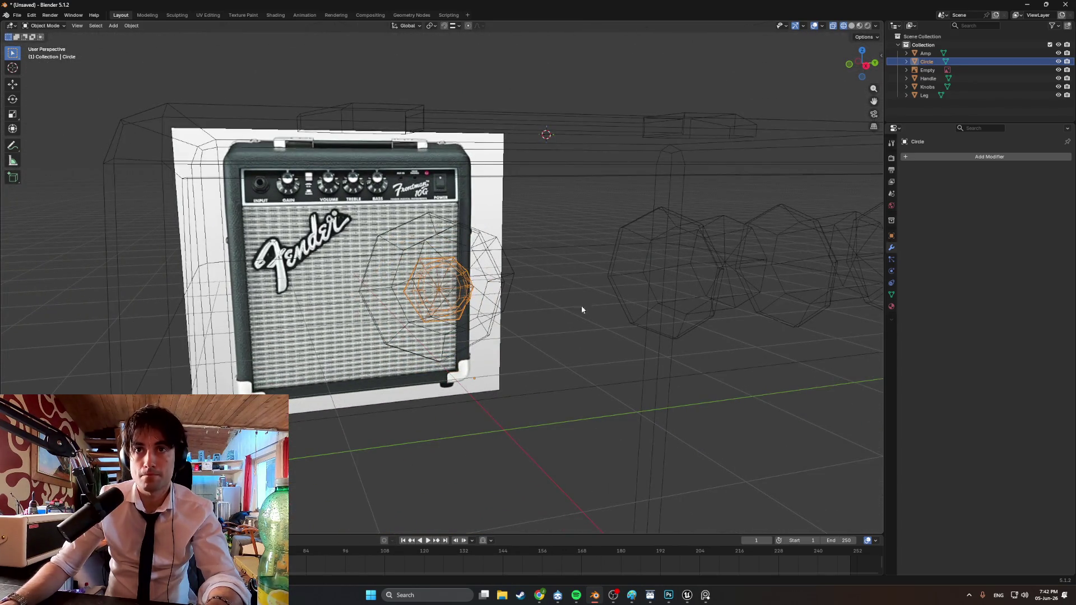
pyautogui.hotkey('shift', 'z')
pyautogui.press('KP_Decimal')
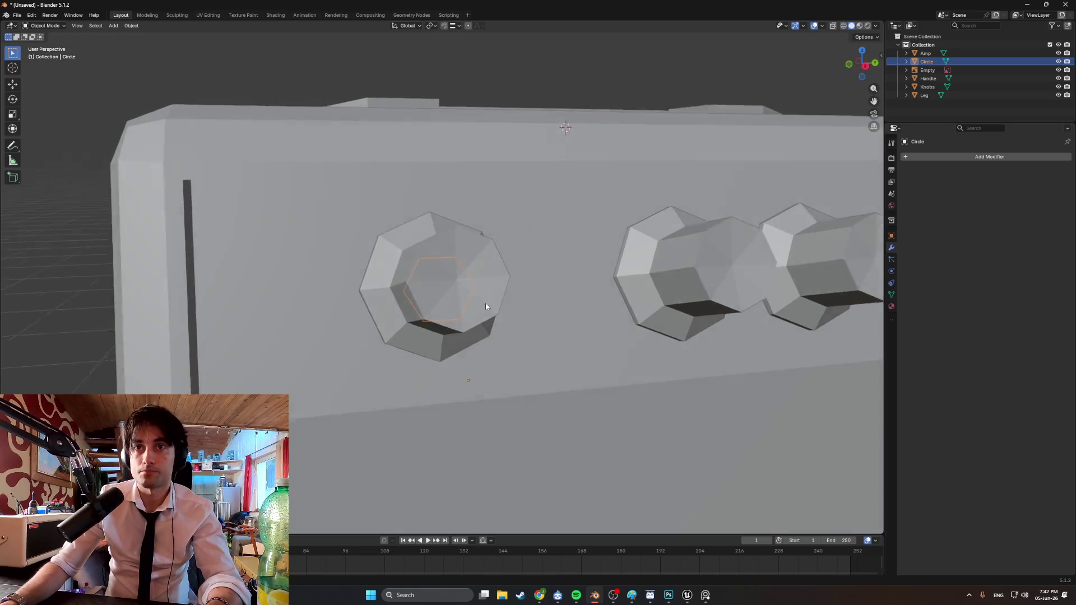
pyautogui.scroll(2, 485, 303)
pyautogui.press('g')
pyautogui.press('y')
pyautogui.click(360, 301)
pyautogui.moveTo(360, 302)
pyautogui.mouseDown(button='middle')
pyautogui.moveTo(391, 308)
pyautogui.moveTo(369, 303)
pyautogui.moveTo(397, 280)
pyautogui.moveTo(382, 294)
pyautogui.moveTo(410, 294)
pyautogui.moveTo(395, 299)
pyautogui.moveTo(401, 280)
pyautogui.mouseUp(button='middle')
pyautogui.scroll(-3, 383, 295)
pyautogui.press('g')
pyautogui.press('y')
pyautogui.rightClick(399, 300)
# Set the jack ring's origin to its geometry, then resize and reposition it
pyautogui.press('s')
pyautogui.rightClick(401, 283)
pyautogui.rightClick(397, 287)
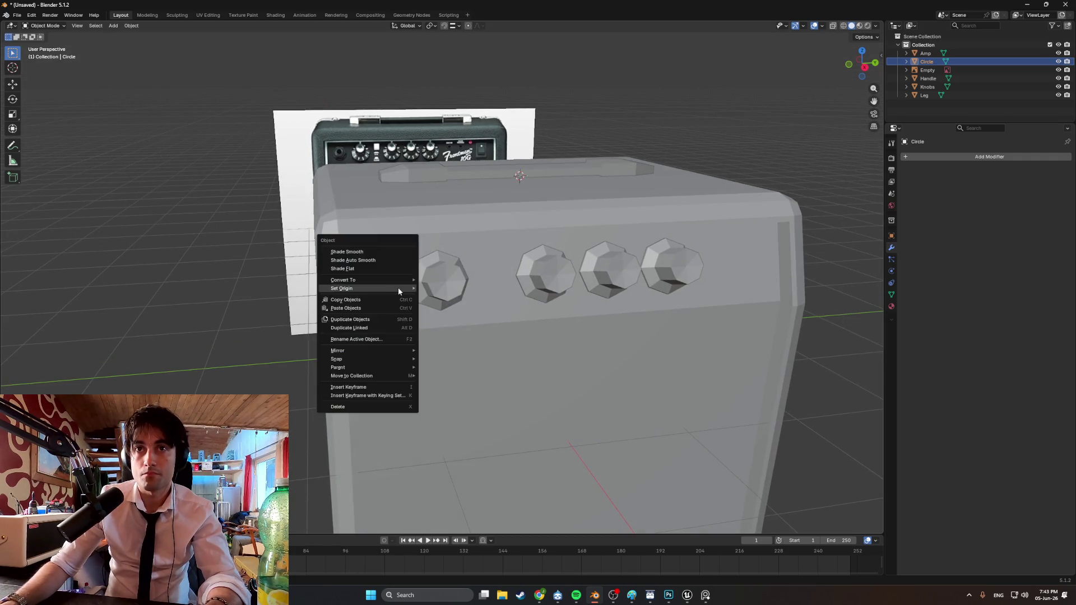
pyautogui.moveTo(401, 289)
pyautogui.click(432, 297)
pyautogui.press('s')
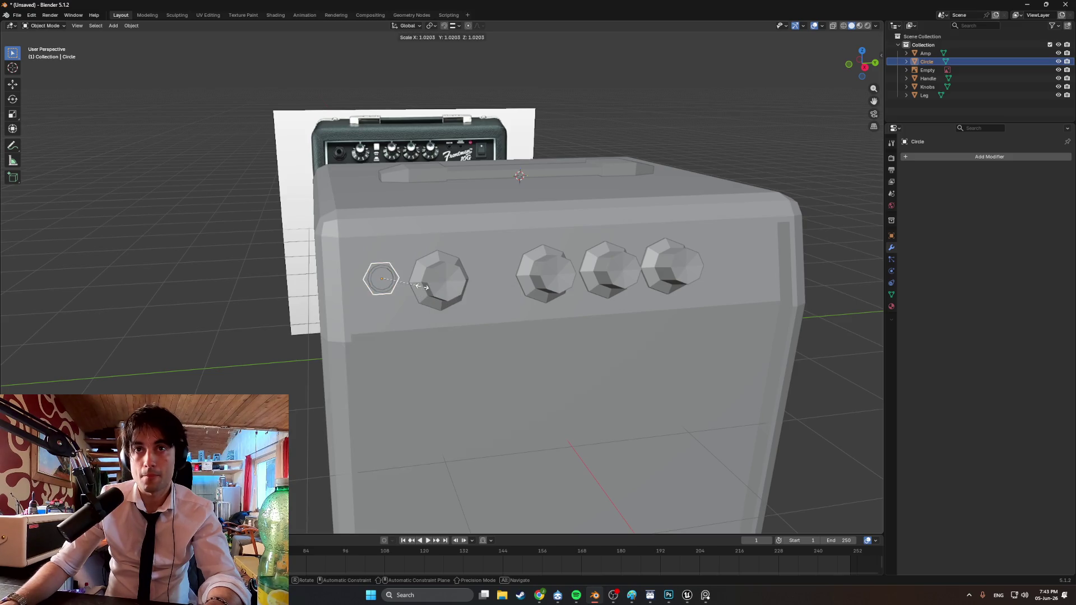
pyautogui.click(429, 287)
pyautogui.moveTo(430, 286)
pyautogui.mouseDown(button='middle')
pyautogui.moveTo(402, 269)
pyautogui.moveTo(453, 251)
pyautogui.moveTo(448, 230)
pyautogui.moveTo(385, 294)
pyautogui.moveTo(369, 256)
pyautogui.moveTo(342, 239)
pyautogui.moveTo(327, 271)
pyautogui.moveTo(339, 303)
pyautogui.moveTo(424, 318)
pyautogui.moveTo(315, 319)
pyautogui.moveTo(353, 321)
pyautogui.mouseUp(button='middle')
pyautogui.press('g')
pyautogui.click(401, 277)
# In front wireframe view, set the jack ring's depth flush to the panel, then return to solid shading
pyautogui.press('KP_1')
pyautogui.hotkey('shift', 'z')
pyautogui.scroll(4, 297, 302)
pyautogui.press('g')
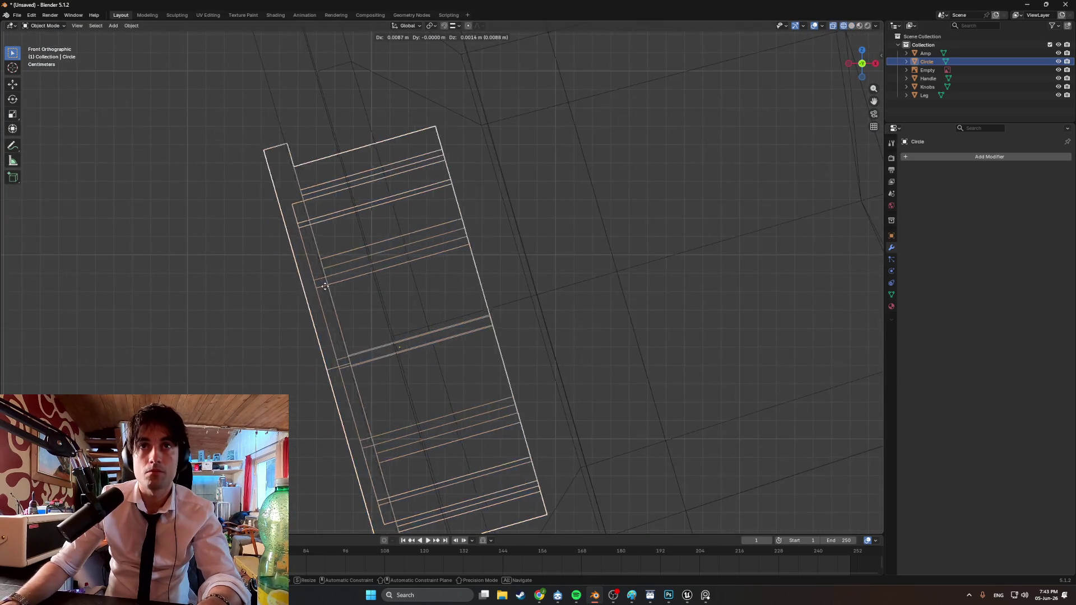
pyautogui.click(392, 272)
pyautogui.scroll(-4, 433, 284)
pyautogui.press('z')
pyautogui.moveTo(433, 284)
pyautogui.mouseDown(button='middle')
pyautogui.moveTo(322, 304)
pyautogui.moveTo(415, 291)
pyautogui.mouseUp(button='middle')
pyautogui.click(408, 299)
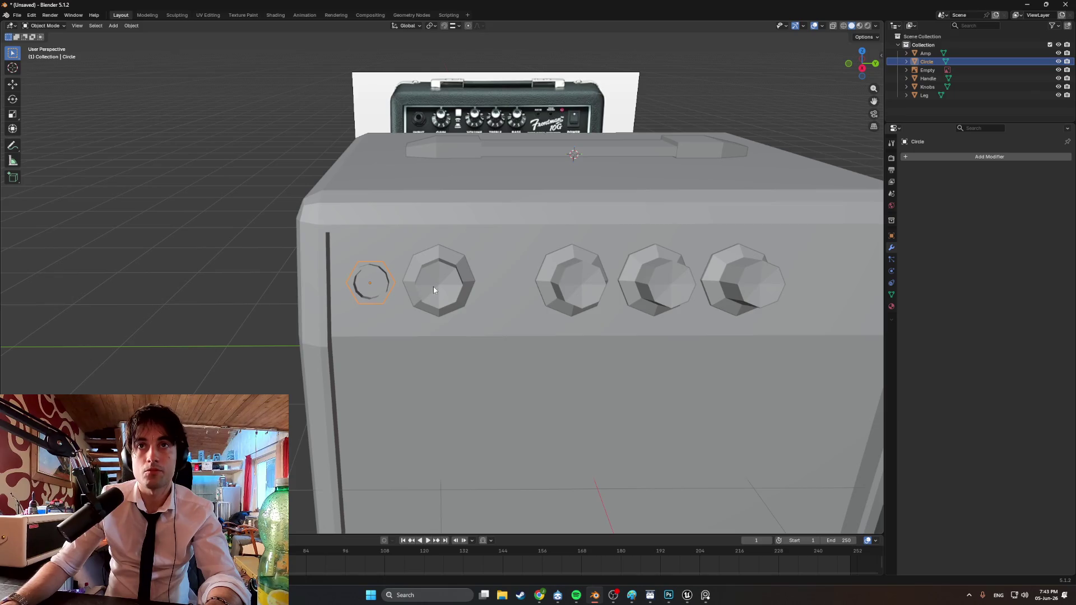
# Slide the Knobs and then the jack ring along Y to adjust their depth
pyautogui.click(436, 288)
pyautogui.press('g')
pyautogui.press('y')
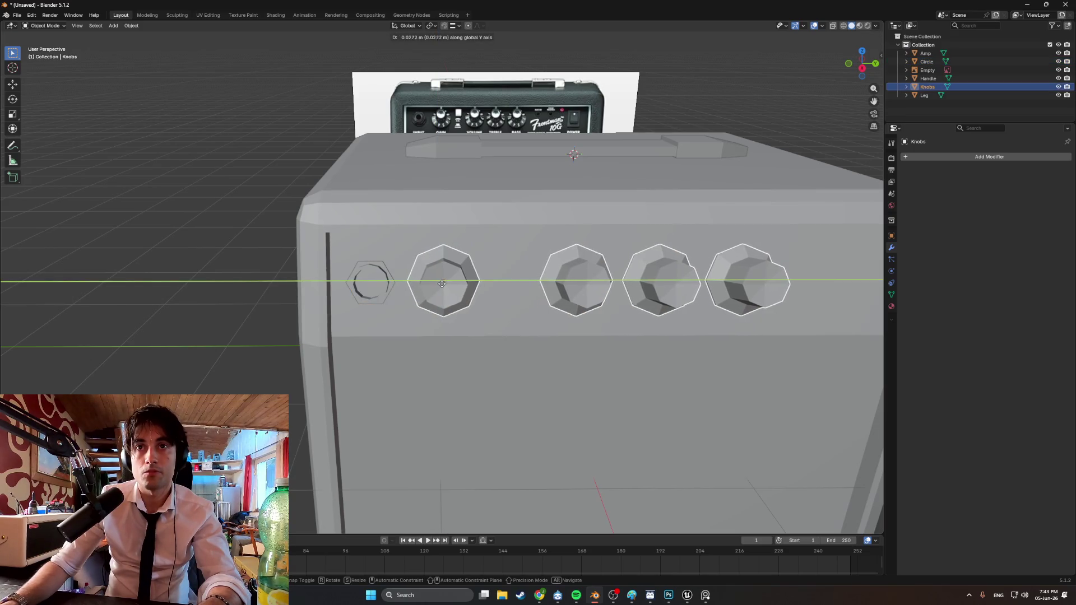
pyautogui.click(443, 284)
pyautogui.click(389, 291)
pyautogui.press('g')
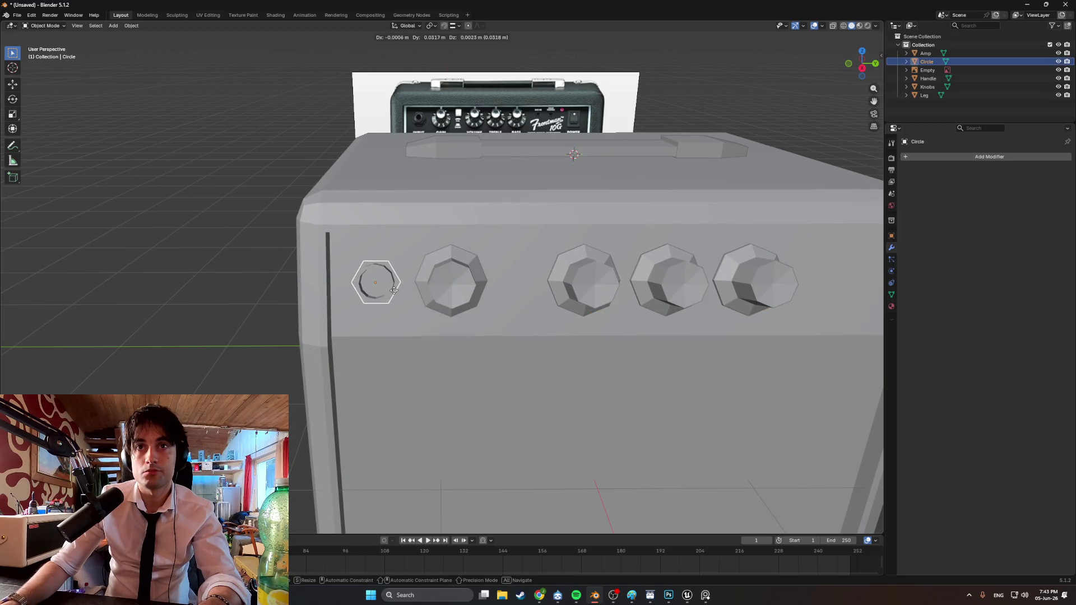
pyautogui.press('y')
pyautogui.click(398, 290)
# Shift the Knobs along Y again, about 0.07 m from their start, leaving a gap to the jack
pyautogui.click(454, 294)
pyautogui.press('g')
pyautogui.press('y')
pyautogui.click(458, 293)
pyautogui.scroll(-5, 542, 299)
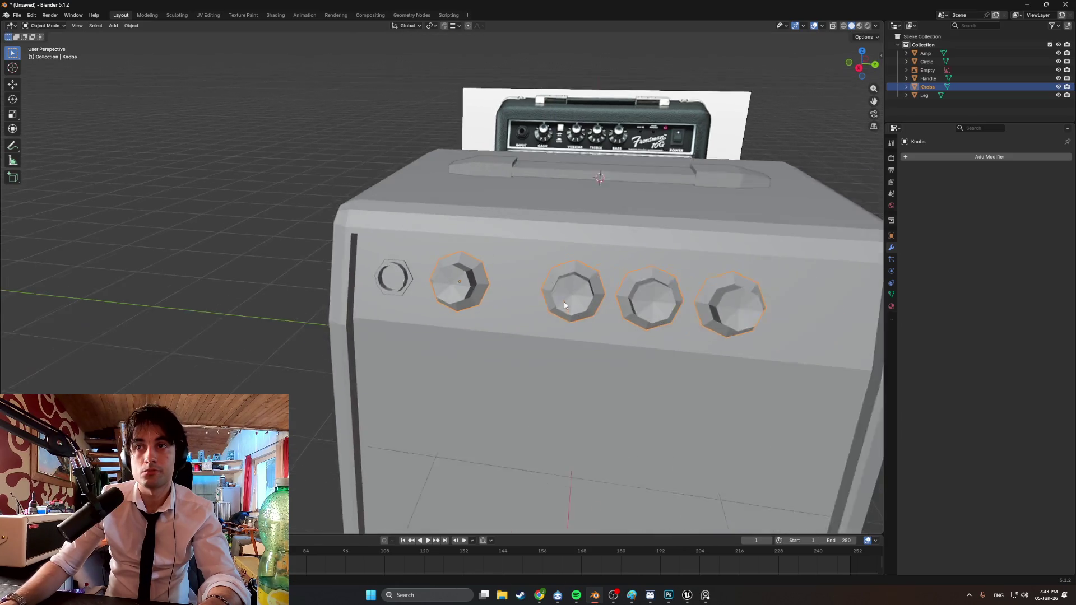
pyautogui.moveTo(543, 298); pyautogui.dragTo(452, 287, button='middle')
pyautogui.scroll(4, 530, 295)
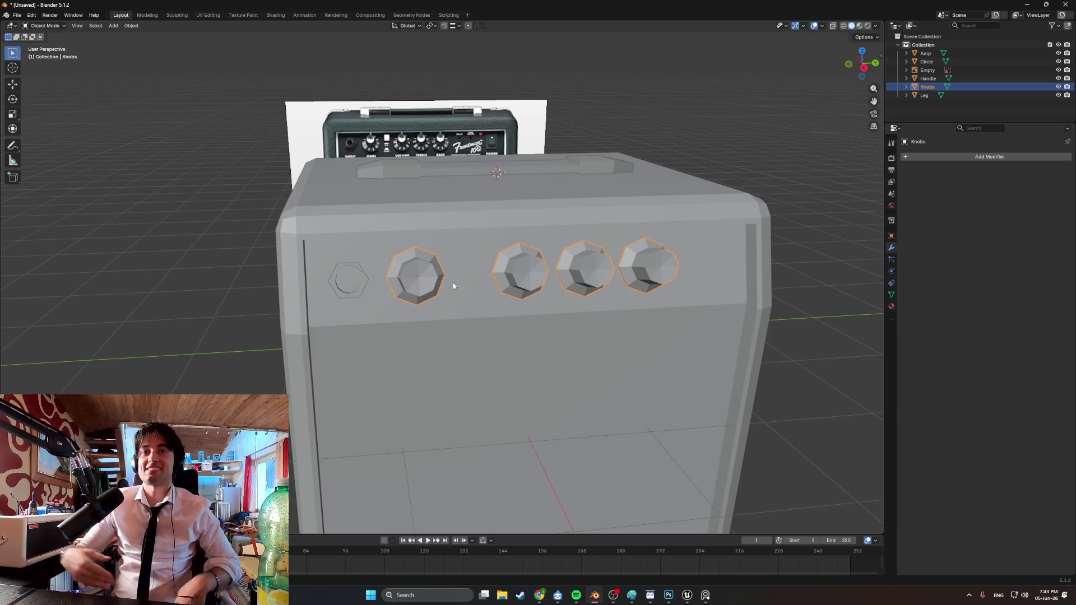
pyautogui.scroll(-2, 631, 416)
pyautogui.moveTo(630, 415); pyautogui.dragTo(574, 402, button='middle')
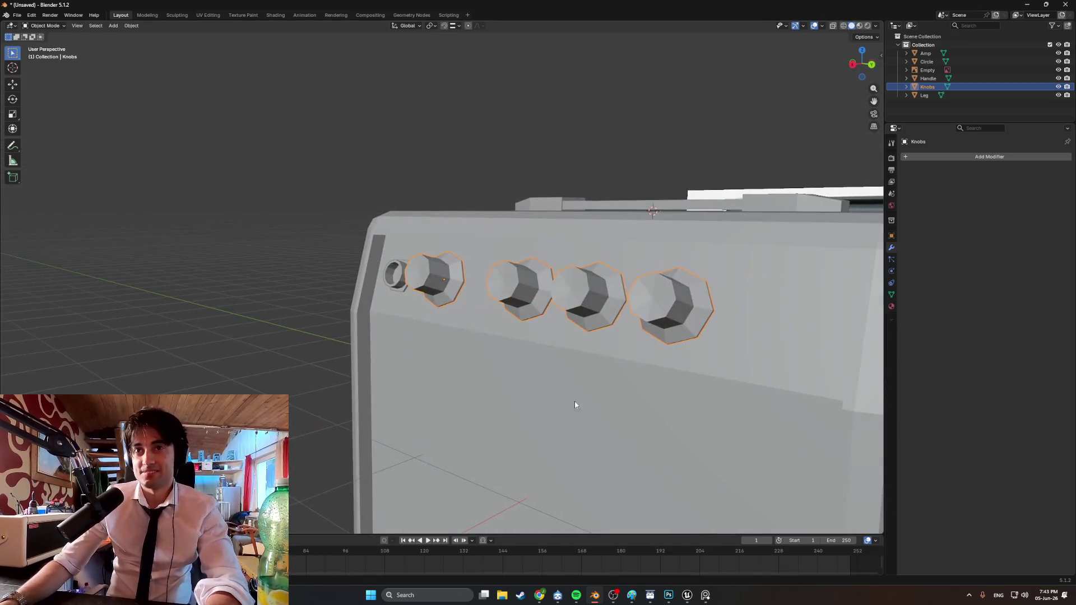
pyautogui.click(272, 327)
pyautogui.moveTo(272, 327)
pyautogui.mouseDown(button='middle')
pyautogui.moveTo(403, 317)
pyautogui.moveTo(412, 339)
pyautogui.moveTo(453, 325)
pyautogui.moveTo(376, 292)
pyautogui.moveTo(421, 360)
pyautogui.moveTo(439, 362)
pyautogui.moveTo(449, 329)
pyautogui.moveTo(579, 327)
pyautogui.moveTo(488, 360)
pyautogui.moveTo(517, 348)
pyautogui.moveTo(501, 347)
pyautogui.mouseUp(button='middle')
pyautogui.scroll(-1, 399, 319)
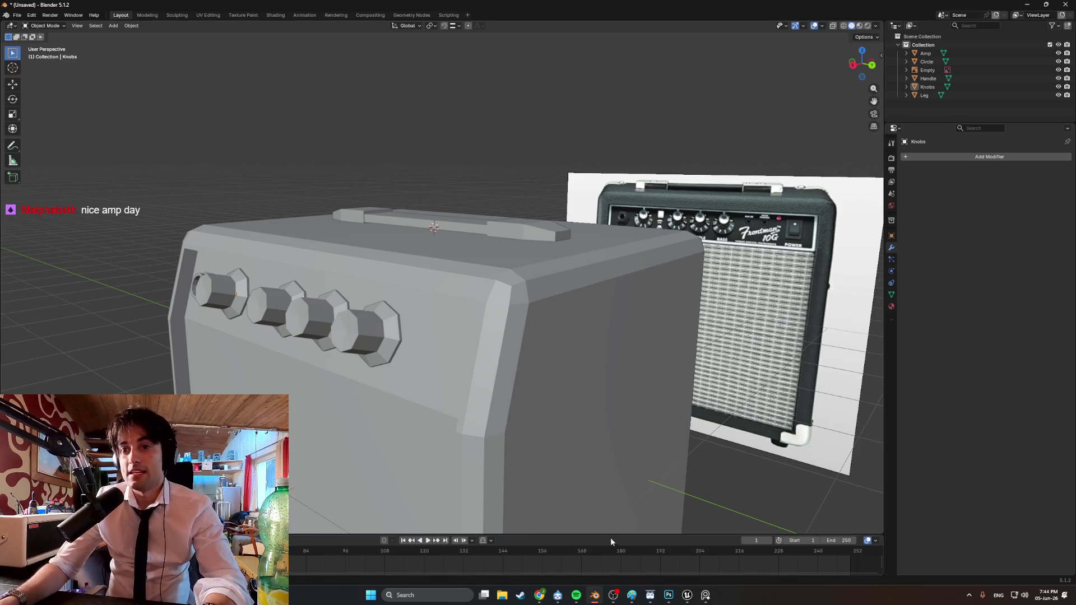
# Start a standalone play preview in Unreal, open the coffee table drawer and drop the green bottle in
pyautogui.moveTo(687, 596)
pyautogui.click(645, 555)
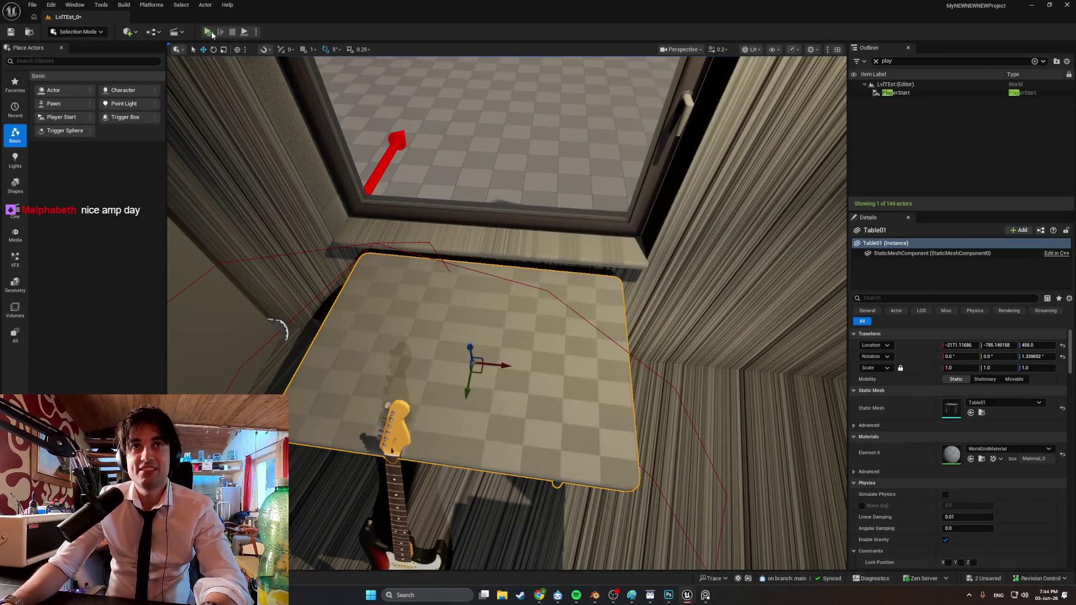
pyautogui.click(208, 32)
pyautogui.press('d')
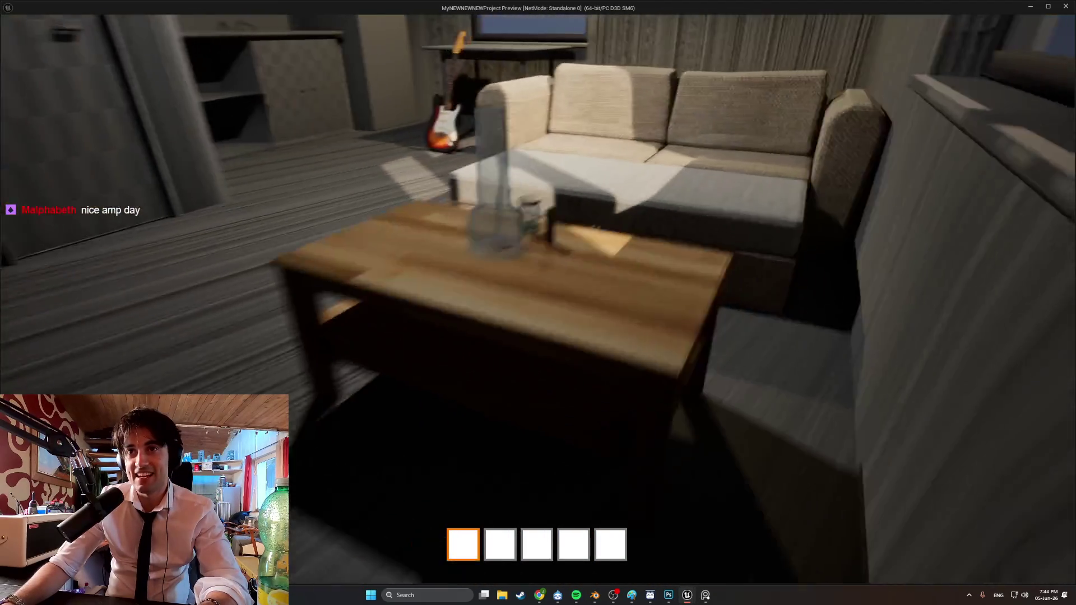
pyautogui.press('d')
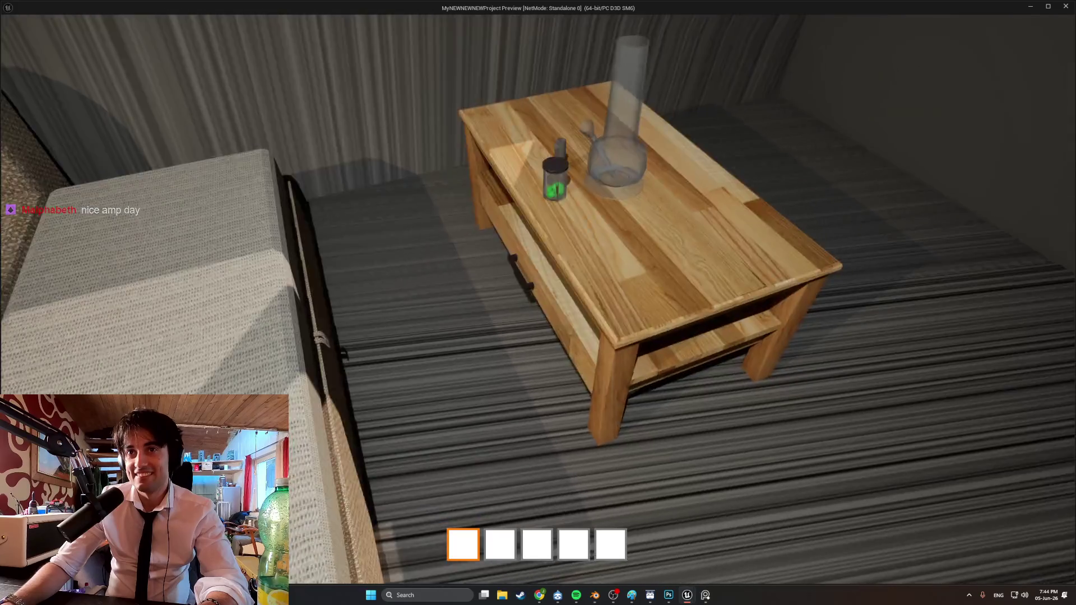
pyautogui.press('e')
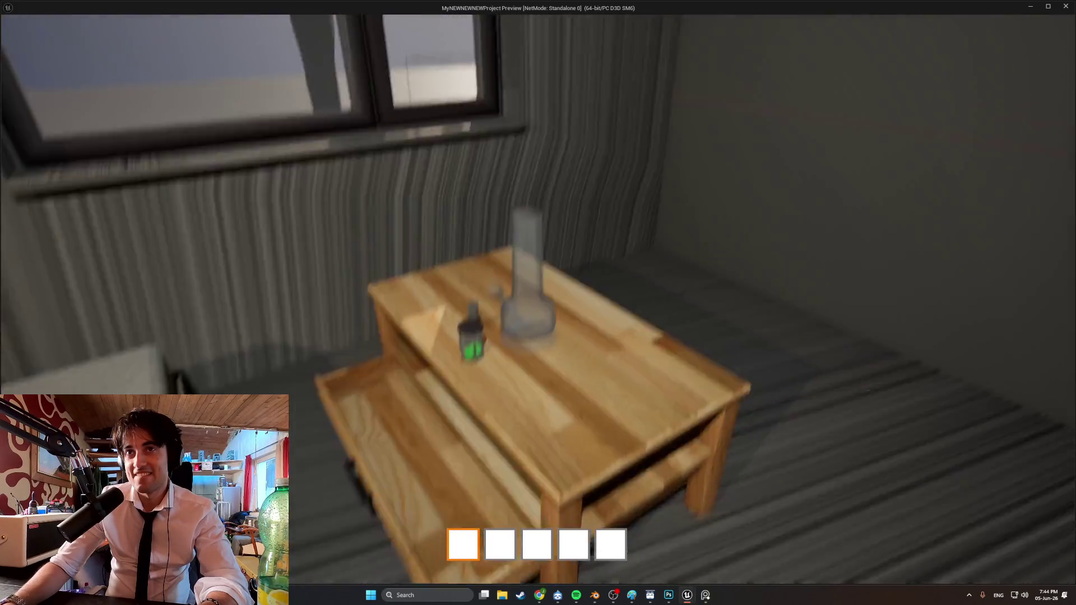
pyautogui.press('e')
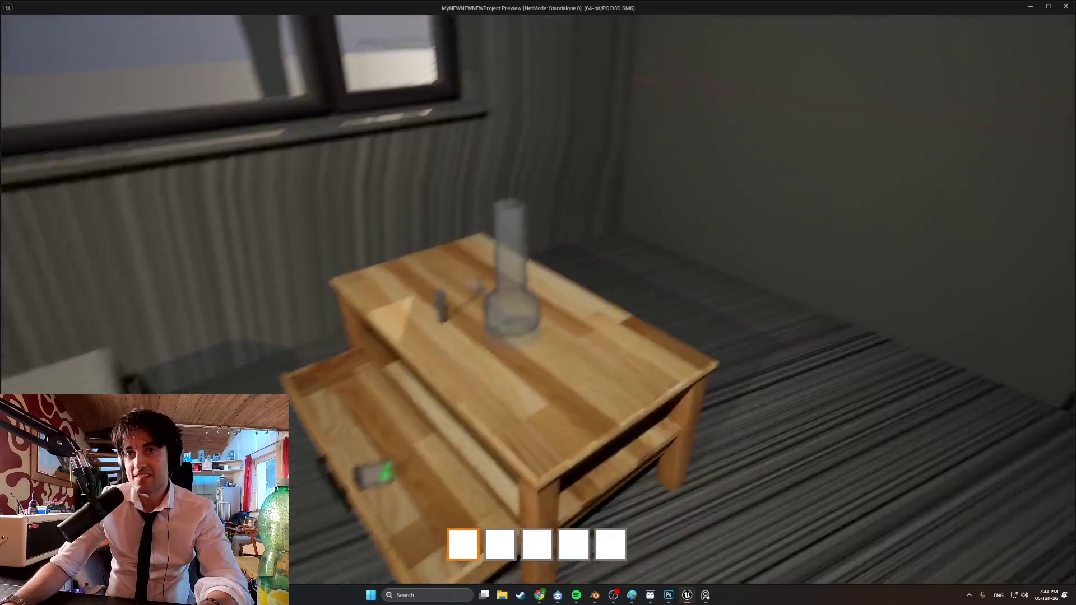
# Walk around to the table's side, look into the open drawer, and close it
pyautogui.press('s')
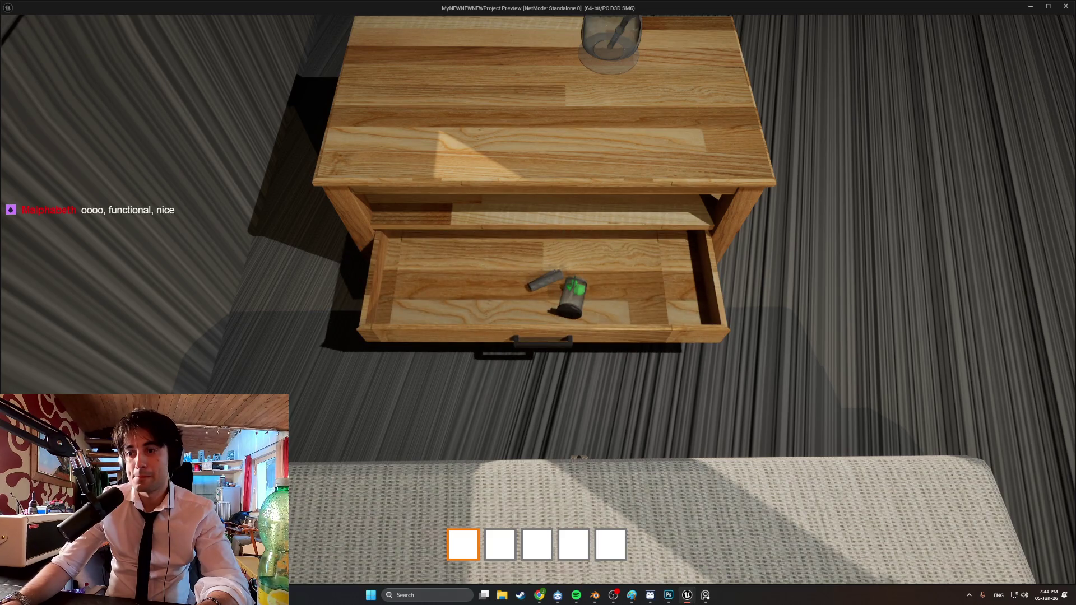
pyautogui.press('s')
pyautogui.press('d')
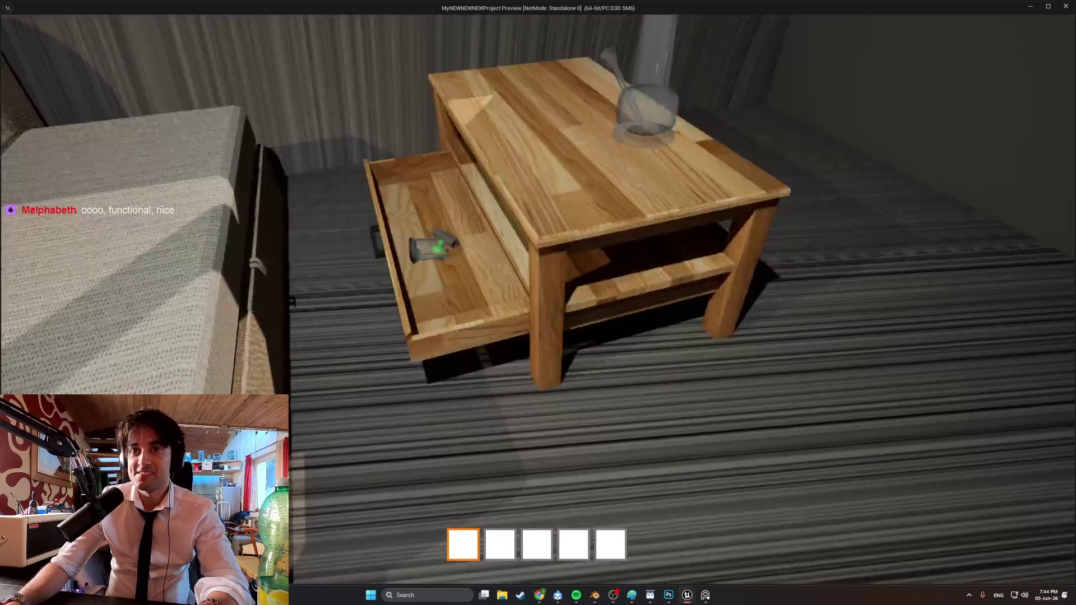
pyautogui.press('a')
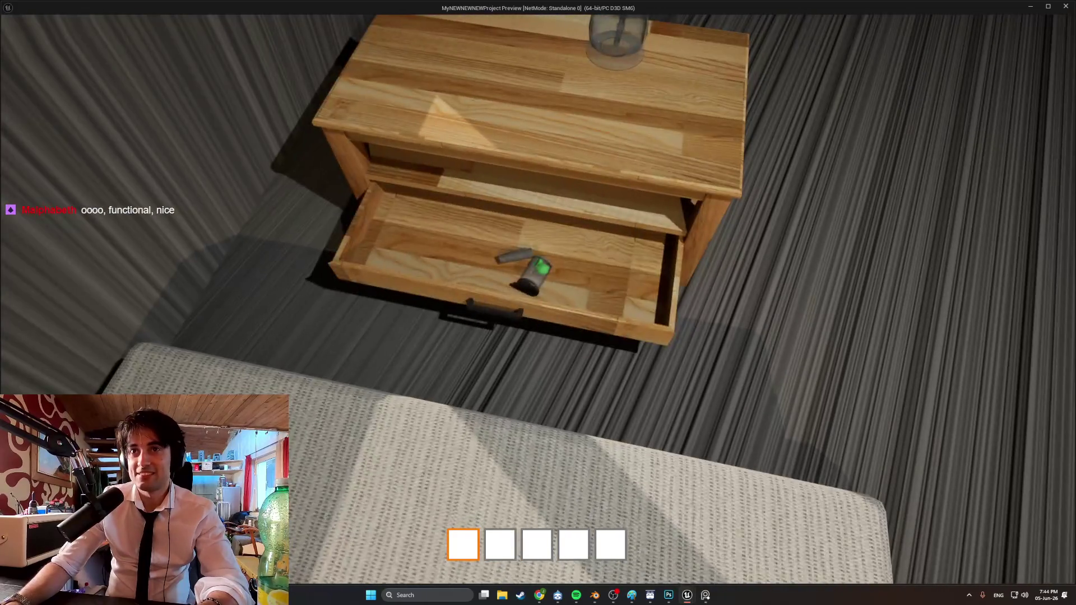
pyautogui.press('e')
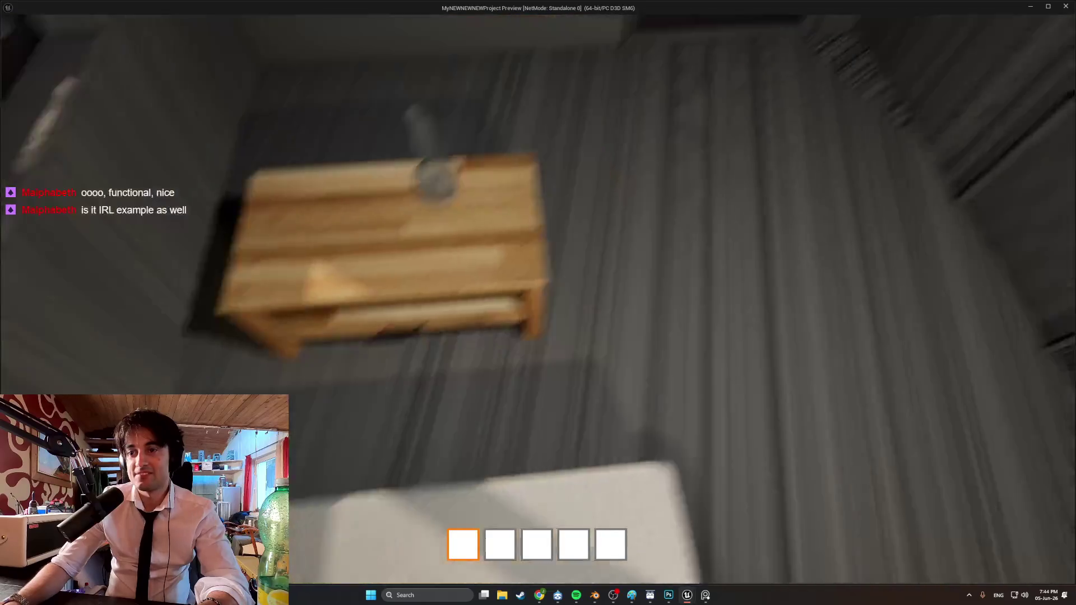
# Walk around the room for a final look, then stop the preview and return to the editor
pyautogui.press('s')
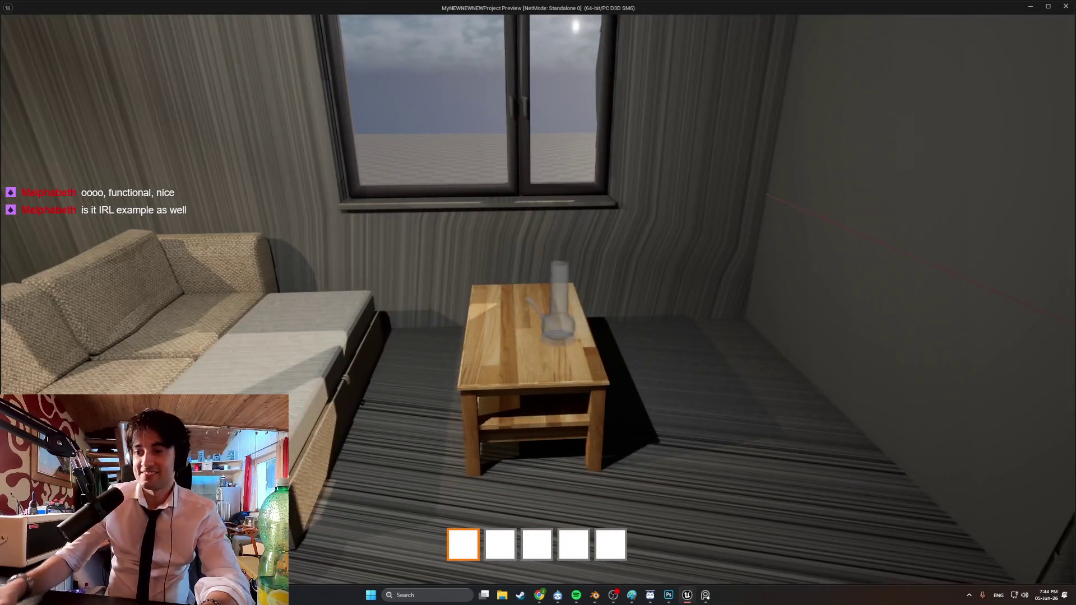
pyautogui.press('w')
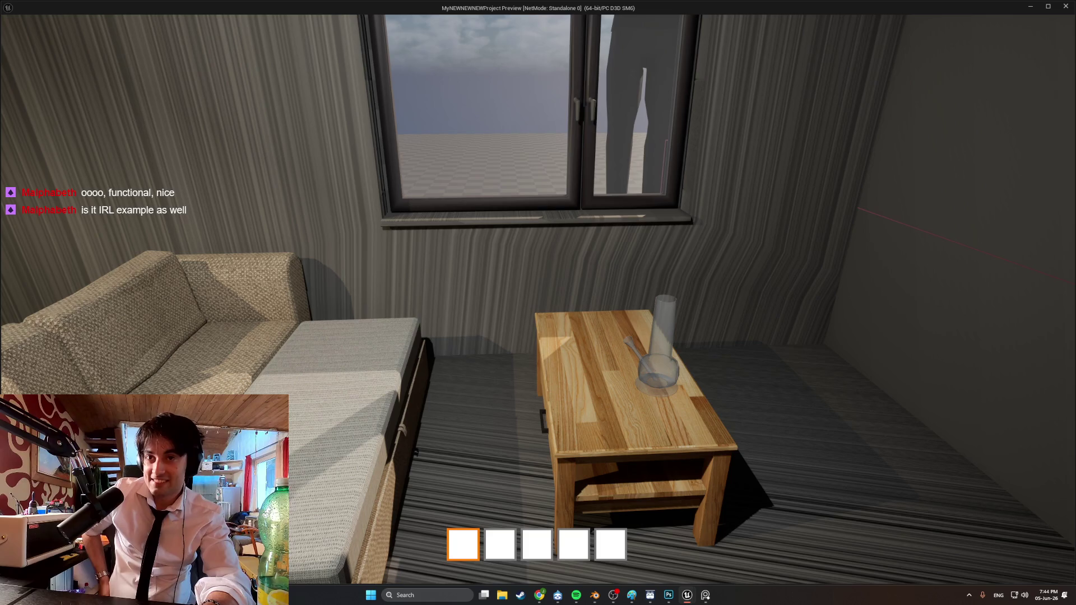
pyautogui.press('s')
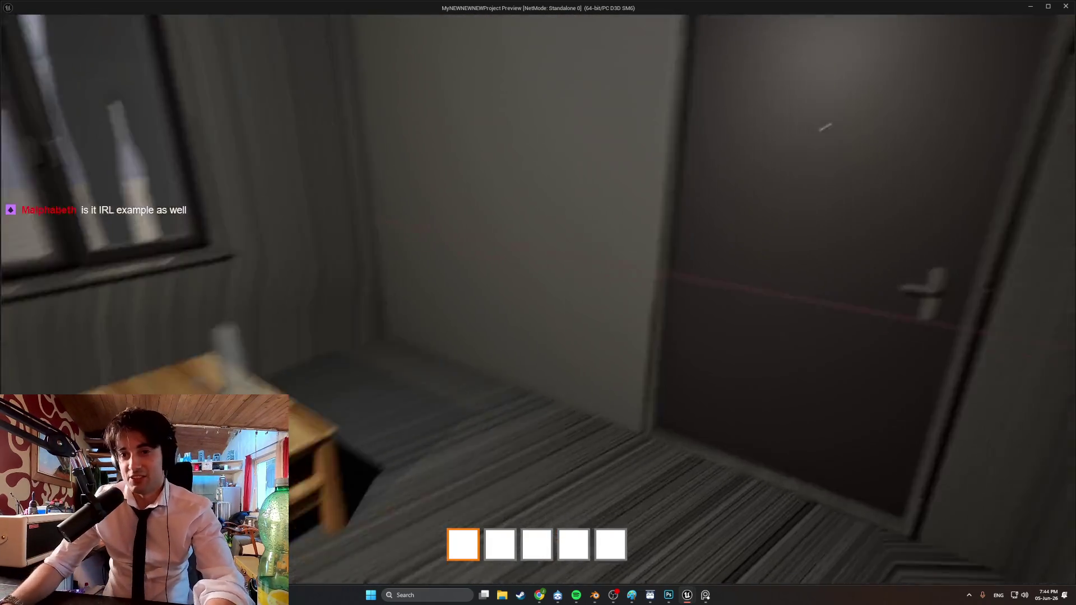
pyautogui.press('s')
pyautogui.press('w')
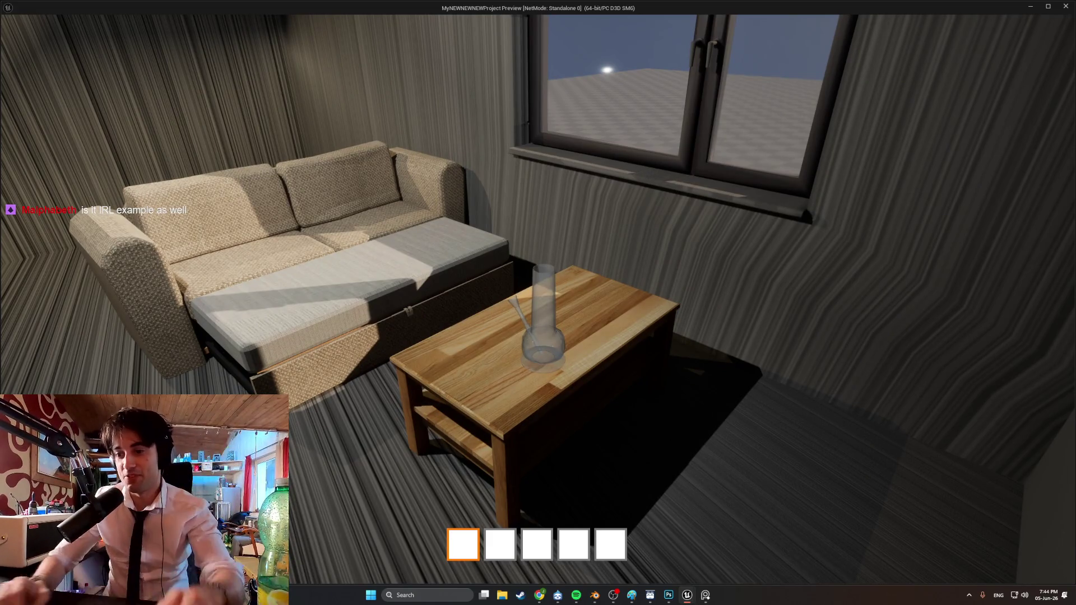
pyautogui.press('w')
pyautogui.press('s')
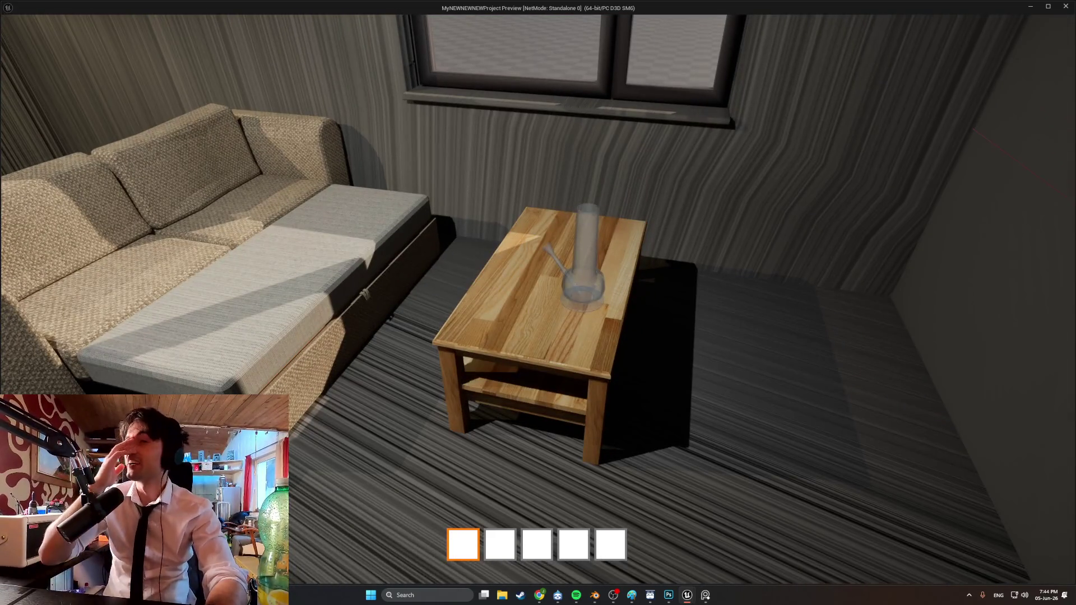
pyautogui.press('Escape')
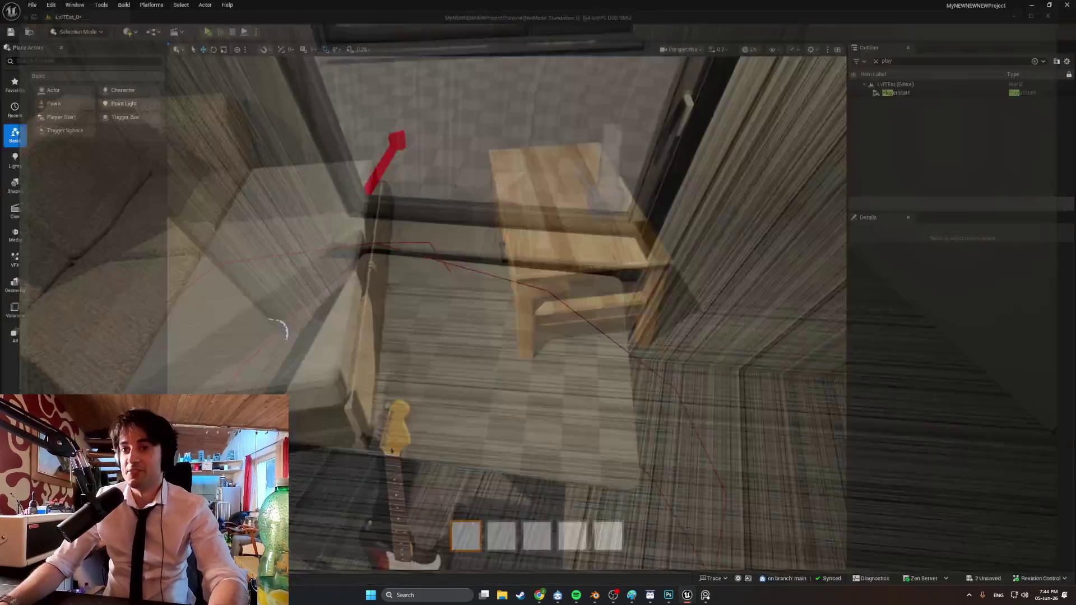
# Bring up the coffee table product page in Chrome and enlarge the table photo
pyautogui.moveTo(537, 589)
pyautogui.click(540, 552)
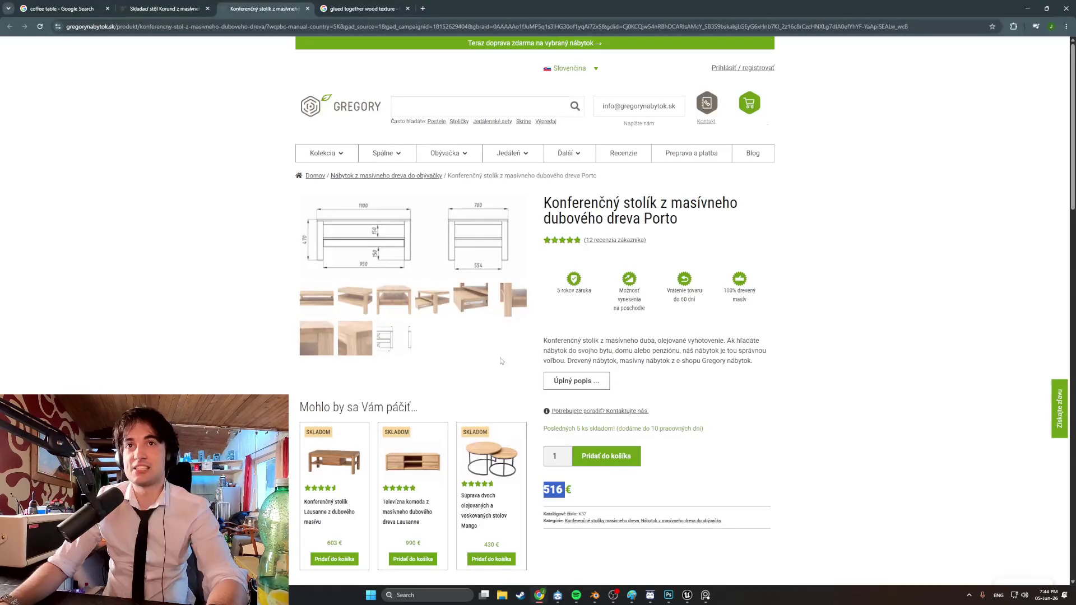
pyautogui.click(354, 312)
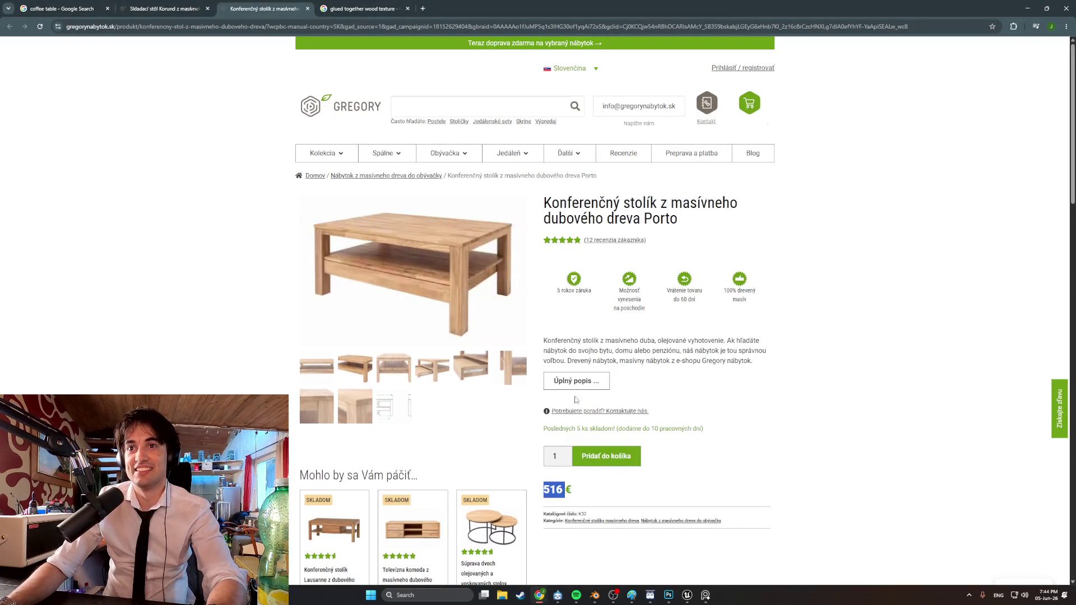
pyautogui.click(441, 335)
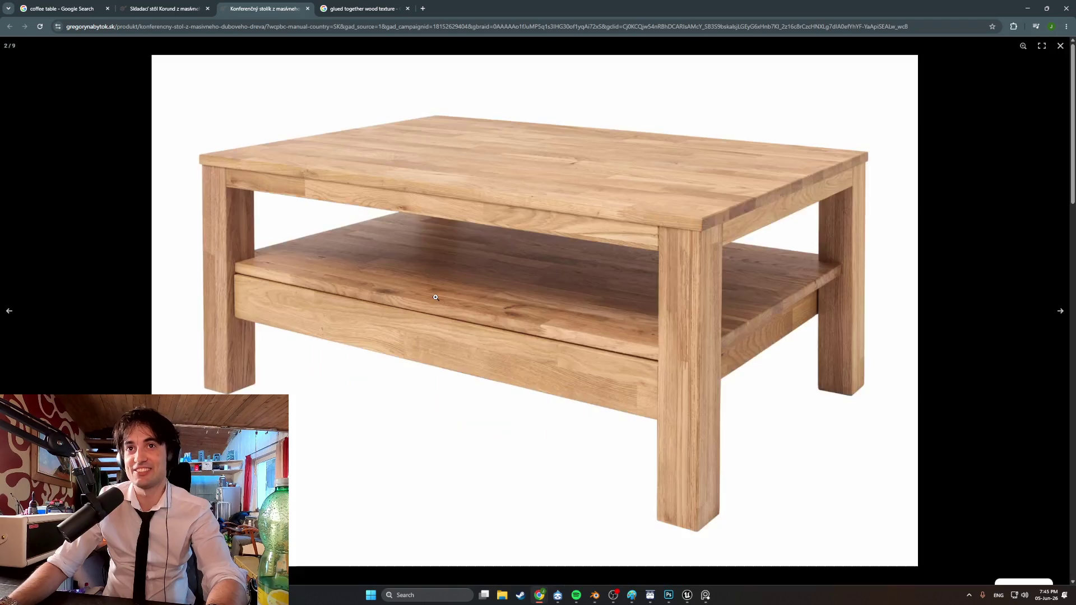
# Advance to the open-drawer photo, close the enlarged view, and minimize Chrome
pyautogui.click(1059, 312)
pyautogui.click(1050, 308)
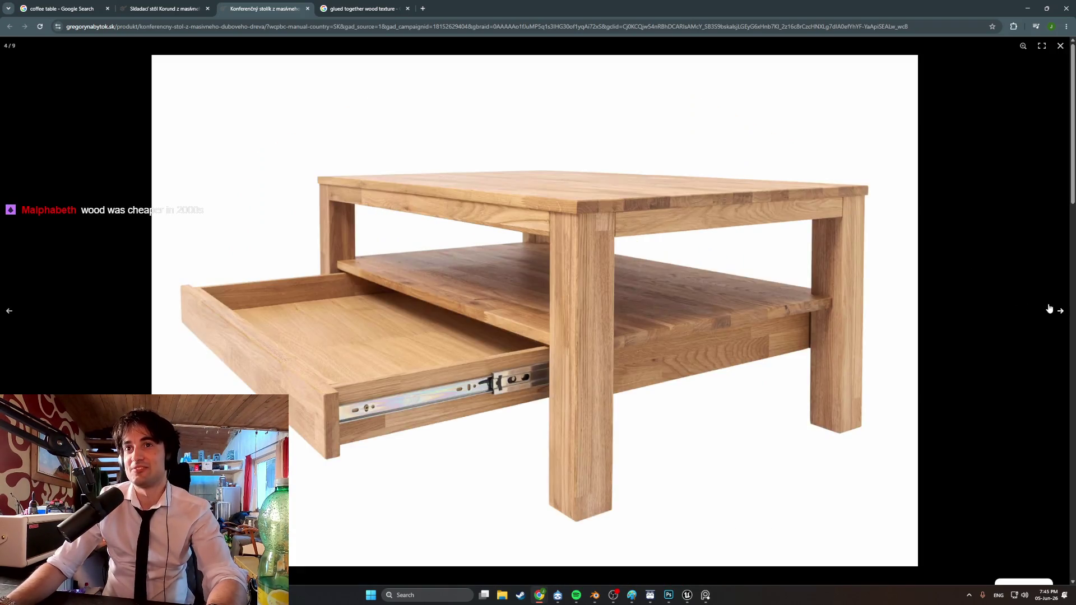
pyautogui.click(1061, 46)
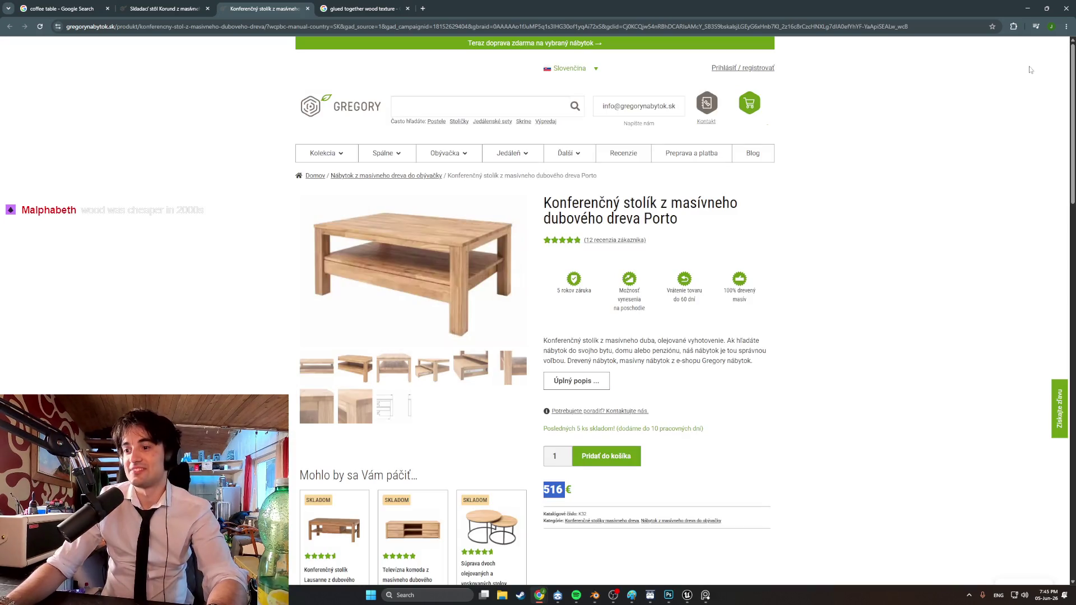
pyautogui.click(1027, 9)
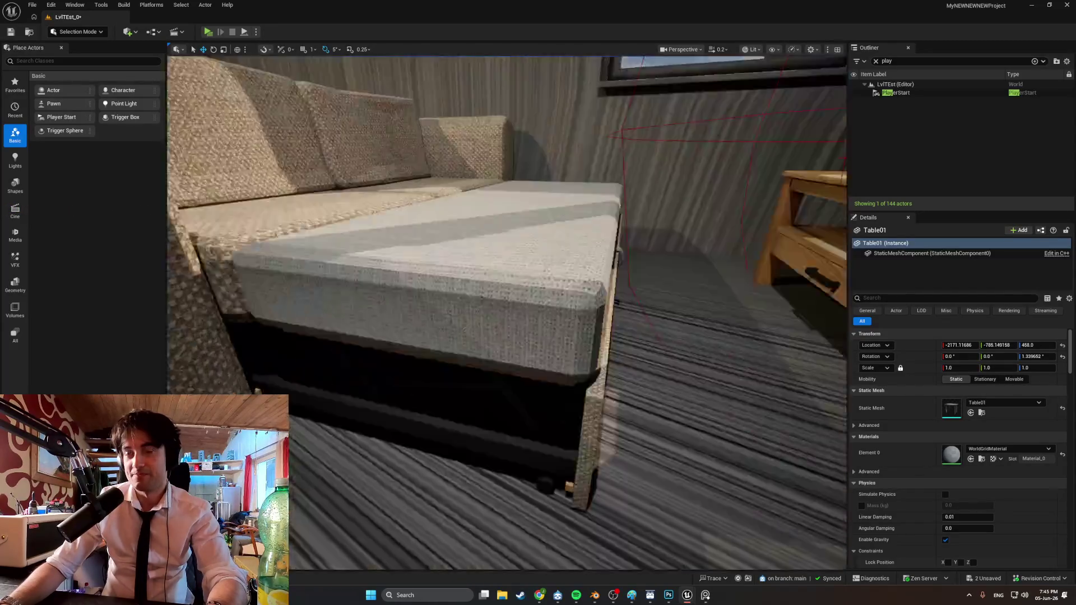
# View the furnished room wide and close up at the coffee table, then switch back to Blender
pyautogui.moveTo(616, 347); pyautogui.dragTo(616, 347, button='right')
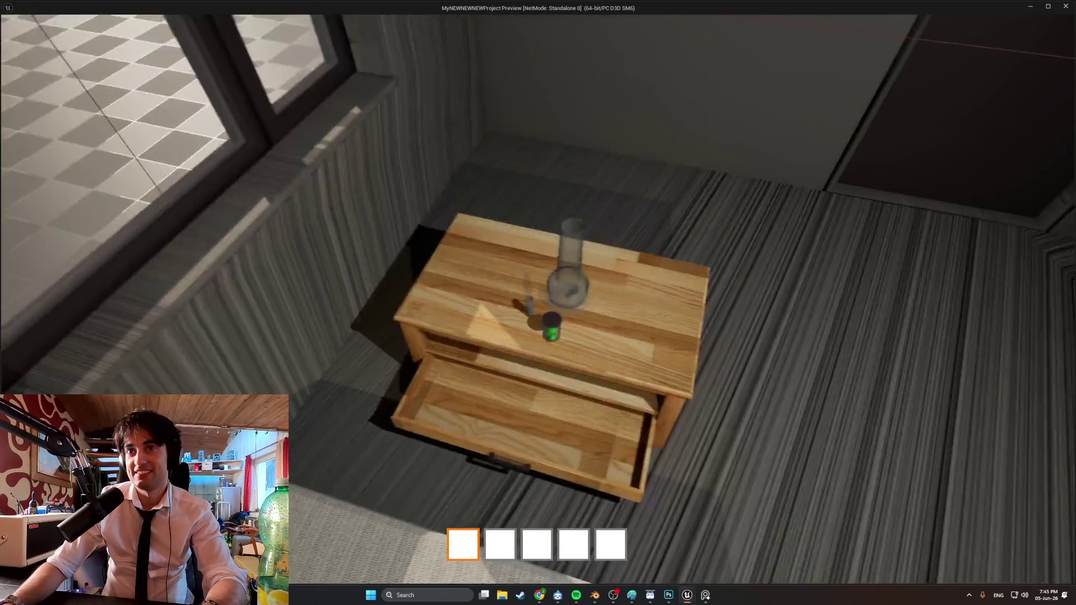
pyautogui.press('Escape')
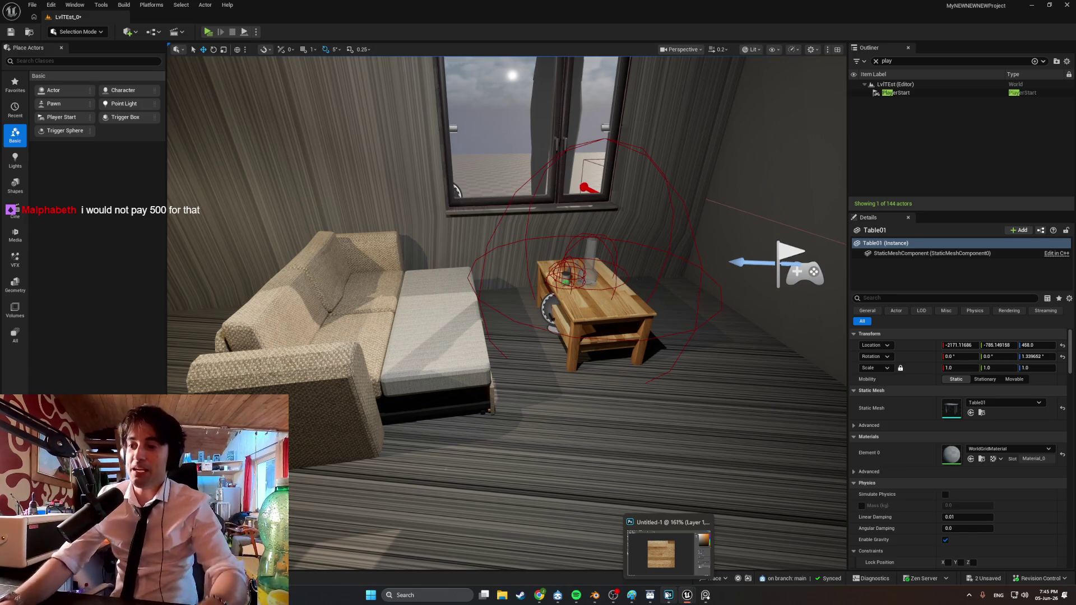
pyautogui.moveTo(651, 456)
pyautogui.mouseDown(button='right')
pyautogui.moveTo(642, 440)
pyautogui.moveTo(599, 429)
pyautogui.mouseUp(button='right')
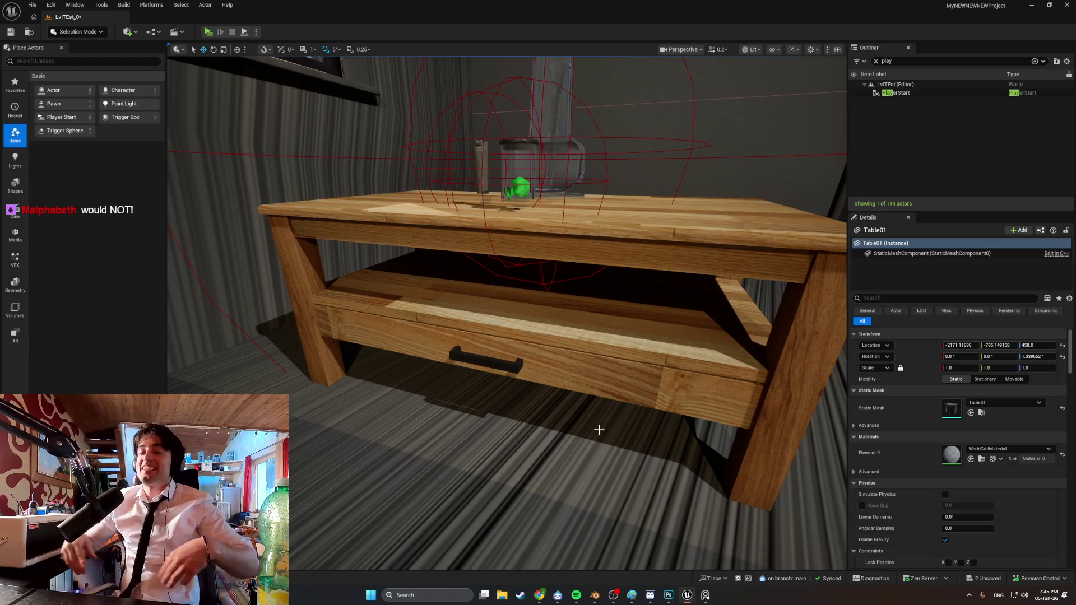
pyautogui.moveTo(672, 504); pyautogui.dragTo(684, 497, button='right')
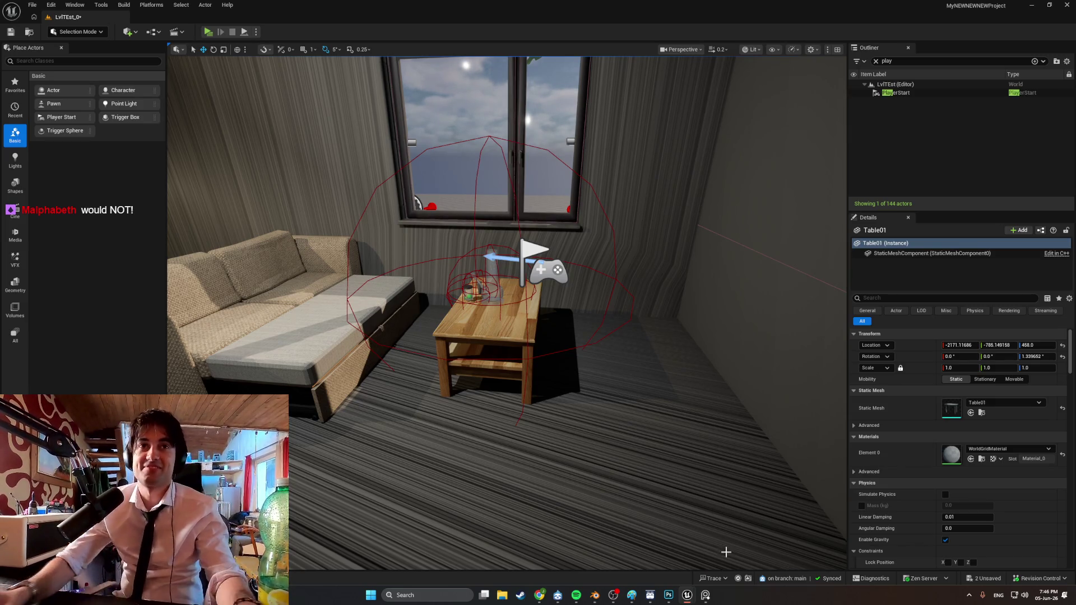
pyautogui.click(599, 597)
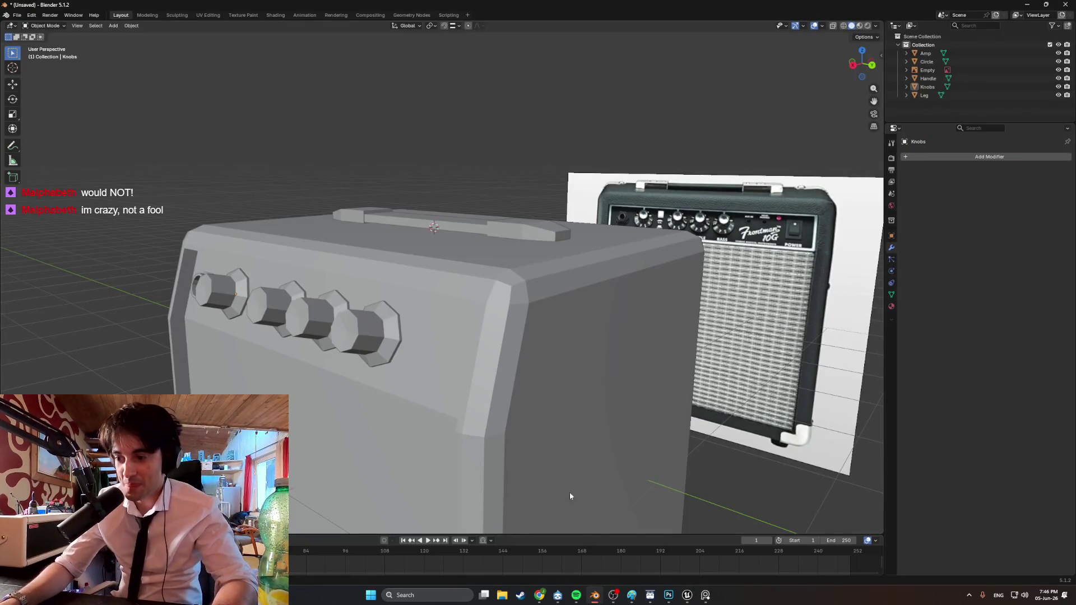
# Select the small input jack beside the knobs and resize it
pyautogui.rightClick(463, 394)
pyautogui.moveTo(599, 318)
pyautogui.mouseDown(button='middle')
pyautogui.moveTo(600, 407)
pyautogui.moveTo(690, 419)
pyautogui.moveTo(573, 395)
pyautogui.moveTo(526, 360)
pyautogui.moveTo(511, 365)
pyautogui.moveTo(526, 378)
pyautogui.moveTo(468, 400)
pyautogui.moveTo(471, 351)
pyautogui.moveTo(430, 392)
pyautogui.moveTo(509, 372)
pyautogui.moveTo(425, 355)
pyautogui.moveTo(509, 364)
pyautogui.moveTo(468, 373)
pyautogui.moveTo(442, 353)
pyautogui.moveTo(381, 351)
pyautogui.moveTo(392, 337)
pyautogui.mouseUp(button='middle')
pyautogui.scroll(-4, 392, 340)
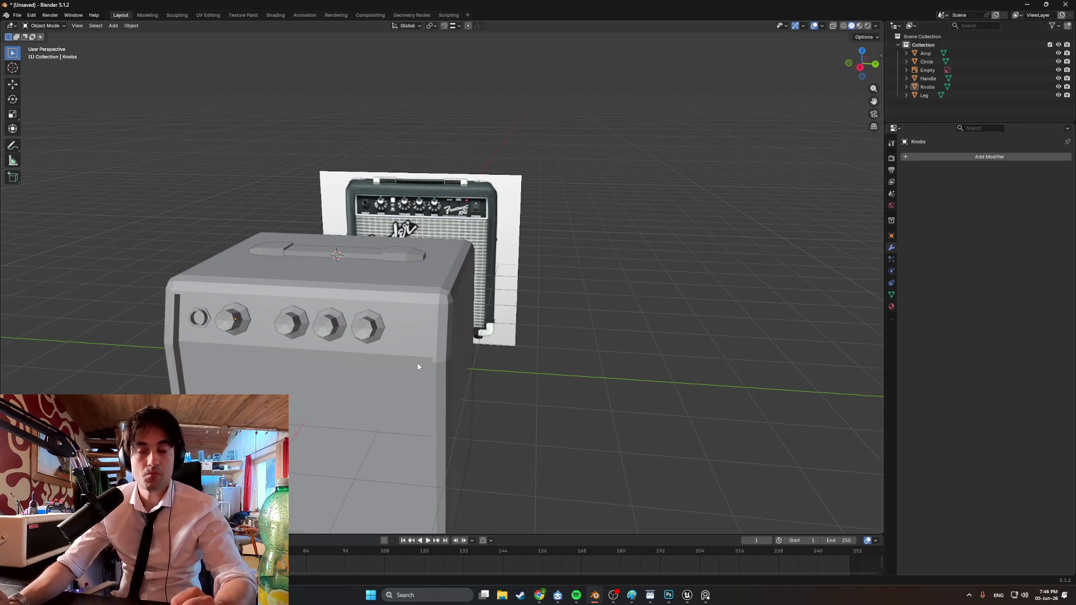
pyautogui.moveTo(417, 367)
pyautogui.mouseDown(button='middle')
pyautogui.moveTo(358, 350)
pyautogui.moveTo(474, 356)
pyautogui.moveTo(359, 342)
pyautogui.mouseUp(button='middle')
pyautogui.click(311, 328)
pyautogui.scroll(3, 346, 359)
pyautogui.press('s')
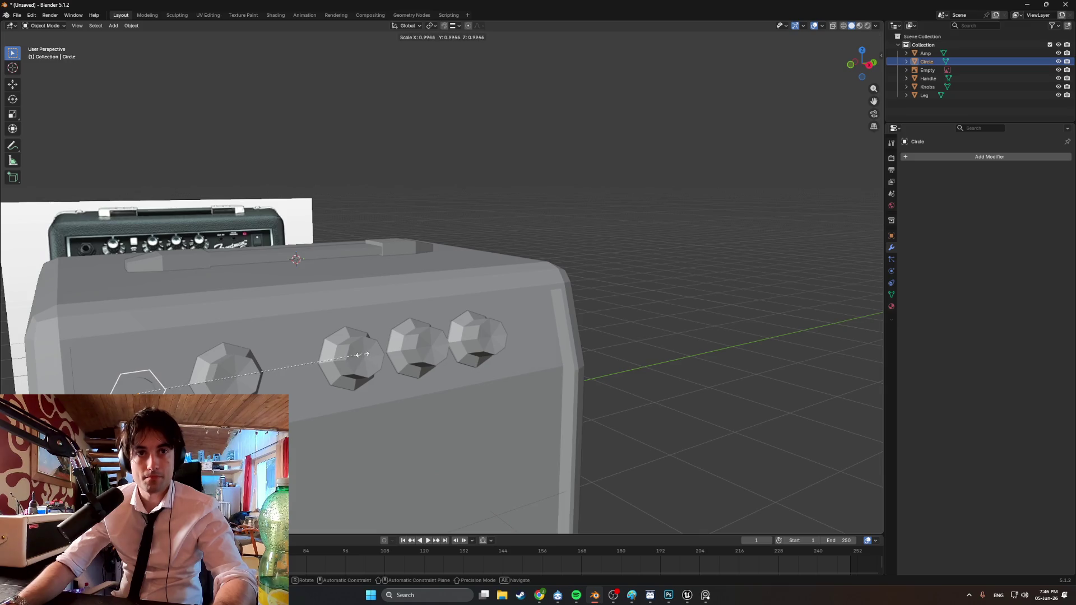
pyautogui.click(334, 360)
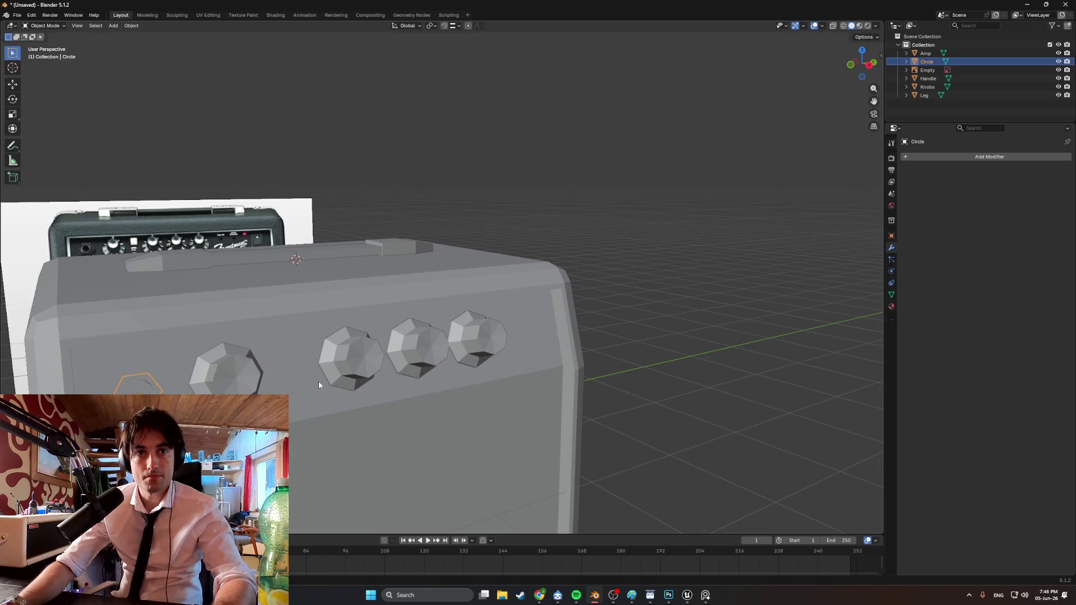
pyautogui.scroll(-3, 319, 381)
pyautogui.click(597, 344)
# Switch to a see-through wireframe orthographic view lined up with the amp's front
pyautogui.moveTo(596, 345)
pyautogui.mouseDown(button='middle')
pyautogui.moveTo(328, 340)
pyautogui.moveTo(389, 362)
pyautogui.mouseUp(button='middle')
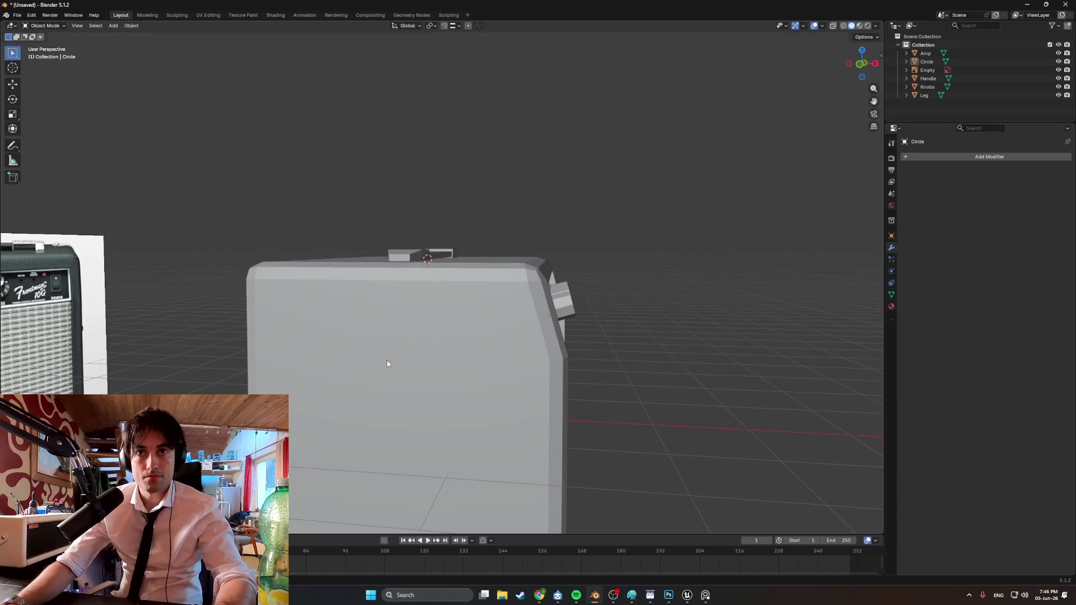
pyautogui.hotkey('shift', 'z')
pyautogui.press('KP_5')
pyautogui.scroll(5, 624, 324)
pyautogui.moveTo(624, 324)
pyautogui.mouseDown(button='middle')
pyautogui.moveTo(512, 286)
pyautogui.moveTo(564, 320)
pyautogui.moveTo(685, 357)
pyautogui.moveTo(675, 344)
pyautogui.moveTo(601, 327)
pyautogui.moveTo(619, 347)
pyautogui.moveTo(554, 356)
pyautogui.moveTo(540, 377)
pyautogui.mouseUp(button='middle')
pyautogui.scroll(6, 507, 315)
pyautogui.press('Tab')
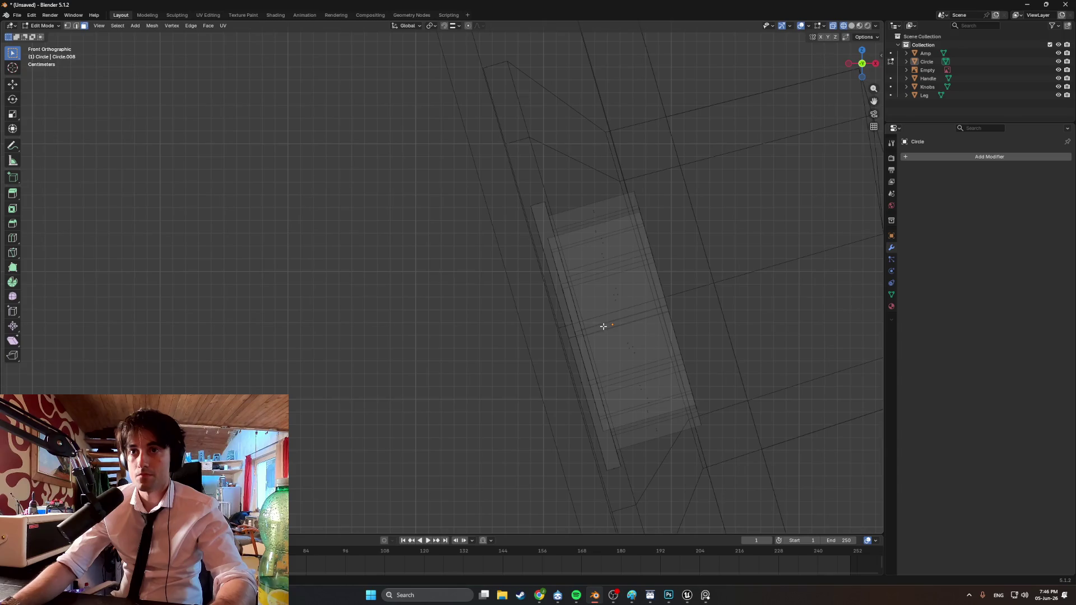
pyautogui.press('Tab')
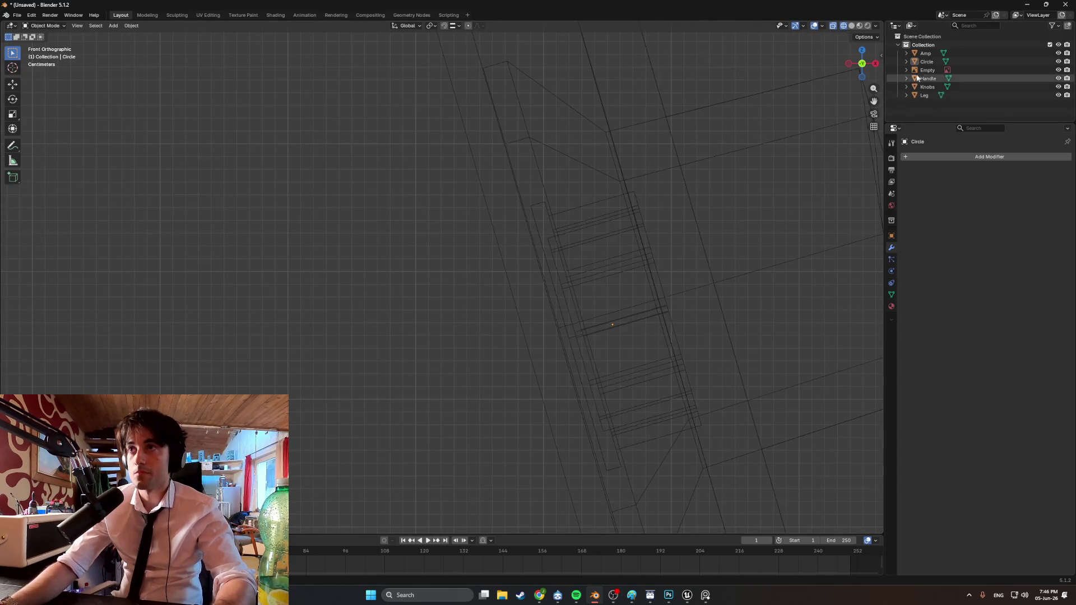
# Adjust the jack along the X axis and rename the Circle object to Jack
pyautogui.click(925, 62)
pyautogui.press('s')
pyautogui.press('x')
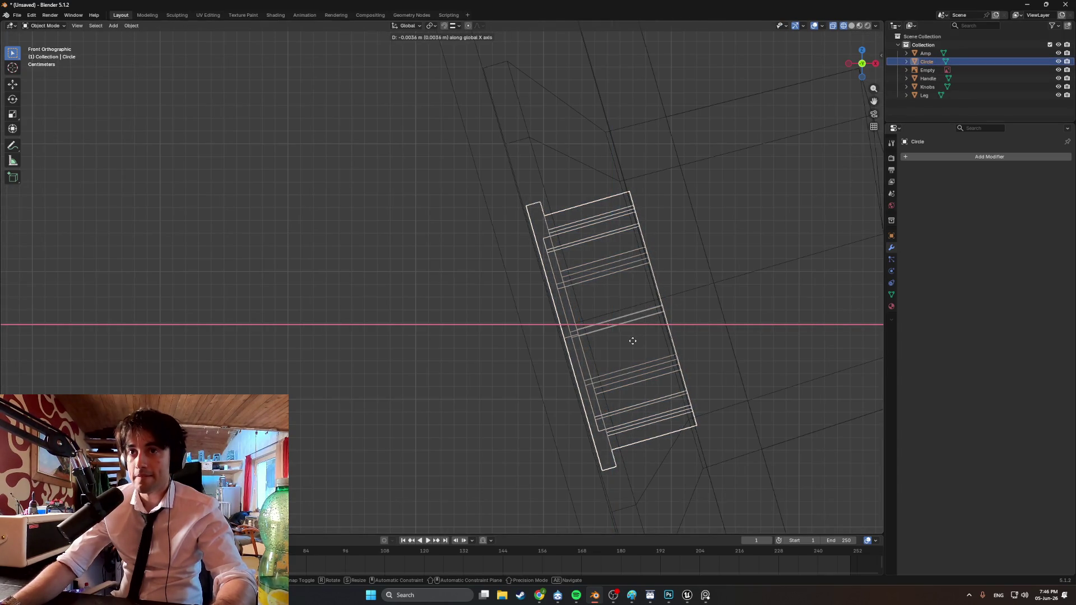
pyautogui.rightClick(632, 341)
pyautogui.doubleClick(927, 62)
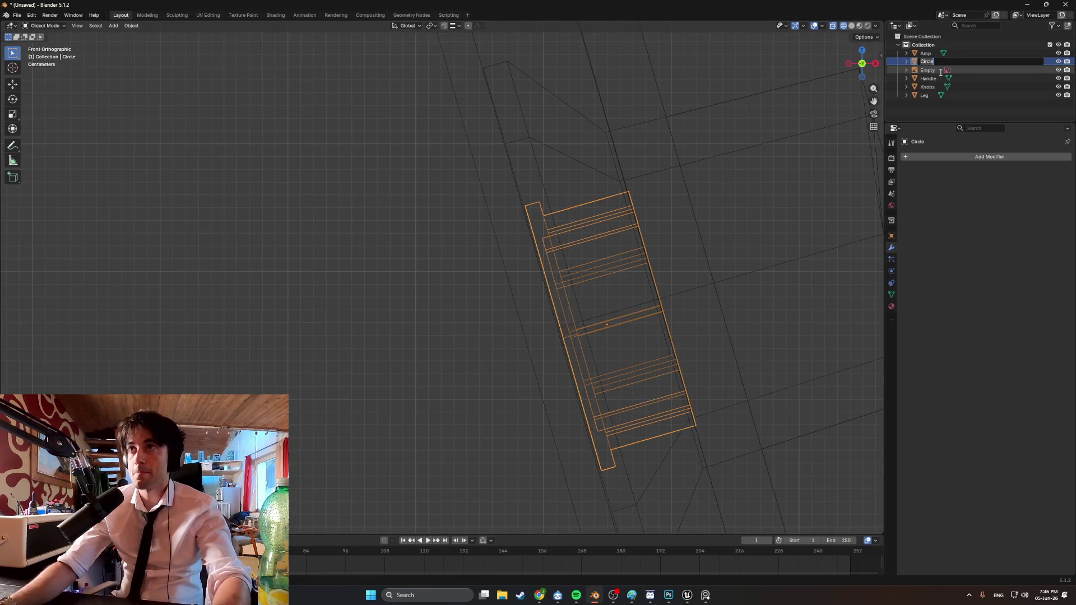
pyautogui.write('Jack')
pyautogui.press('Return')
# Return to solid shading and orbit around the amp in perspective
pyautogui.hotkey('alt', 'a')
pyautogui.moveTo(747, 227)
pyautogui.mouseDown(button='middle')
pyautogui.moveTo(684, 251)
pyautogui.moveTo(603, 260)
pyautogui.moveTo(638, 287)
pyautogui.mouseUp(button='middle')
pyautogui.hotkey('shift', 'z')
pyautogui.scroll(-4, 525, 267)
pyautogui.moveTo(524, 266)
pyautogui.mouseDown(button='middle')
pyautogui.moveTo(470, 293)
pyautogui.moveTo(481, 299)
pyautogui.moveTo(463, 270)
pyautogui.moveTo(429, 260)
pyautogui.moveTo(471, 303)
pyautogui.moveTo(398, 291)
pyautogui.moveTo(415, 302)
pyautogui.moveTo(434, 261)
pyautogui.moveTo(467, 240)
pyautogui.moveTo(416, 264)
pyautogui.moveTo(510, 353)
pyautogui.moveTo(413, 411)
pyautogui.moveTo(487, 430)
pyautogui.moveTo(597, 426)
pyautogui.mouseUp(button='middle')
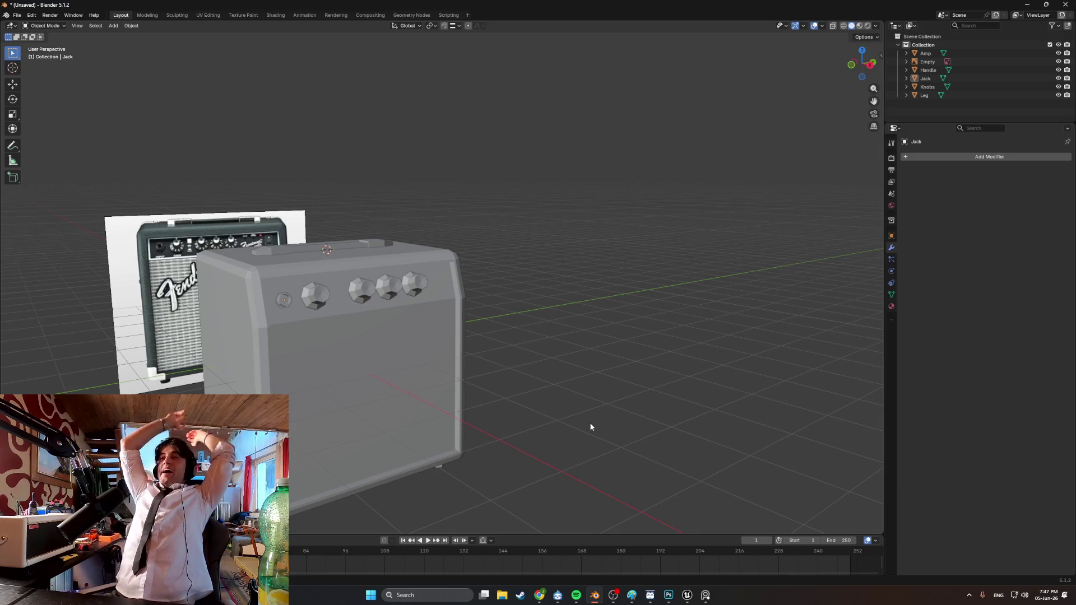
pyautogui.moveTo(591, 427)
pyautogui.mouseDown(button='middle')
pyautogui.moveTo(521, 444)
pyautogui.moveTo(570, 507)
pyautogui.moveTo(586, 493)
pyautogui.moveTo(568, 316)
pyautogui.mouseUp(button='middle')
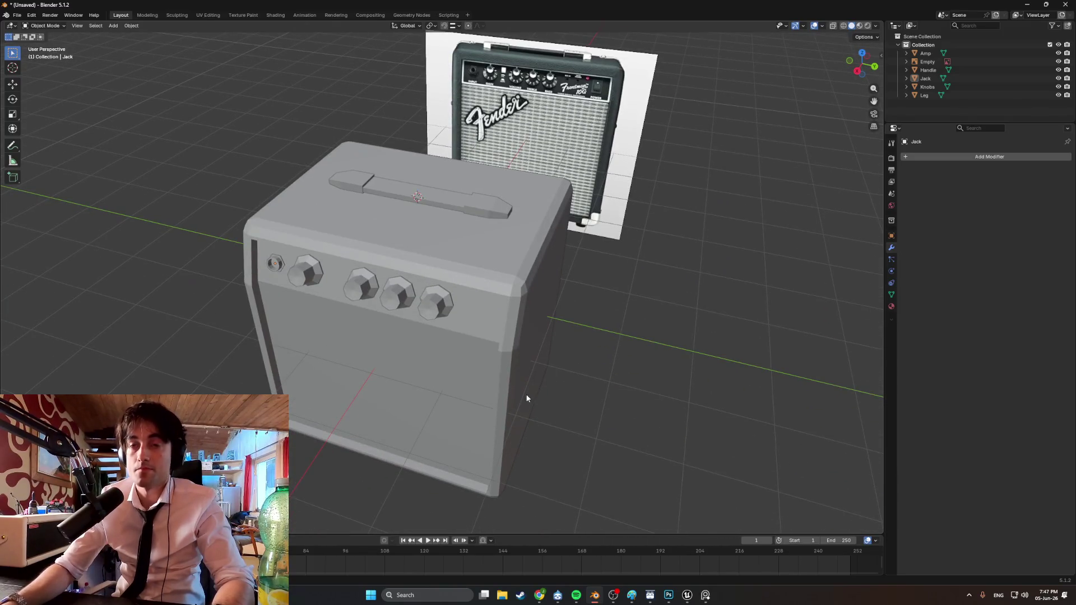
# Add a new cube mesh and place it beside the amp
pyautogui.hotkey('shift', 'a')
pyautogui.moveTo(537, 378)
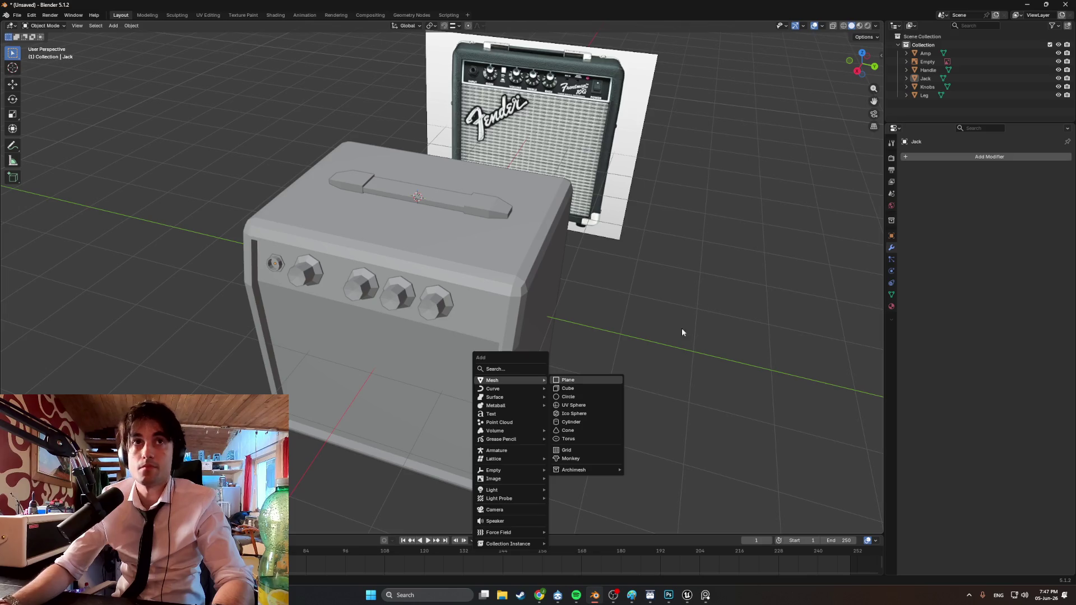
pyautogui.click(606, 389)
pyautogui.moveTo(605, 389)
pyautogui.mouseDown(button='middle')
pyautogui.moveTo(567, 273)
pyautogui.moveTo(546, 278)
pyautogui.mouseUp(button='middle')
pyautogui.press('g')
pyautogui.click(675, 243)
pyautogui.moveTo(675, 242)
pyautogui.mouseDown(button='middle')
pyautogui.moveTo(656, 278)
pyautogui.moveTo(611, 290)
pyautogui.moveTo(664, 249)
pyautogui.mouseUp(button='middle')
# Flatten the cube by lowering its top face and lengthen it by pulling out a side face
pyautogui.press('Tab')
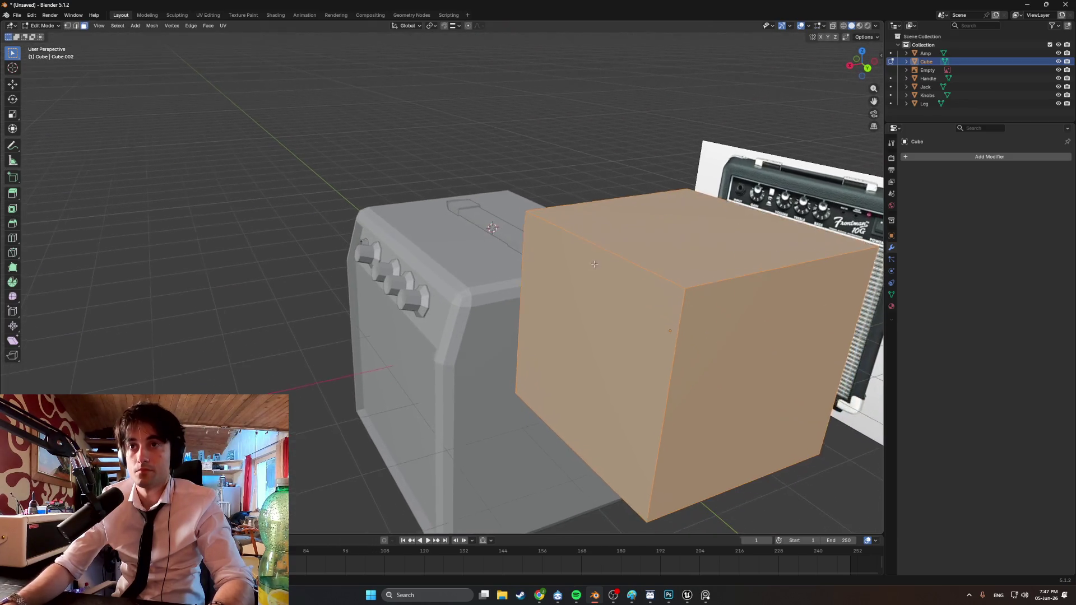
pyautogui.press('3')
pyautogui.click(665, 246)
pyautogui.press('g')
pyautogui.click(642, 421)
pyautogui.moveTo(642, 421); pyautogui.dragTo(508, 398, button='middle')
pyautogui.click(507, 399)
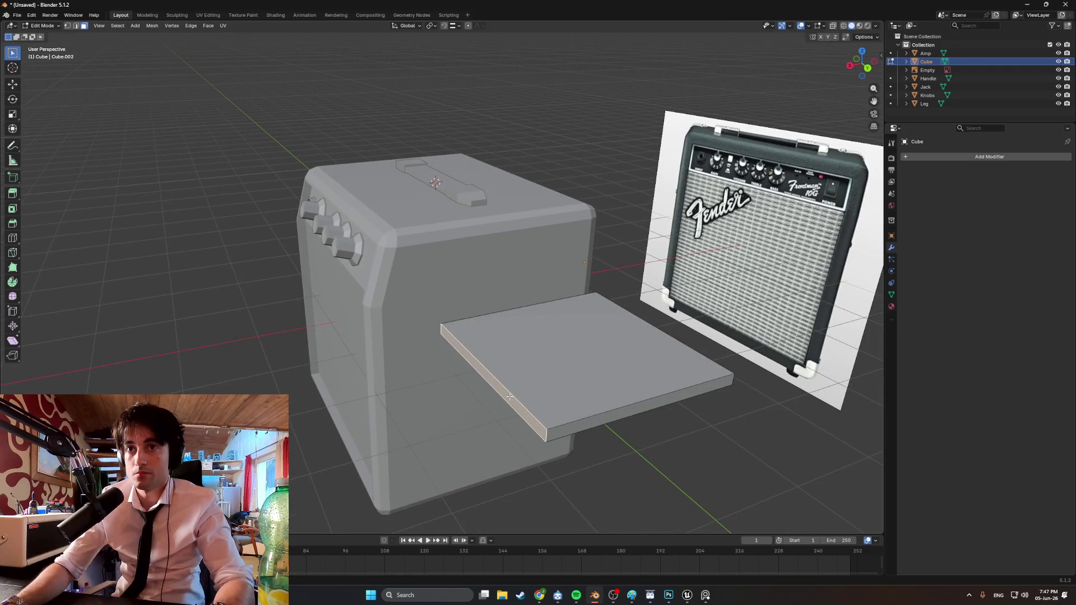
pyautogui.press('g')
pyautogui.click(480, 398)
# Slide the slab along the X axis to its new position in front of the amp
pyautogui.moveTo(480, 398); pyautogui.dragTo(610, 327, button='middle')
pyautogui.press('g')
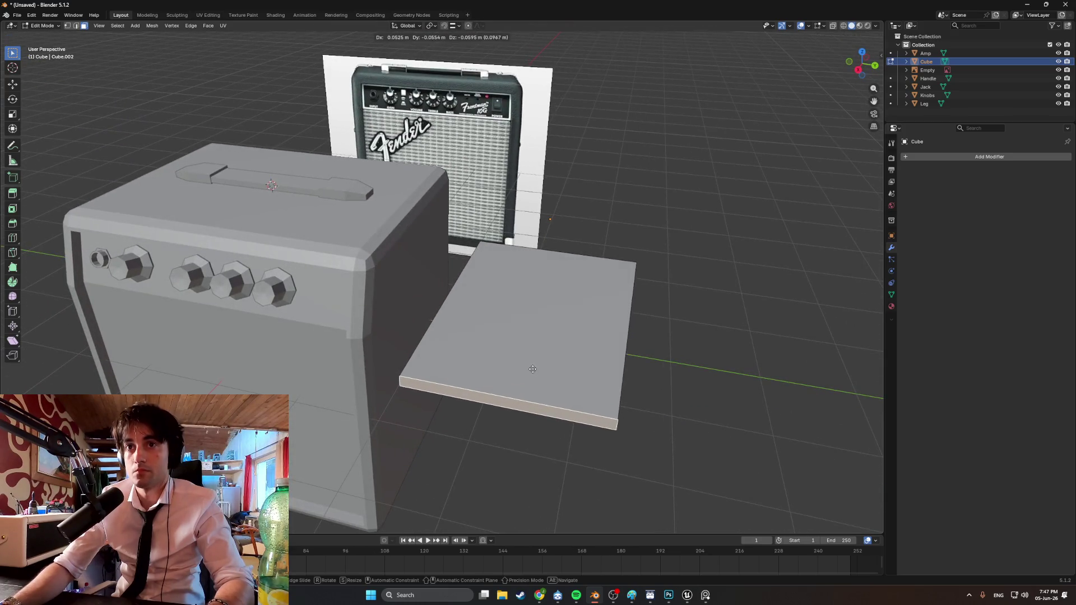
pyautogui.press('x')
pyautogui.click(523, 397)
pyautogui.moveTo(524, 397); pyautogui.dragTo(542, 360, button='middle')
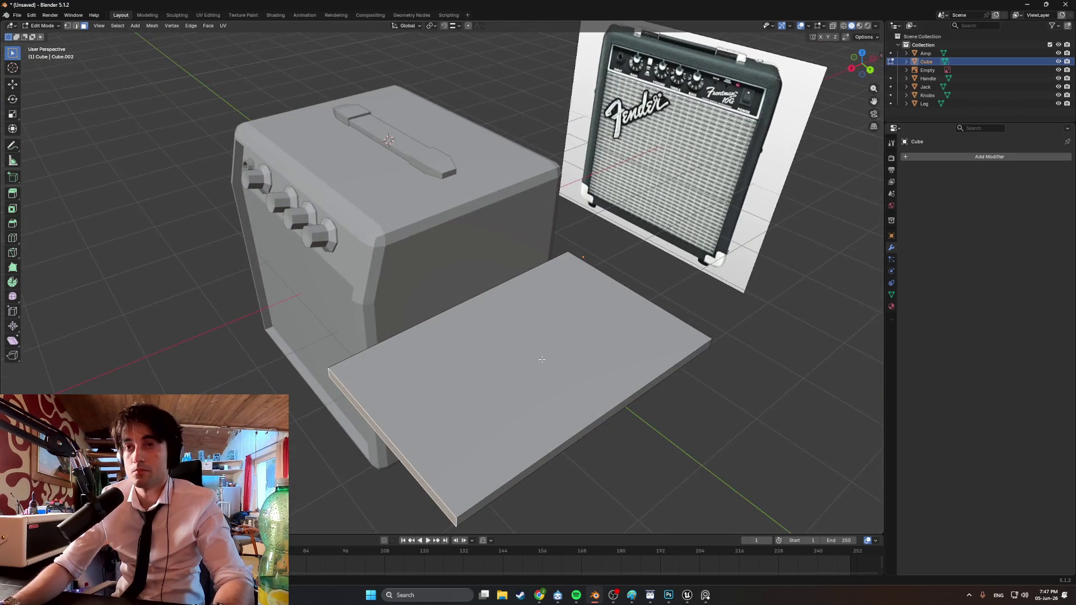
pyautogui.moveTo(568, 352); pyautogui.dragTo(569, 353, button='middle')
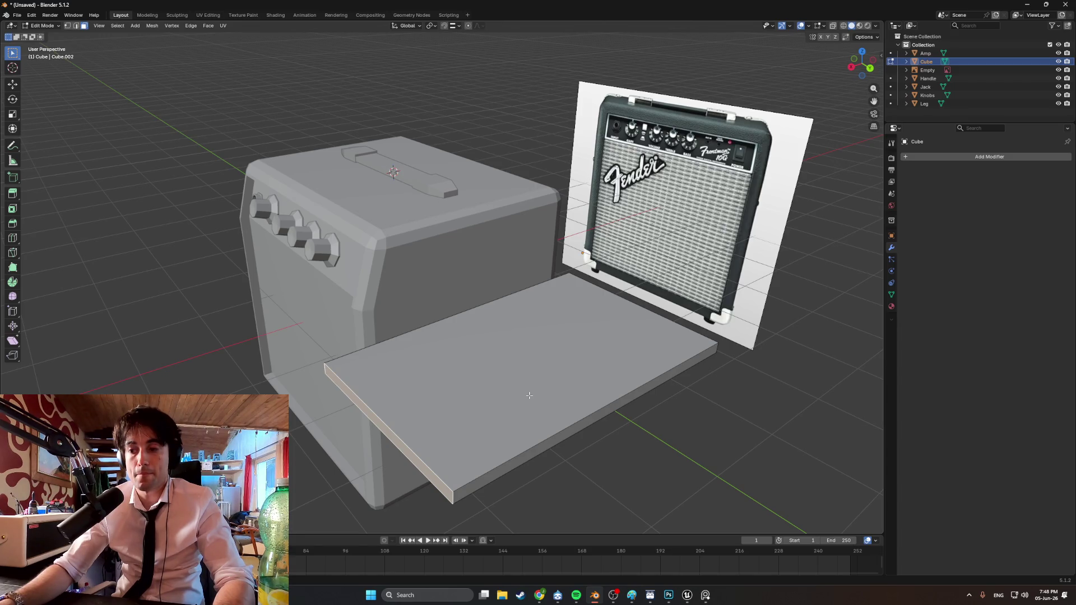
# Orbit to a frontal view of the amp and select the thin slab's top face
pyautogui.moveTo(529, 396)
pyautogui.mouseDown(button='middle')
pyautogui.moveTo(510, 397)
pyautogui.moveTo(566, 389)
pyautogui.mouseUp(button='middle')
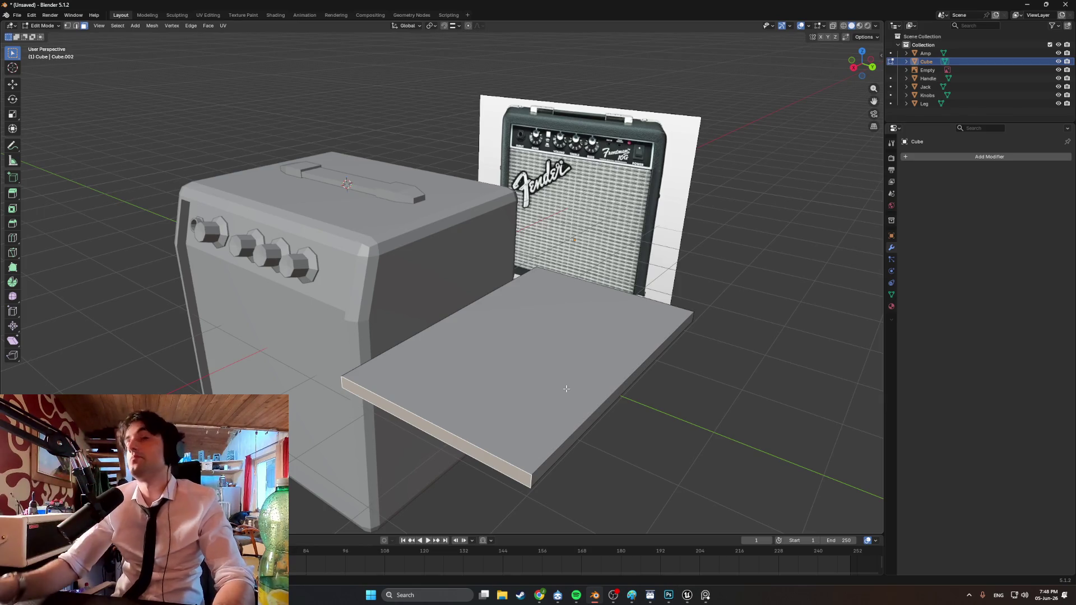
pyautogui.moveTo(566, 389)
pyautogui.mouseDown(button='middle')
pyautogui.moveTo(562, 380)
pyautogui.moveTo(524, 386)
pyautogui.moveTo(567, 384)
pyautogui.mouseUp(button='middle')
pyautogui.click(538, 389)
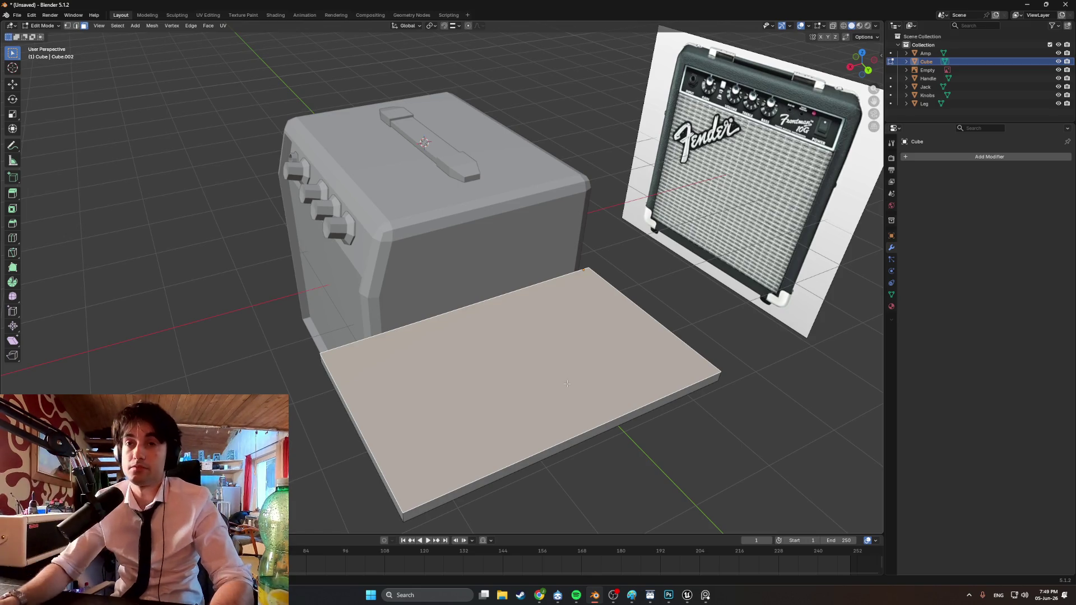
pyautogui.scroll(1, 599, 374)
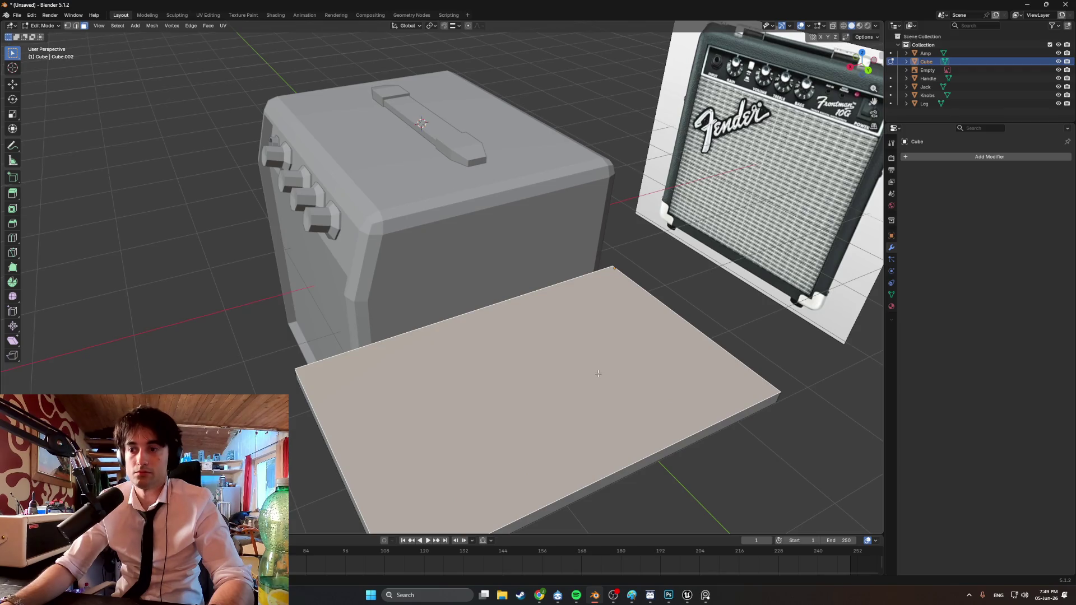
pyautogui.scroll(-1, 599, 374)
pyautogui.scroll(1, 598, 374)
pyautogui.scroll(-1, 598, 374)
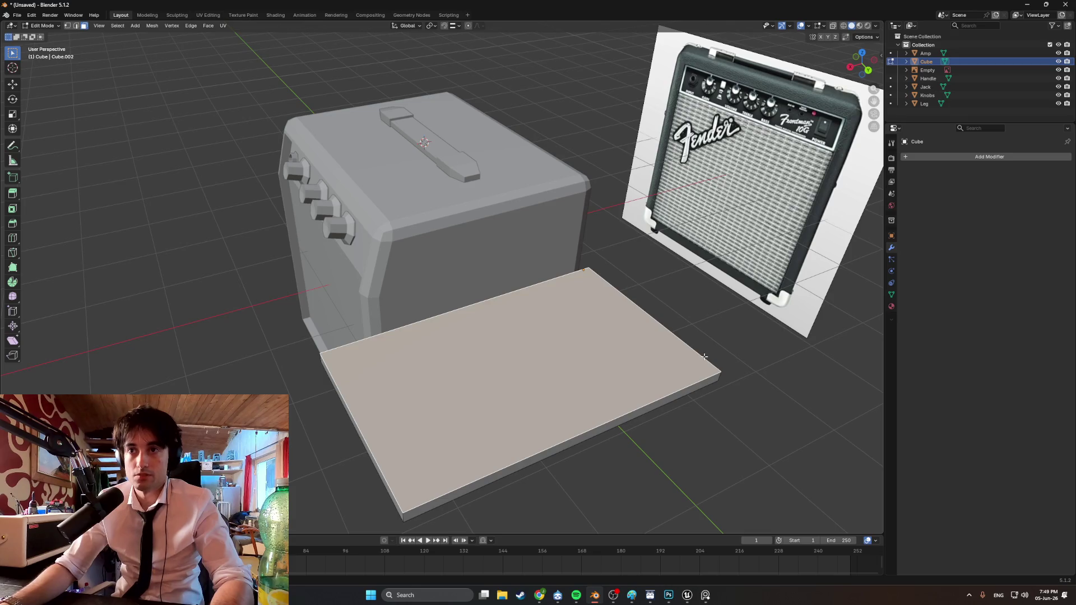
pyautogui.press('Tab')
pyautogui.press('Tab')
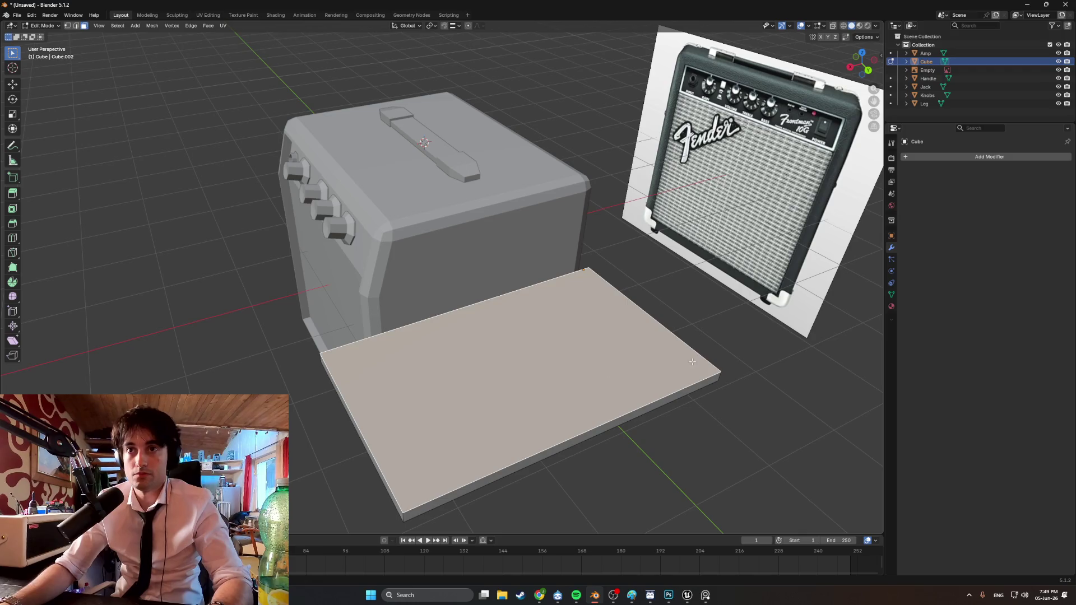
# Inset a border into the slab's top face and extrude the inner face in place
pyautogui.press('i')
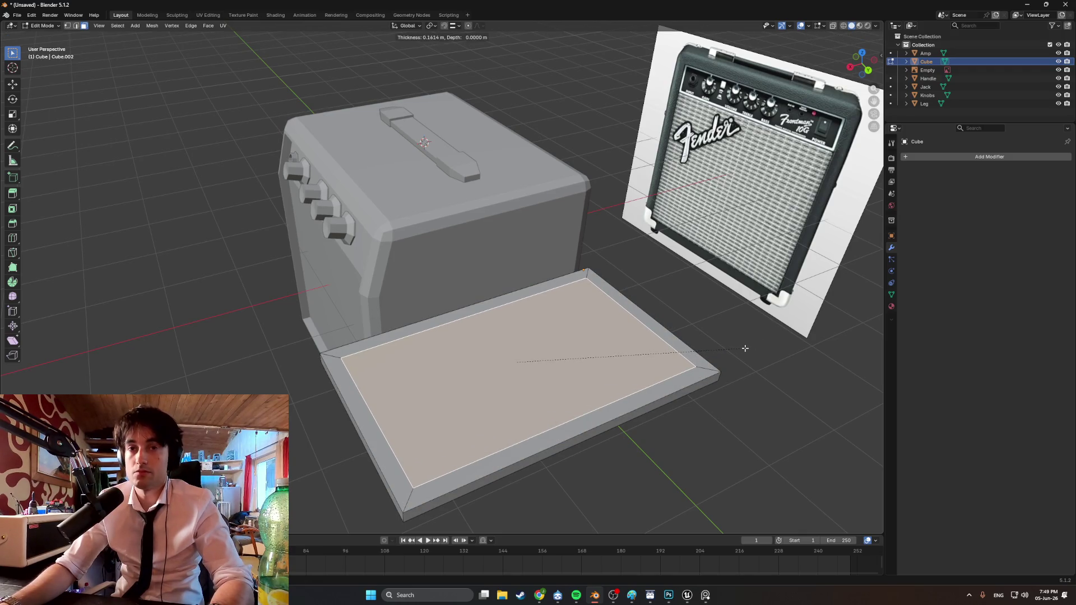
pyautogui.click(746, 348)
pyautogui.press('2')
pyautogui.click(652, 333)
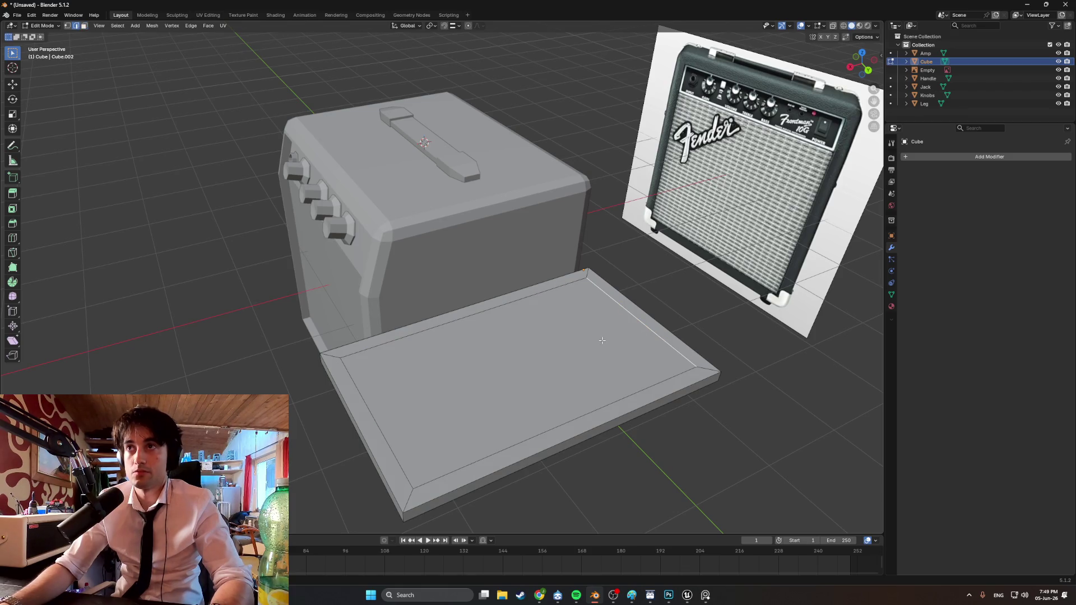
pyautogui.press('3')
pyautogui.click(532, 347)
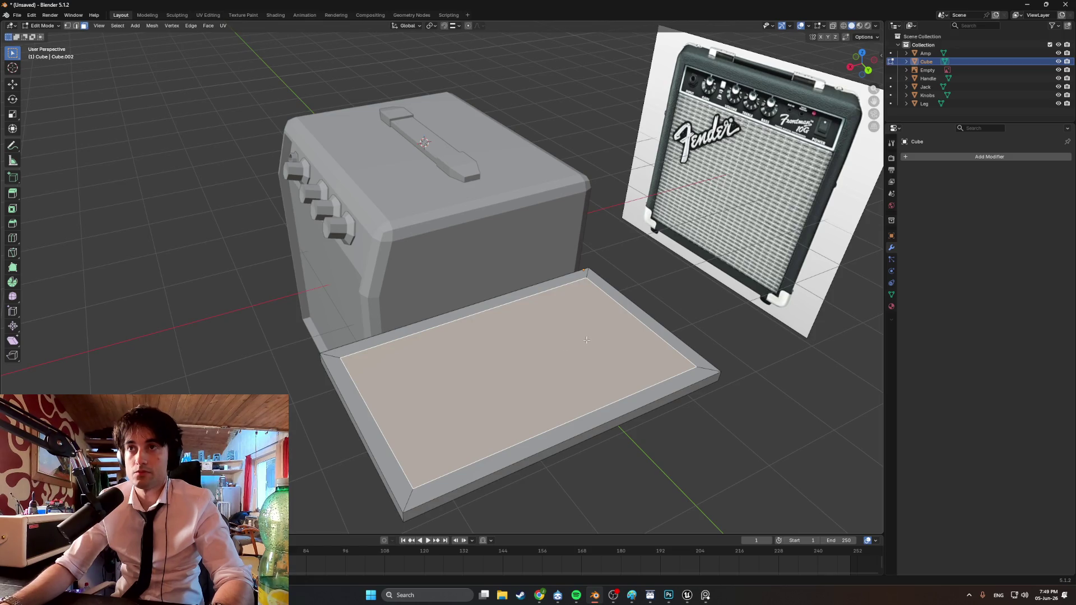
pyautogui.press('e')
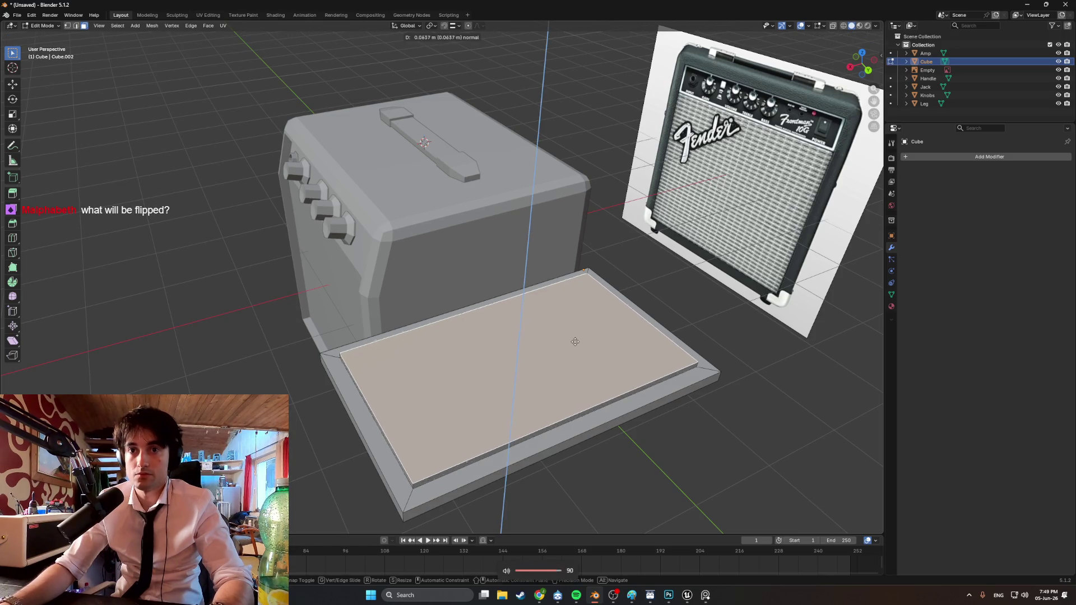
pyautogui.click(574, 342)
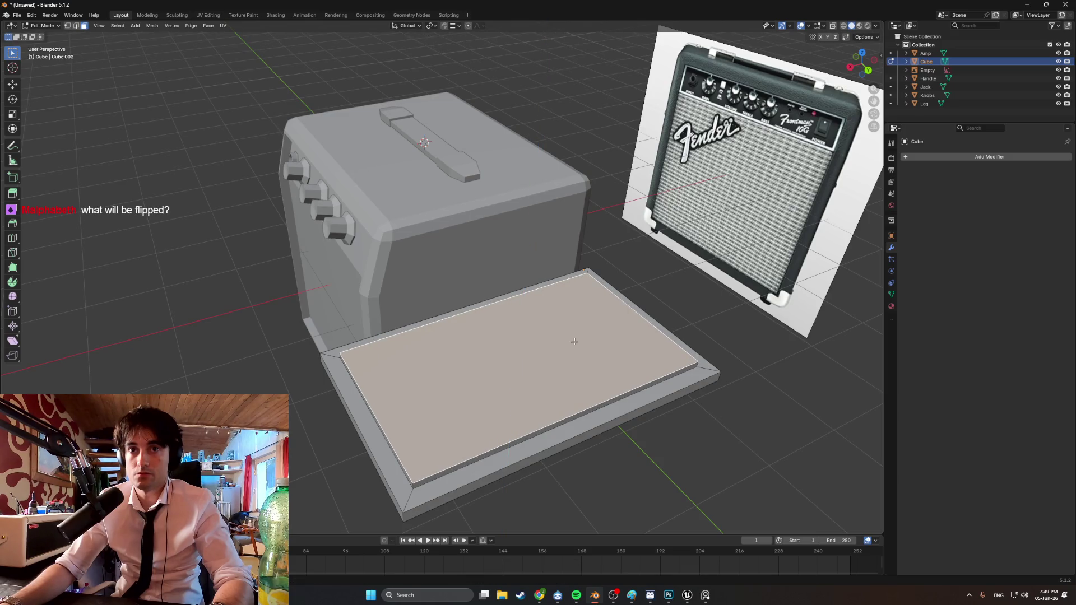
# Raise the top face's back edge vertically to form a steep wedge
pyautogui.press('2')
pyautogui.click(635, 317)
pyautogui.press('g')
pyautogui.press('z')
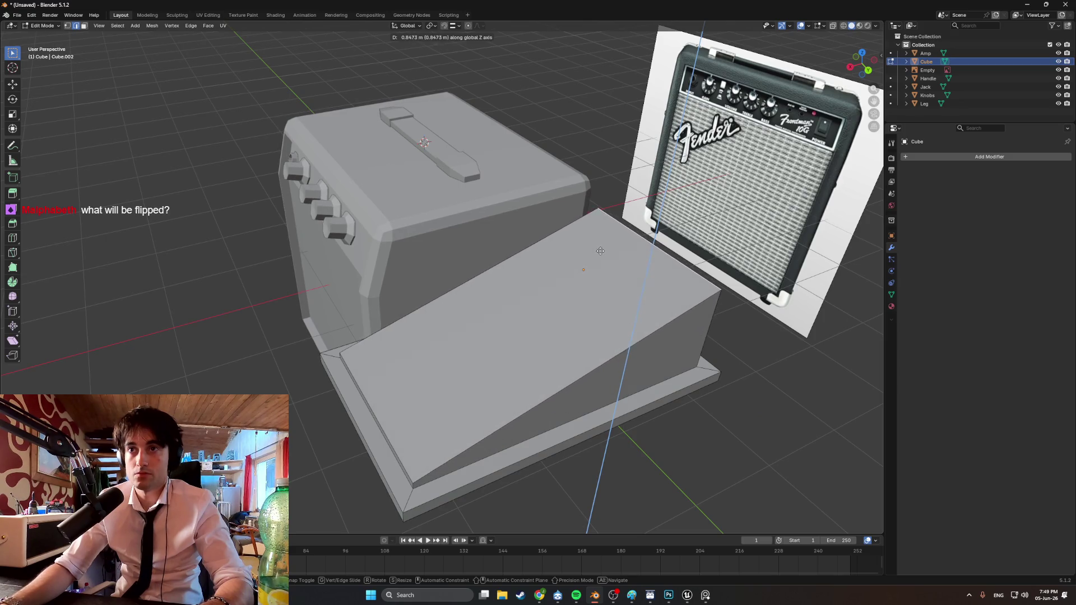
pyautogui.click(595, 244)
pyautogui.rightClick(550, 314)
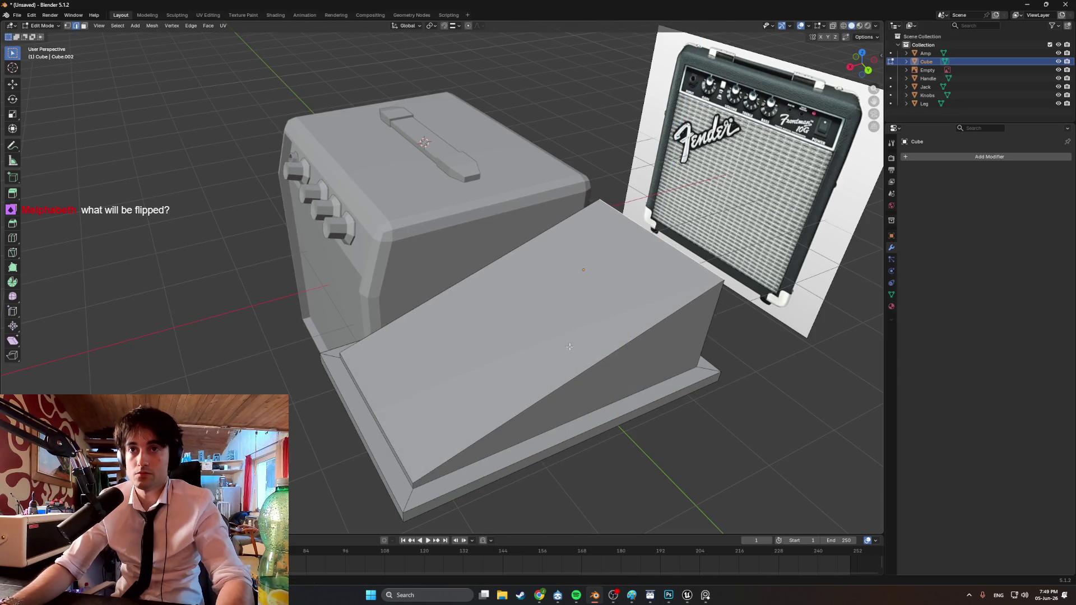
# Add a centred loop cut across the wedge and lower the new middle edge
pyautogui.hotkey('ctrl', 'r')
pyautogui.click(529, 394)
pyautogui.rightClick(528, 343)
pyautogui.press('3')
pyautogui.click(533, 331)
pyautogui.press('2')
pyautogui.click(533, 331)
pyautogui.press('g')
pyautogui.press('z')
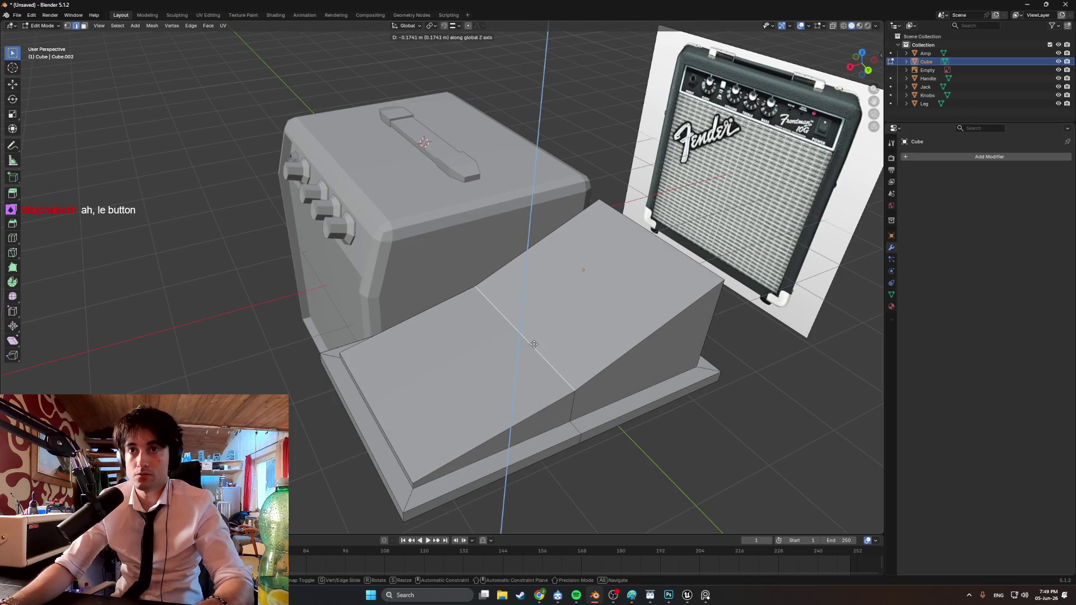
pyautogui.click(534, 344)
# Readjust the middle edge's height vertically to bend the wedge's slope
pyautogui.moveTo(534, 344)
pyautogui.mouseDown(button='middle')
pyautogui.moveTo(594, 331)
pyautogui.moveTo(546, 337)
pyautogui.moveTo(590, 331)
pyautogui.moveTo(555, 325)
pyautogui.mouseUp(button='middle')
pyautogui.press('g')
pyautogui.press('z')
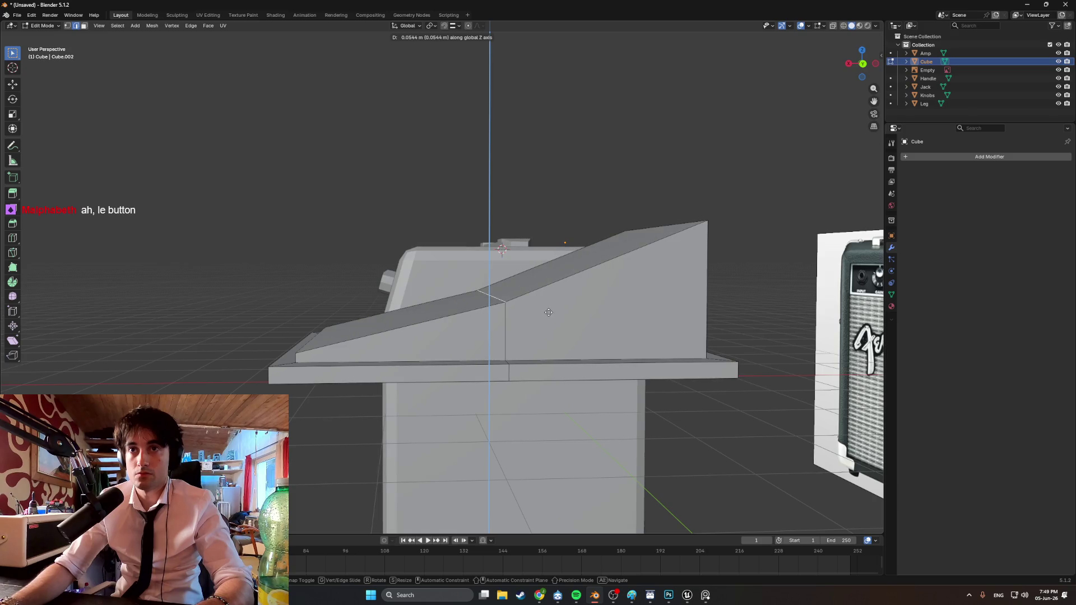
pyautogui.click(548, 313)
pyautogui.moveTo(549, 313)
pyautogui.mouseDown(button='middle')
pyautogui.moveTo(570, 317)
pyautogui.moveTo(521, 339)
pyautogui.moveTo(538, 348)
pyautogui.moveTo(533, 336)
pyautogui.moveTo(555, 331)
pyautogui.moveTo(521, 333)
pyautogui.moveTo(567, 336)
pyautogui.moveTo(533, 329)
pyautogui.moveTo(516, 368)
pyautogui.moveTo(535, 361)
pyautogui.mouseUp(button='middle')
pyautogui.scroll(-4, 548, 335)
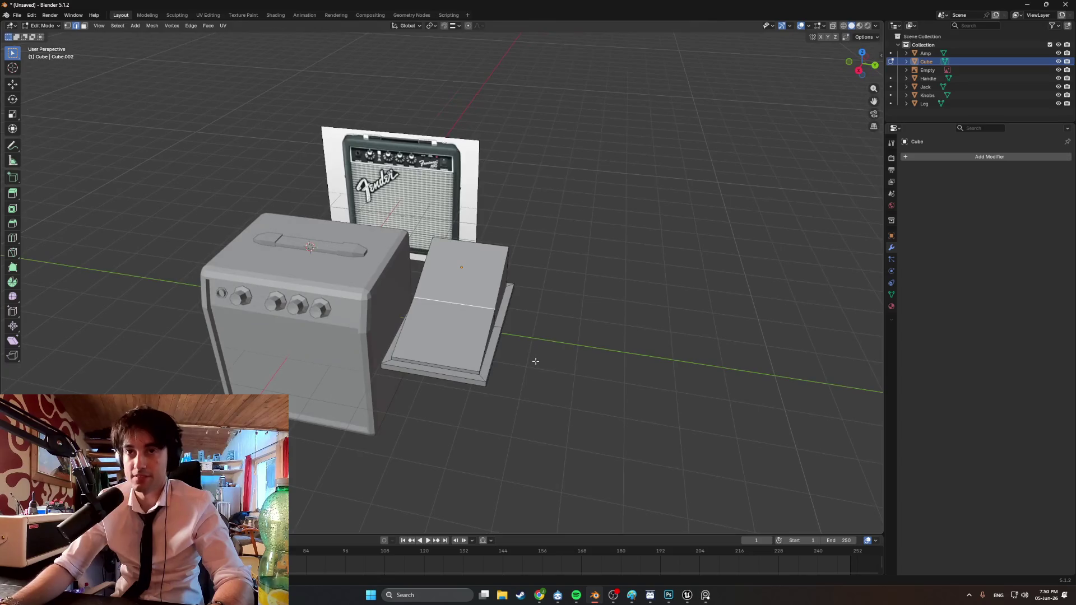
# Return to Object Mode and scale the wedge down to a small block
pyautogui.scroll(2, 536, 362)
pyautogui.scroll(1, 526, 365)
pyautogui.press('Tab')
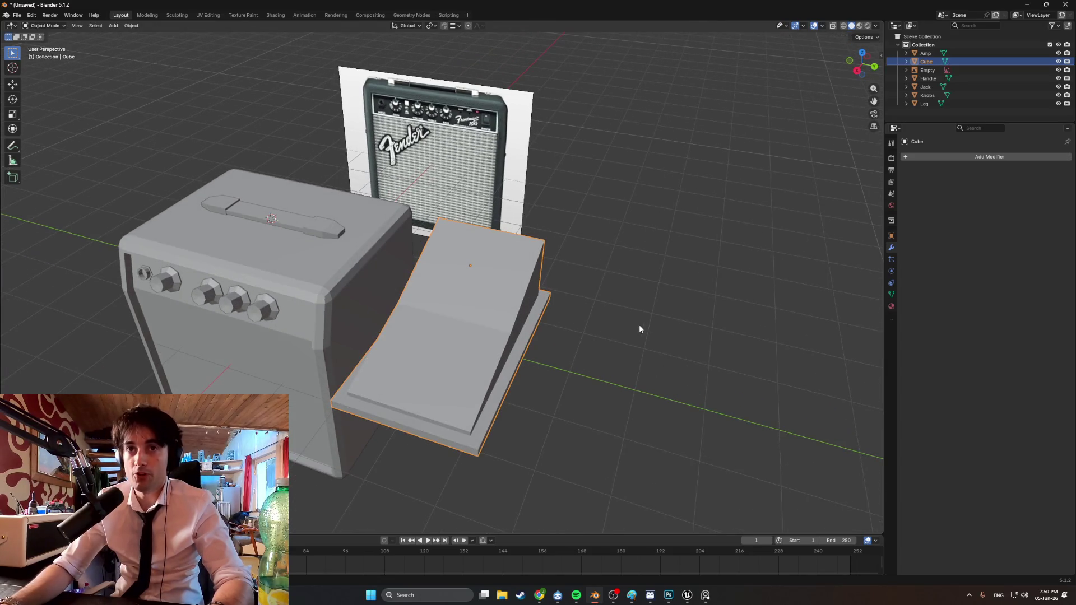
pyautogui.press('s')
pyautogui.click(489, 277)
pyautogui.keyDown('shift'); pyautogui.moveTo(490, 277); pyautogui.dragTo(490, 307, button='middle'); pyautogui.keyUp('shift')
# Move the small block along X, then along Y in right side view, toward the amp
pyautogui.press('g')
pyautogui.press('x')
pyautogui.click(417, 426)
pyautogui.moveTo(417, 426); pyautogui.dragTo(422, 395, button='middle')
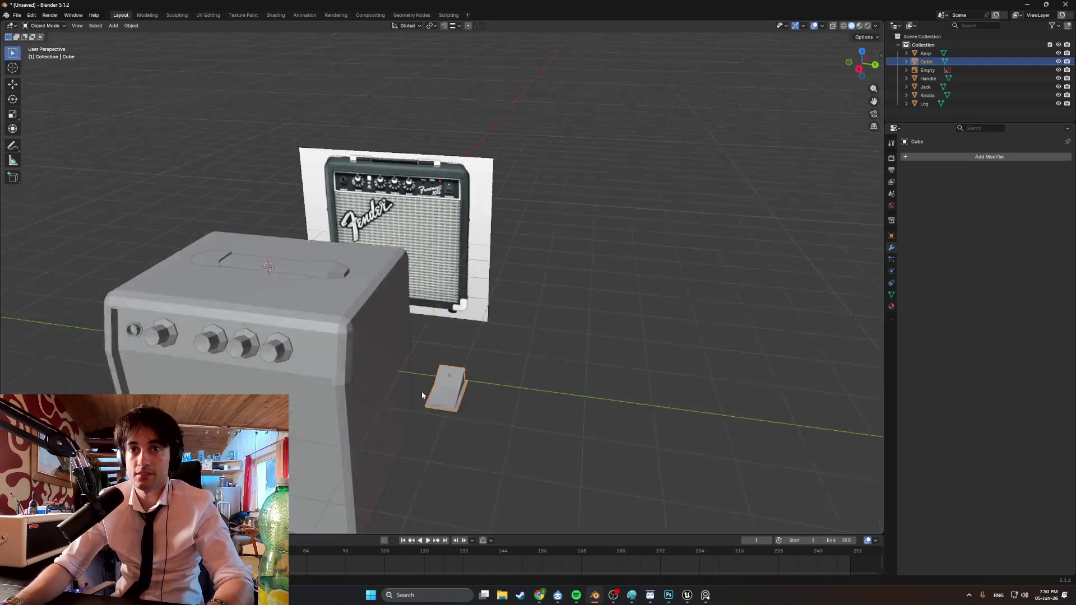
pyautogui.press('KP_3')
pyautogui.press('g')
pyautogui.press('y')
pyautogui.click(368, 323)
pyautogui.moveTo(368, 323); pyautogui.dragTo(407, 294, button='middle')
pyautogui.moveTo(350, 371); pyautogui.dragTo(425, 252, button='middle')
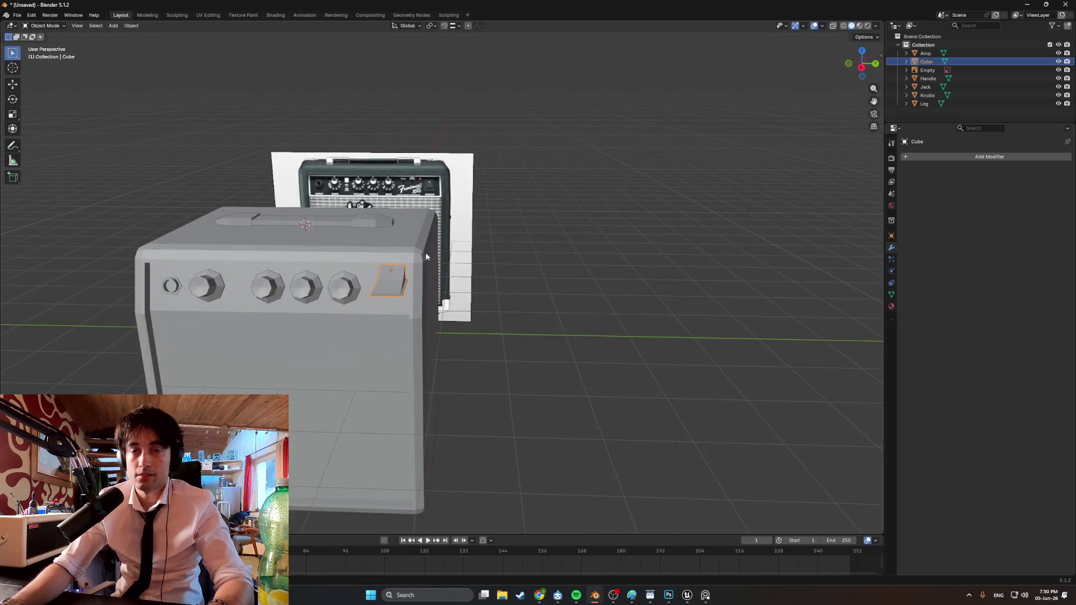
pyautogui.scroll(2, 425, 252)
# Place the switch block on the amp's front panel, right of the knob row
pyautogui.press('g')
pyautogui.press('x')
pyautogui.press('z')
pyautogui.click(408, 330)
pyautogui.moveTo(409, 329)
pyautogui.mouseDown(button='middle')
pyautogui.moveTo(360, 320)
pyautogui.moveTo(439, 352)
pyautogui.mouseUp(button='middle')
pyautogui.moveTo(350, 289)
pyautogui.mouseDown(button='middle')
pyautogui.moveTo(419, 338)
pyautogui.moveTo(439, 318)
pyautogui.moveTo(422, 349)
pyautogui.moveTo(394, 355)
pyautogui.moveTo(308, 336)
pyautogui.moveTo(411, 315)
pyautogui.moveTo(331, 339)
pyautogui.moveTo(506, 325)
pyautogui.moveTo(470, 313)
pyautogui.moveTo(473, 295)
pyautogui.moveTo(428, 332)
pyautogui.moveTo(403, 334)
pyautogui.moveTo(442, 319)
pyautogui.moveTo(443, 331)
pyautogui.moveTo(385, 316)
pyautogui.moveTo(375, 327)
pyautogui.mouseUp(button='middle')
pyautogui.scroll(3, 440, 318)
pyautogui.press('g')
pyautogui.click(363, 318)
# Scale the switch down to 0.5 of its size
pyautogui.press('s')
pyautogui.click(453, 323)
pyautogui.scroll(-3, 444, 331)
pyautogui.scroll(3, 374, 326)
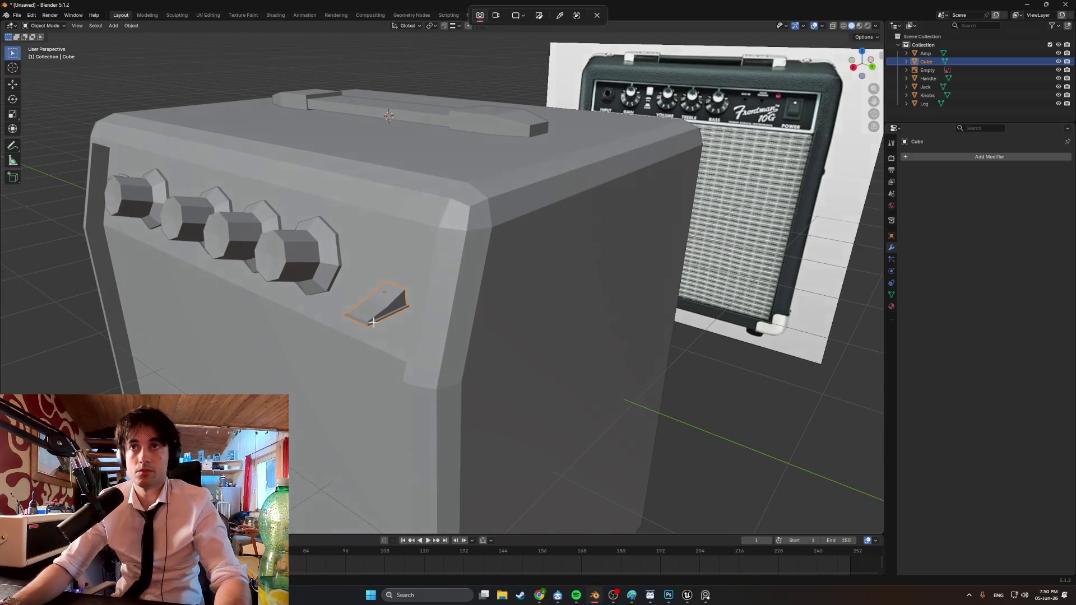
# Take a screenshot of the amp viewport region and switch to the browser
pyautogui.press('super+shift+s')
pyautogui.moveTo(815, 473); pyautogui.dragTo(67, 77)
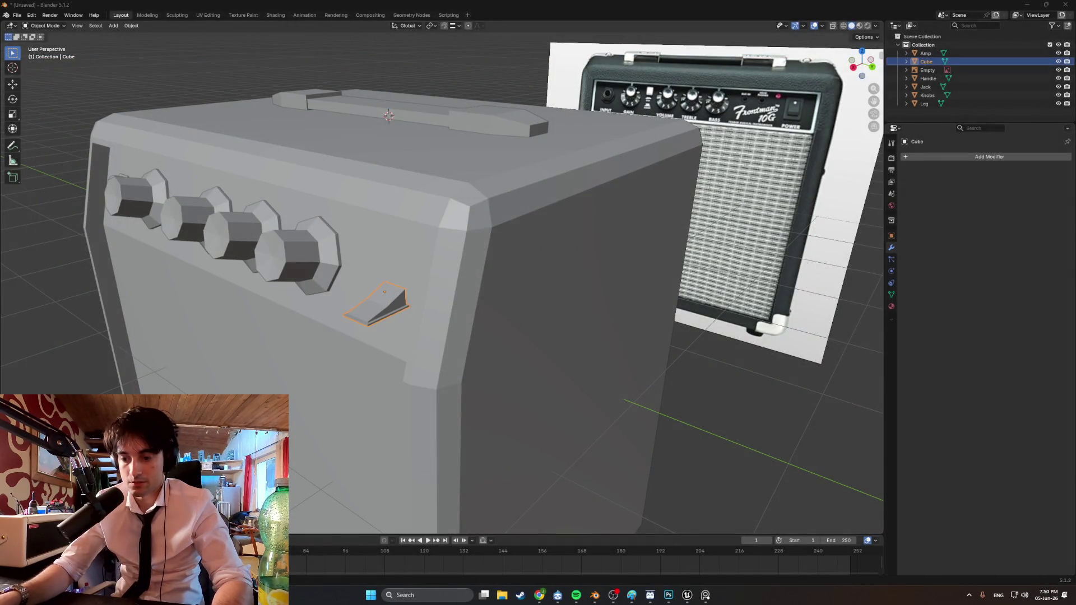
pyautogui.hotkey('alt', 'Tab')
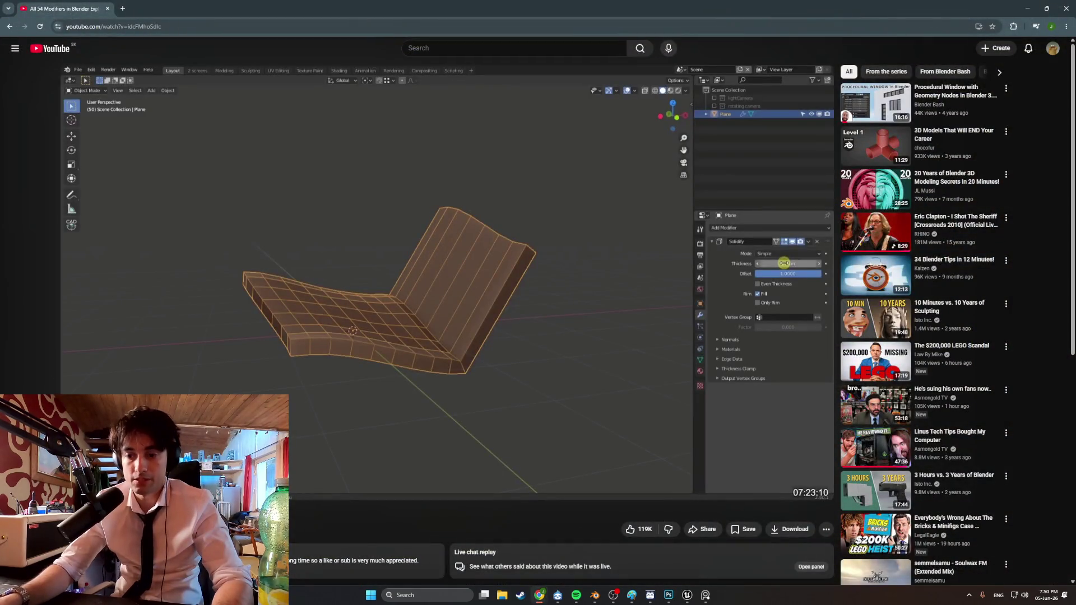
# Close the coffee table search tab and the rest of the furniture browser window
pyautogui.hotkey('alt', 'Tab')
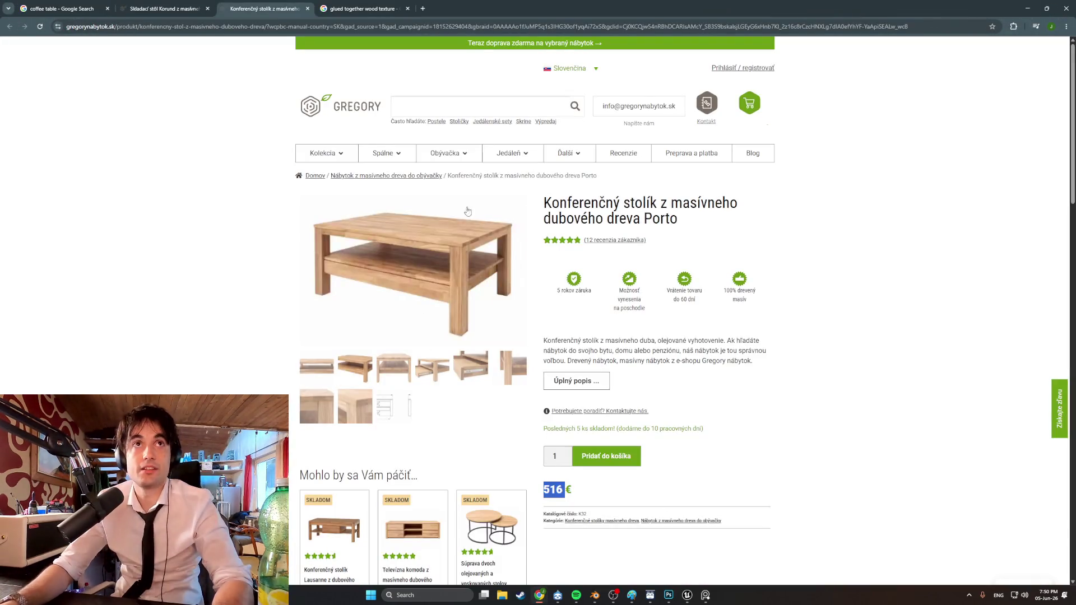
pyautogui.click(95, 9)
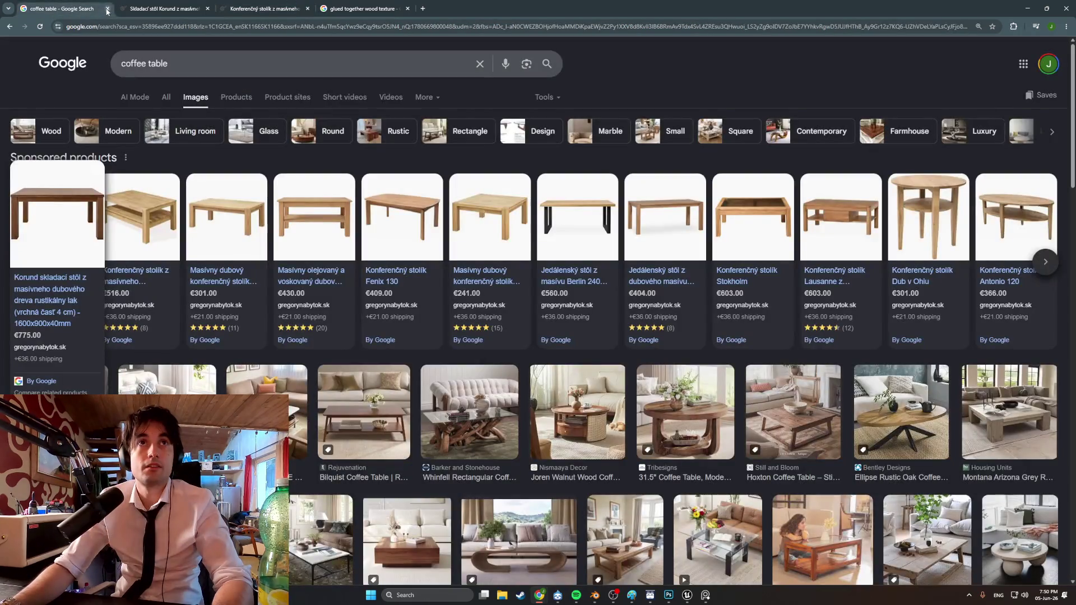
pyautogui.click(107, 9)
pyautogui.click(108, 9)
pyautogui.click(108, 9)
pyautogui.click(107, 9)
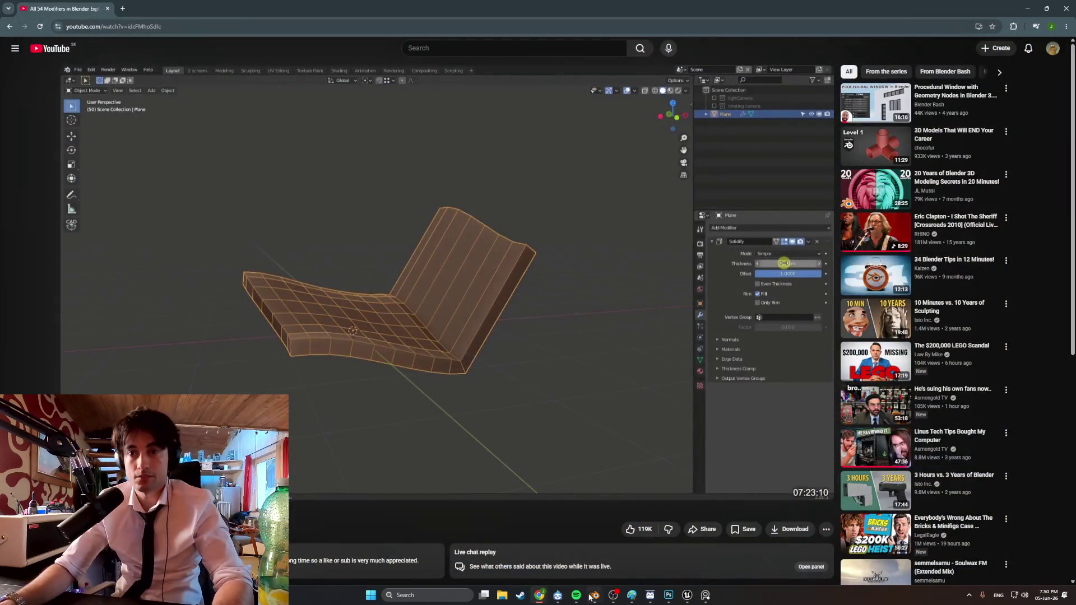
# Close the Blender tutorial window and minimize the music video to return to Blender
pyautogui.moveTo(534, 599)
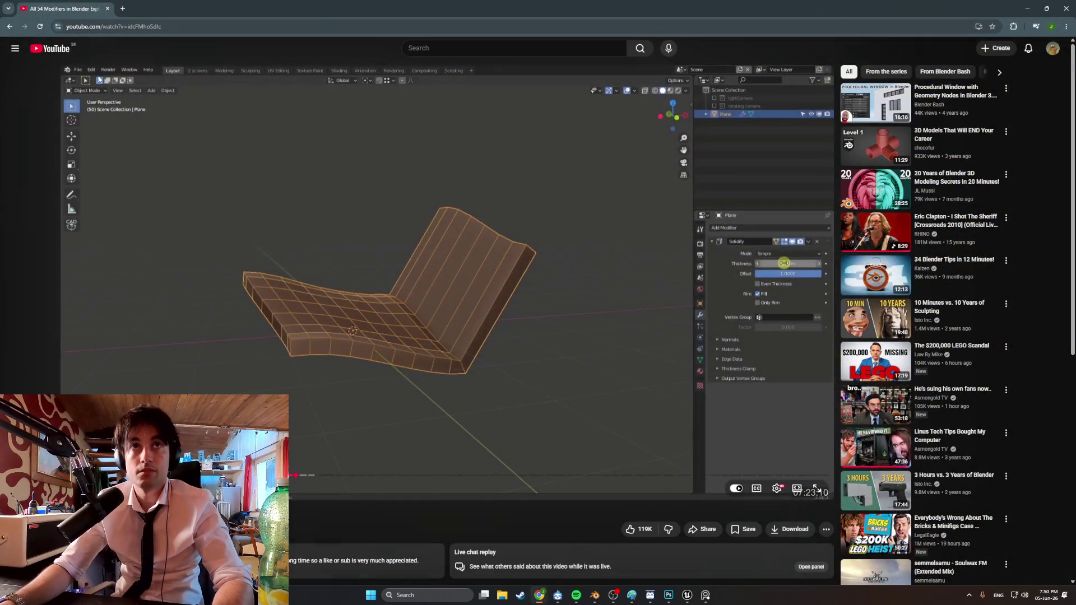
pyautogui.click(107, 9)
pyautogui.click(539, 596)
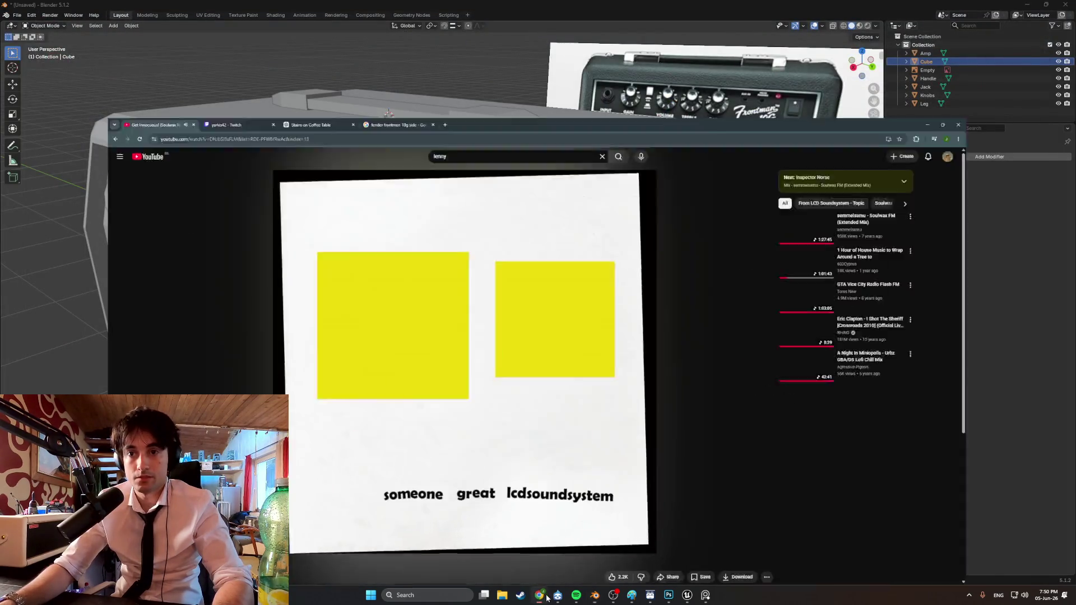
pyautogui.click(539, 595)
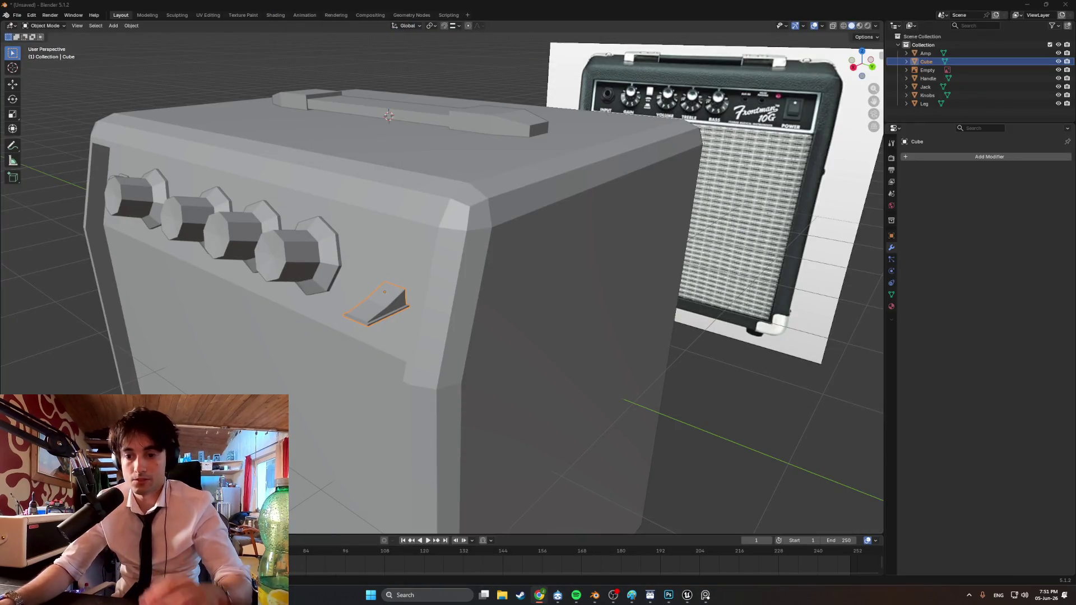
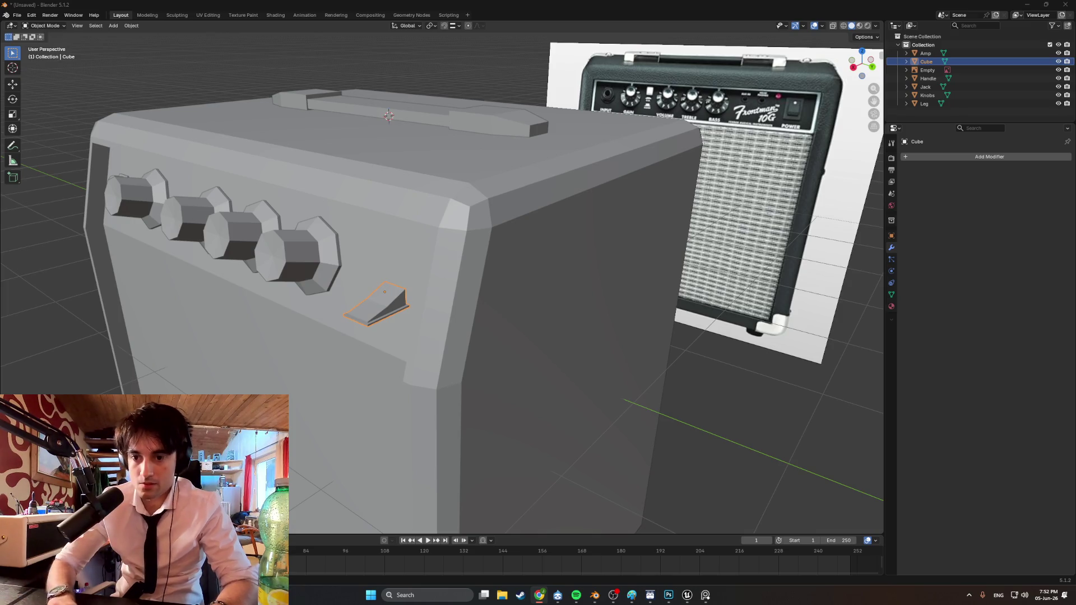
# Bring the Chrome window with the 'roland tr 909' Google results forward and maximise it
pyautogui.hotkey('alt', 'Tab')
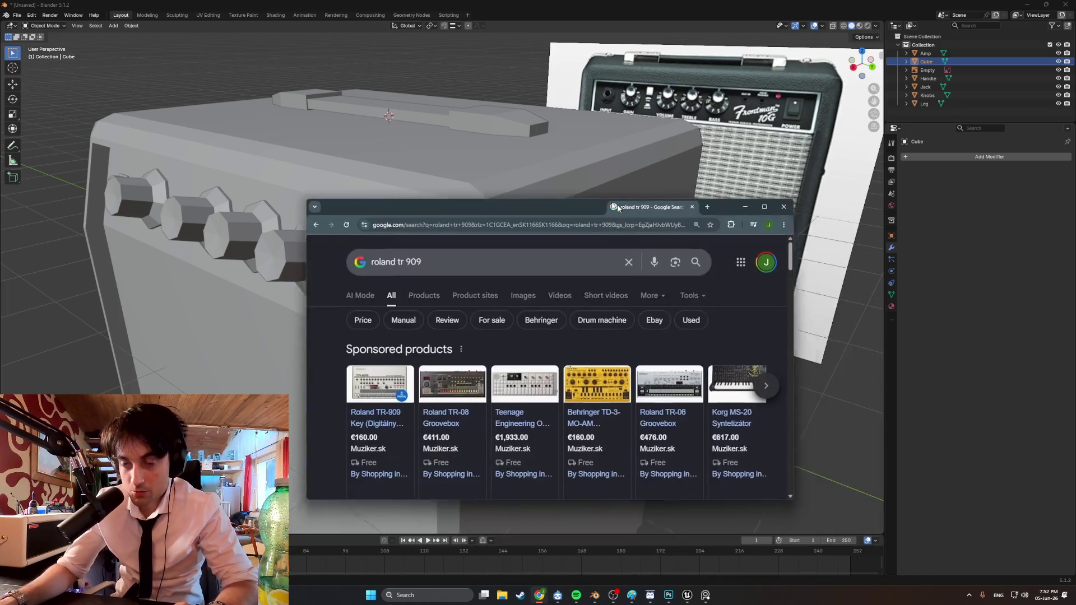
pyautogui.doubleClick(722, 173)
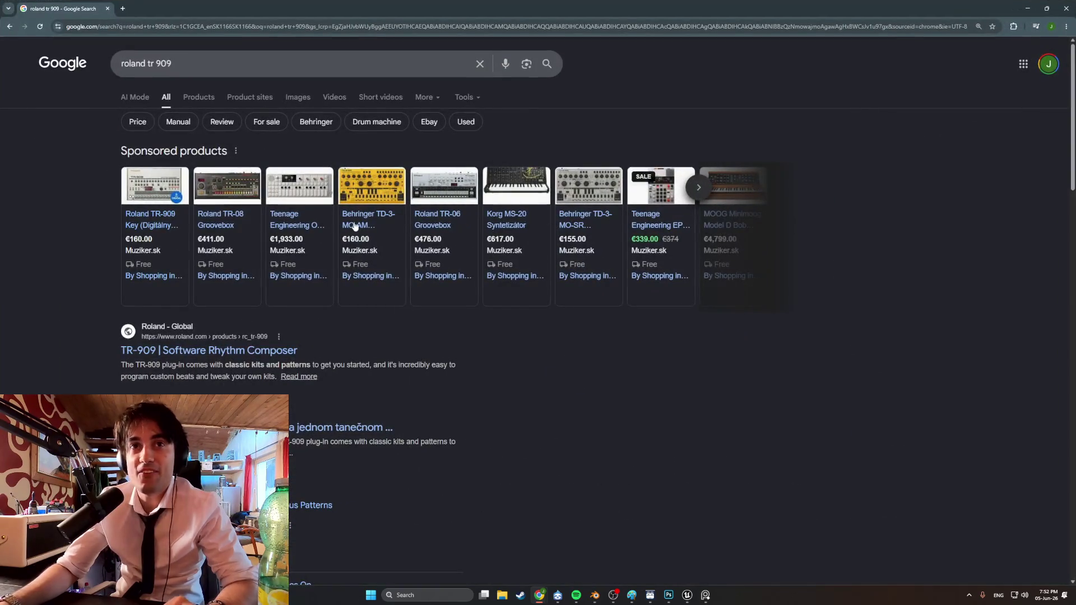
pyautogui.moveTo(181, 186)
pyautogui.moveTo(258, 200)
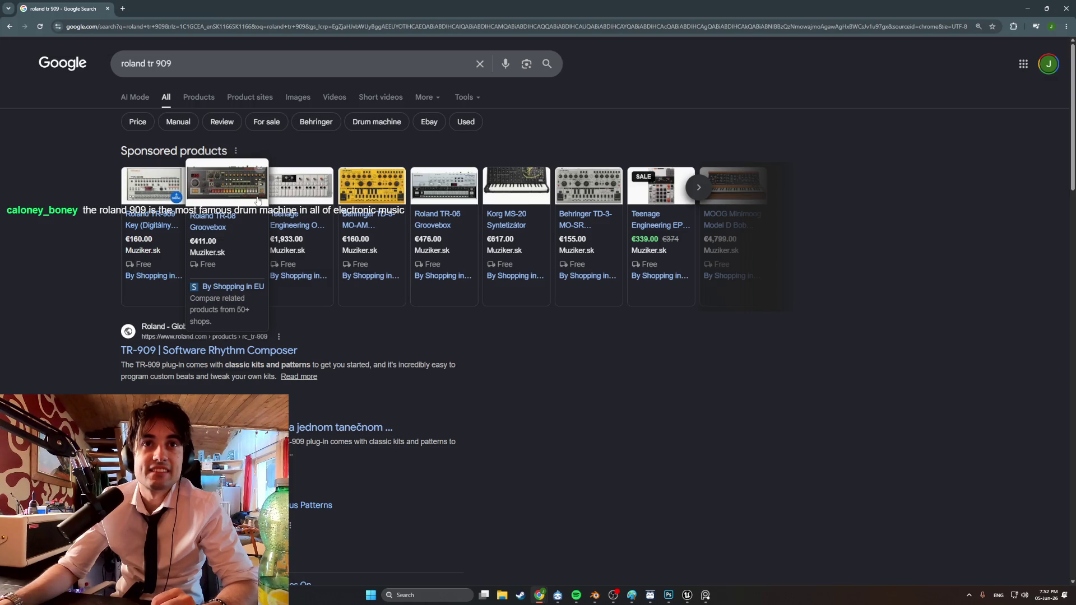
pyautogui.moveTo(135, 196)
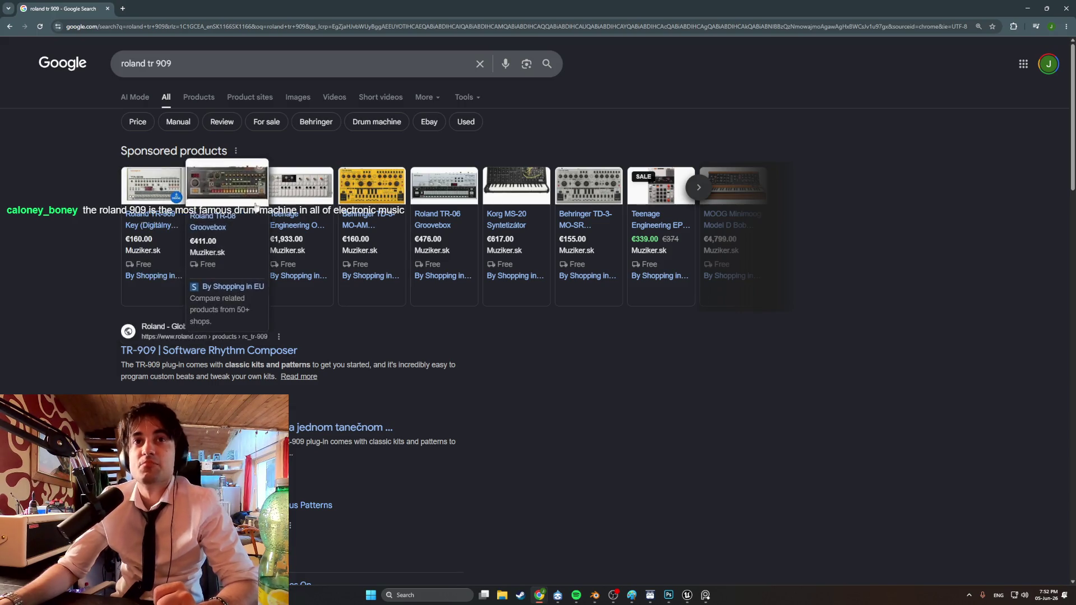
pyautogui.click(296, 229)
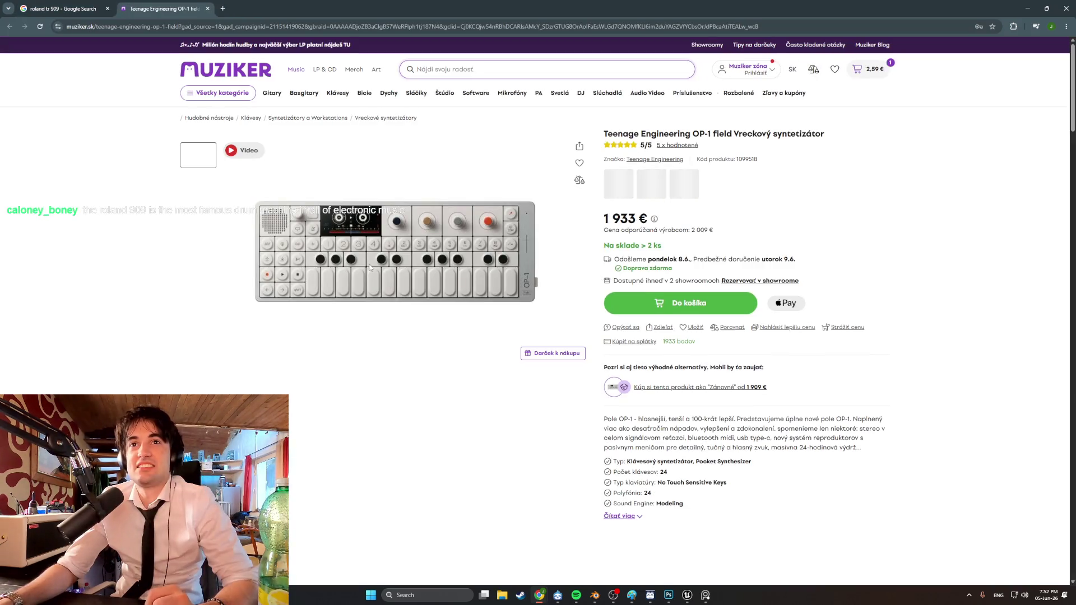
pyautogui.click(205, 251)
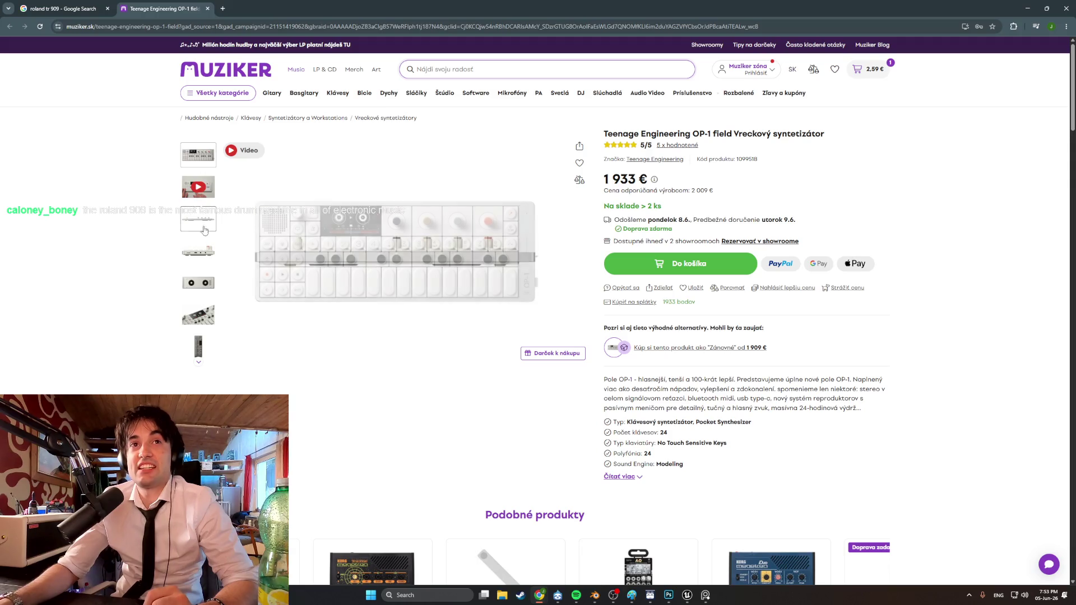
pyautogui.click(202, 283)
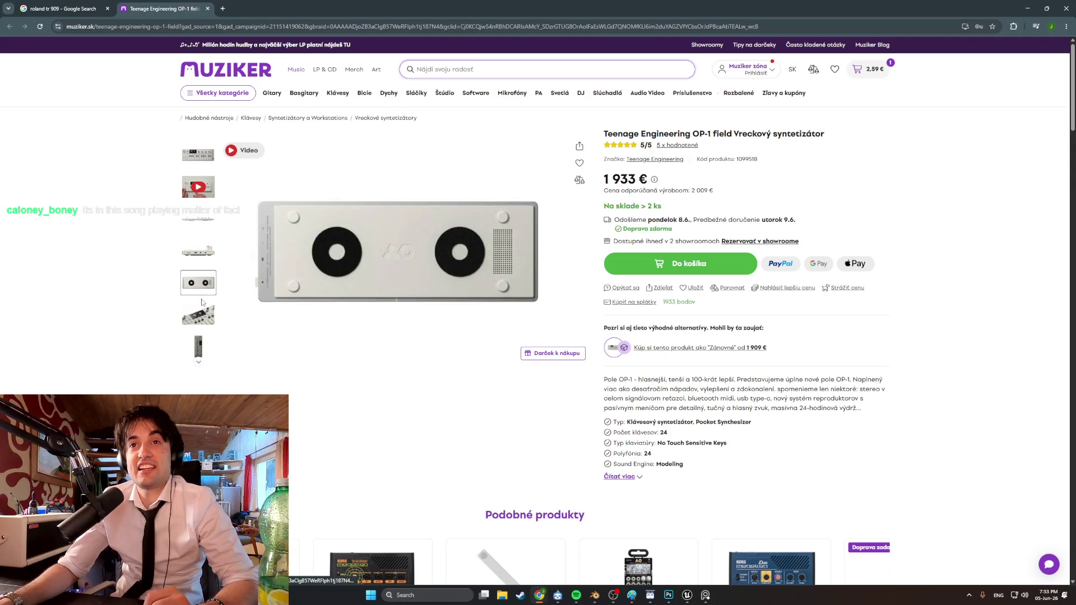
pyautogui.click(201, 317)
pyautogui.click(465, 274)
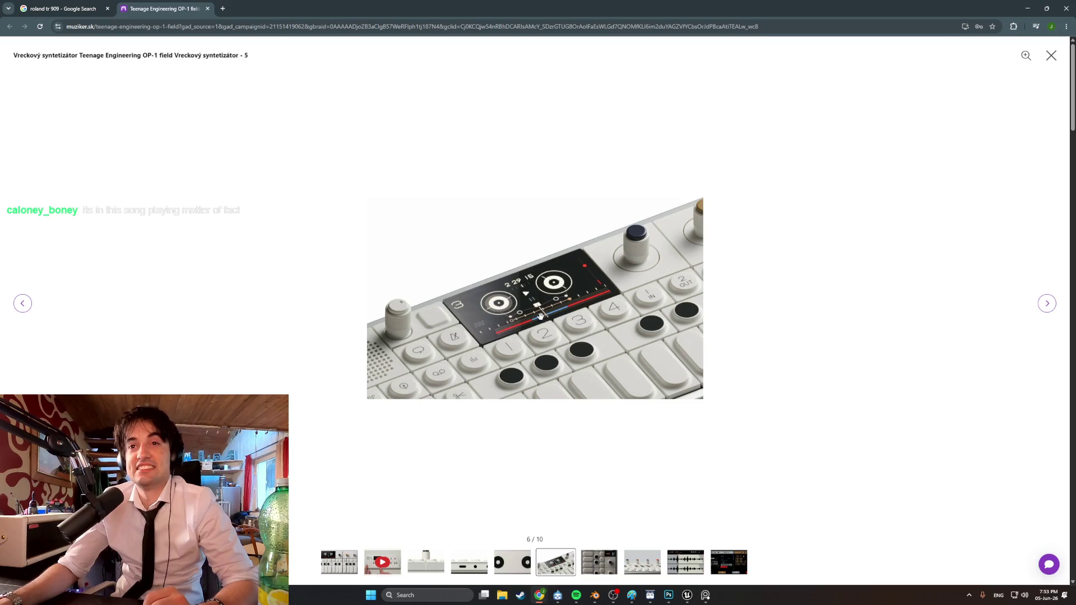
pyautogui.click(207, 8)
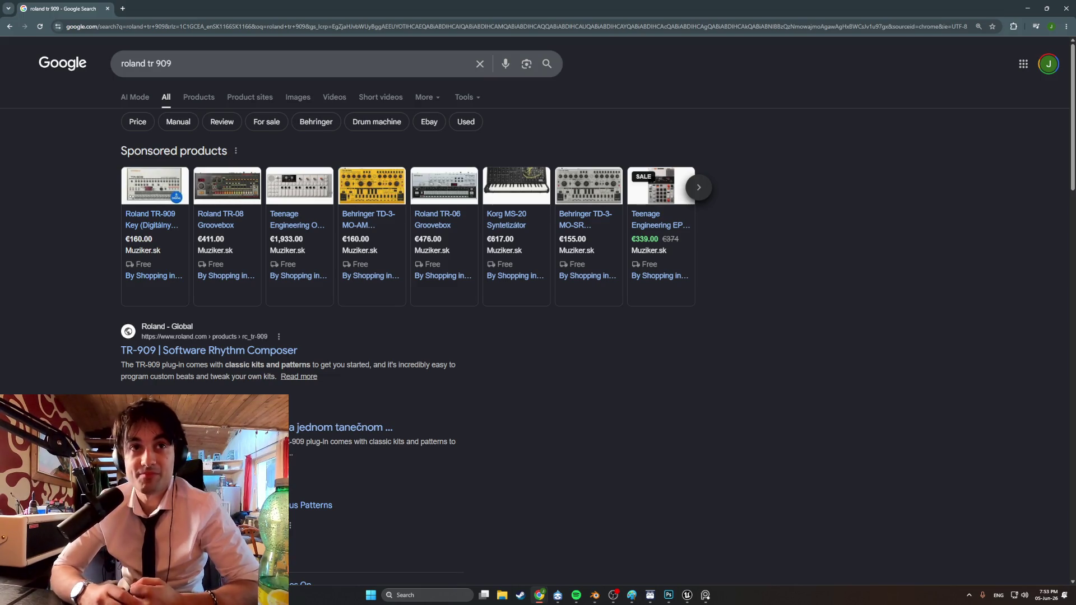
# Open the Roland TR-909 Key product page and browse its photos, including the mixer panel shot
pyautogui.click(180, 192)
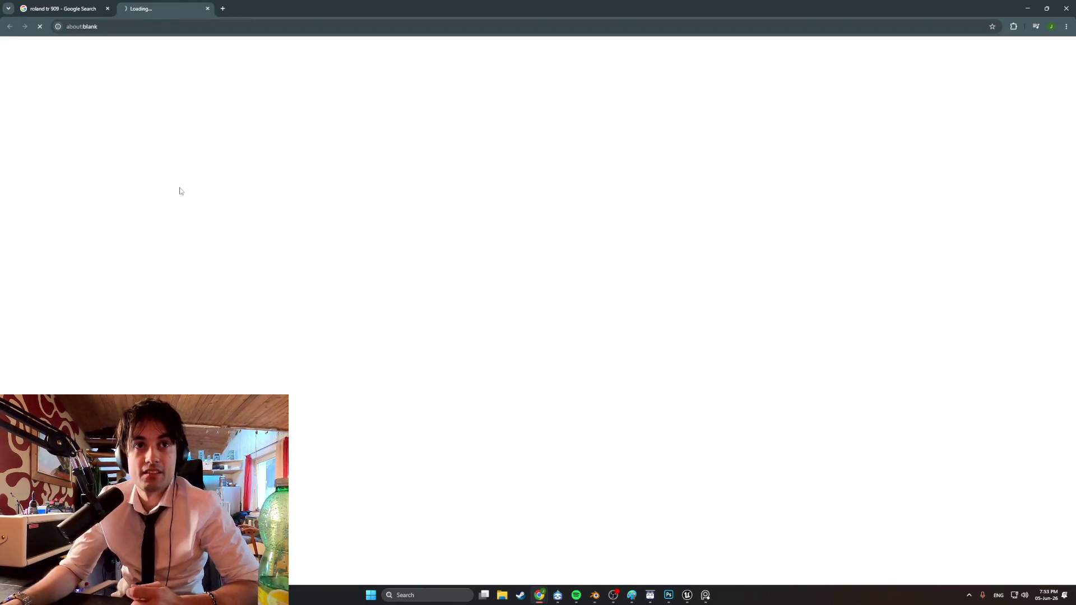
pyautogui.click(186, 196)
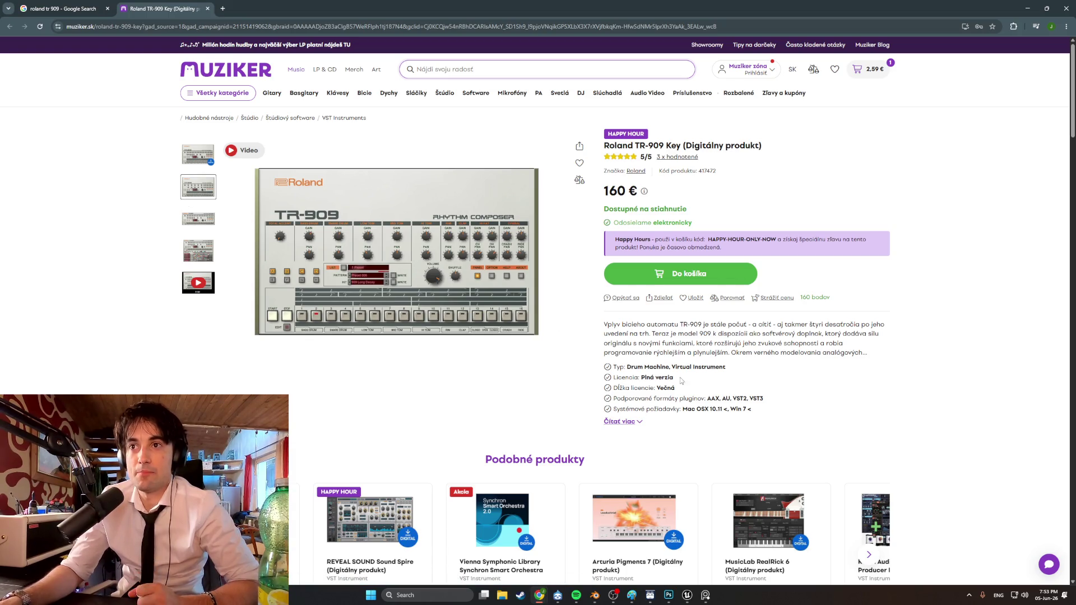
pyautogui.click(363, 270)
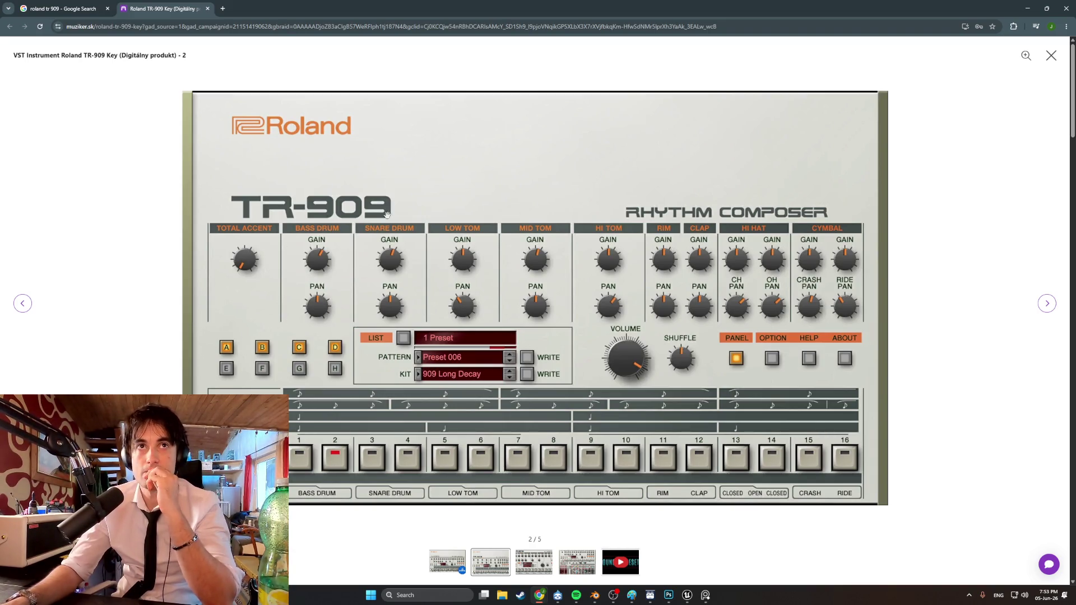
pyautogui.click(1052, 55)
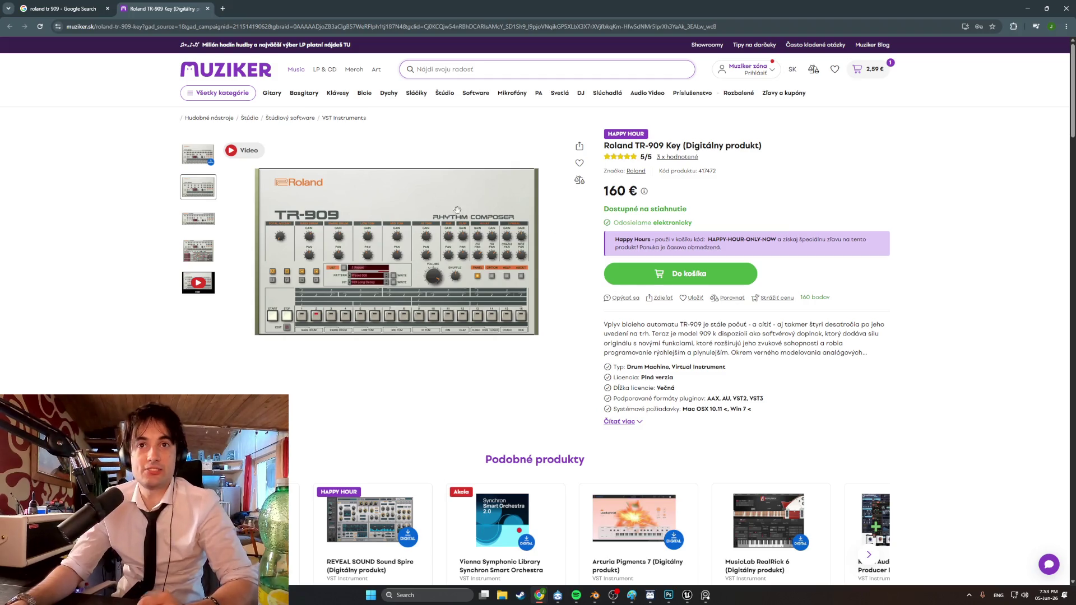
pyautogui.click(191, 247)
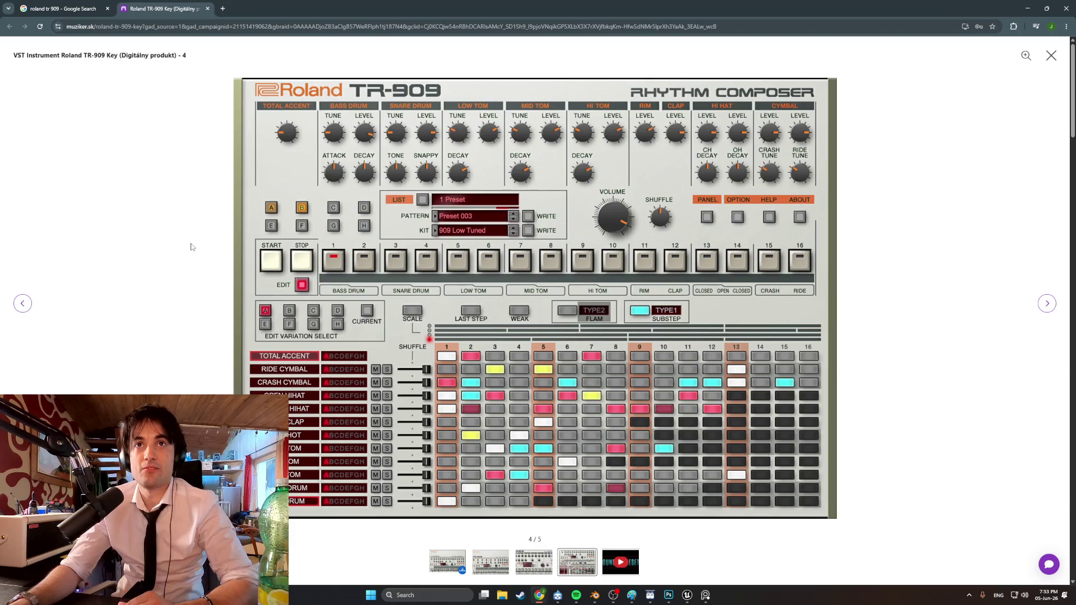
pyautogui.click(536, 565)
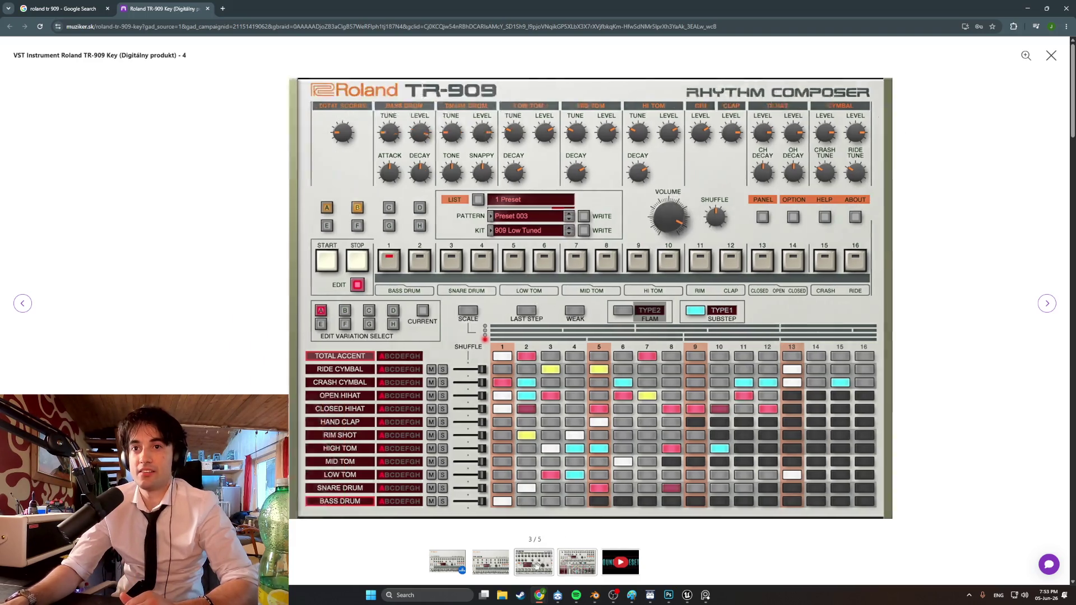
pyautogui.click(500, 563)
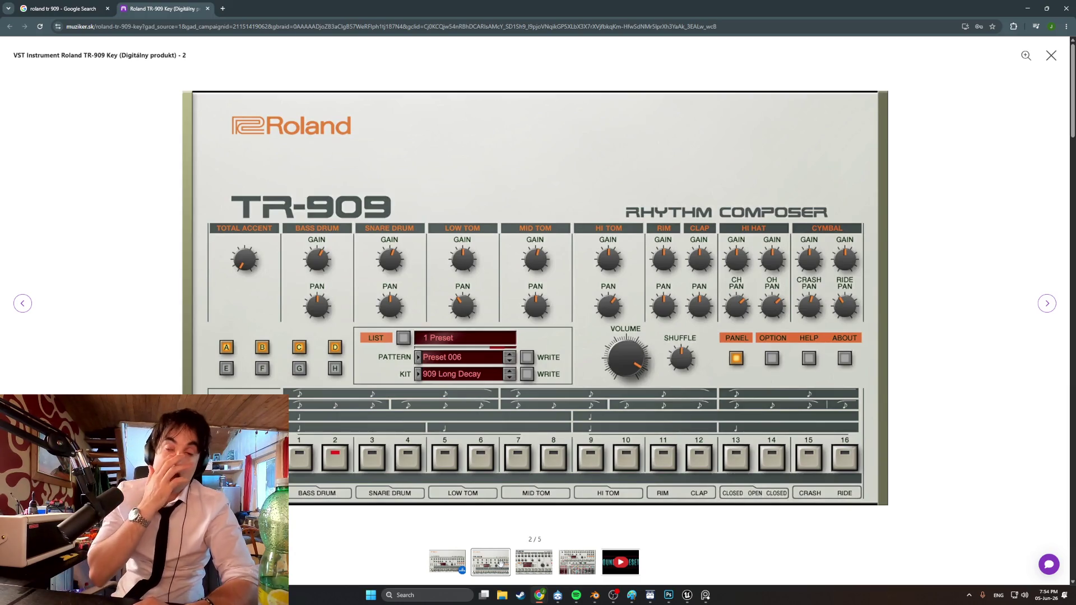
# Play the TR-909 demo video, skip ahead to the TR-909 part, then close the gallery
pyautogui.click(623, 565)
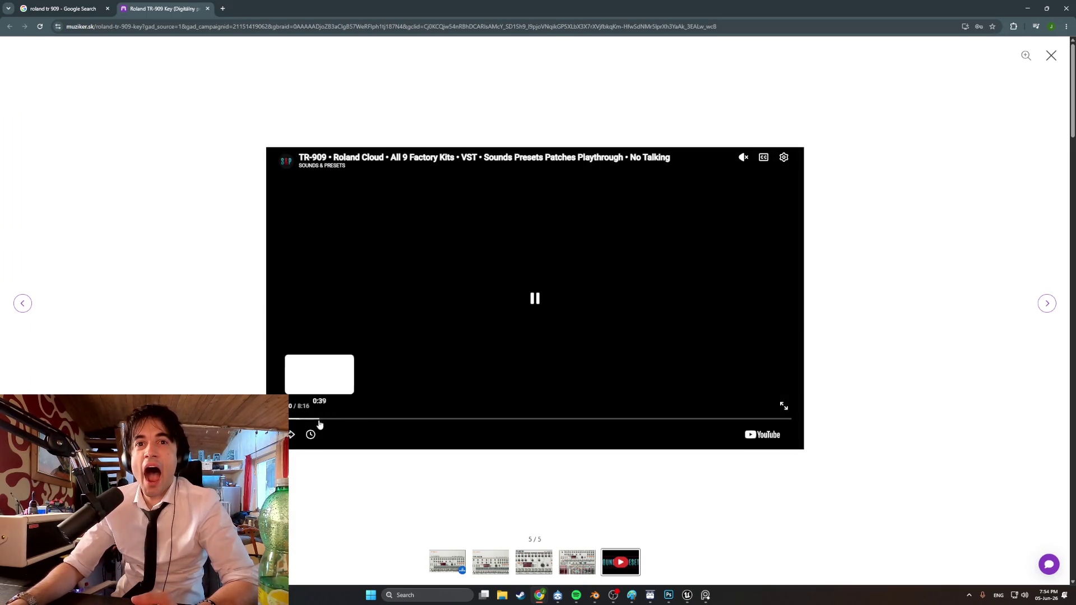
pyautogui.click(362, 419)
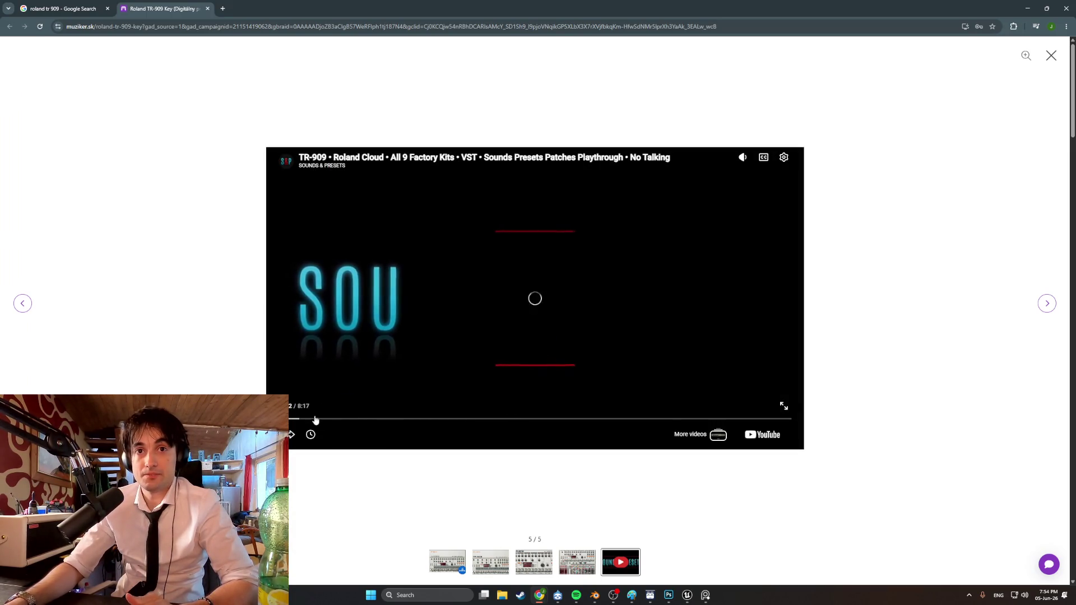
pyautogui.moveTo(359, 419); pyautogui.dragTo(444, 421)
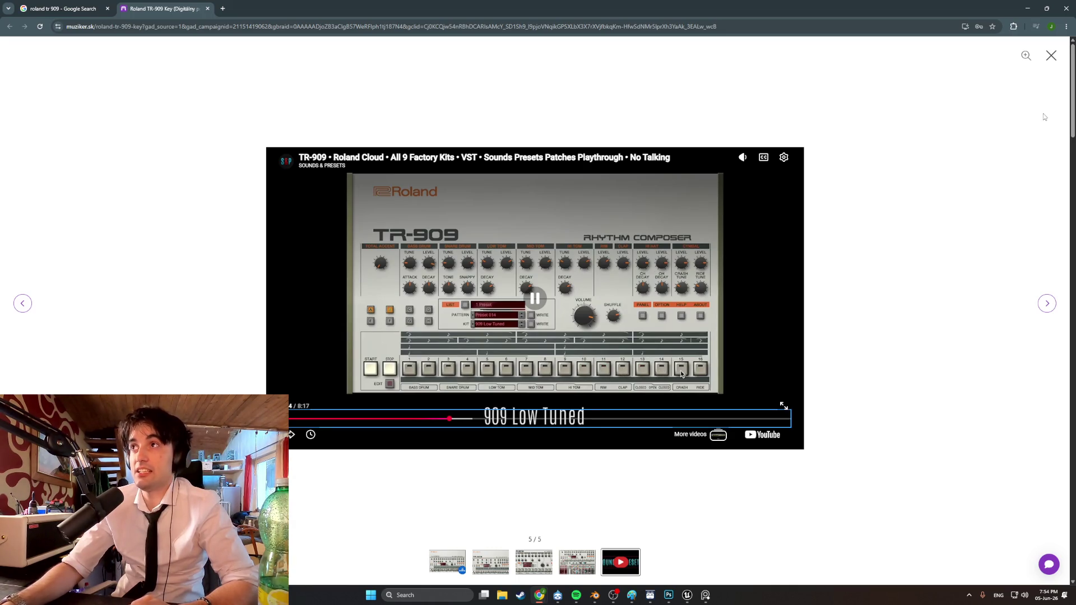
pyautogui.click(1051, 56)
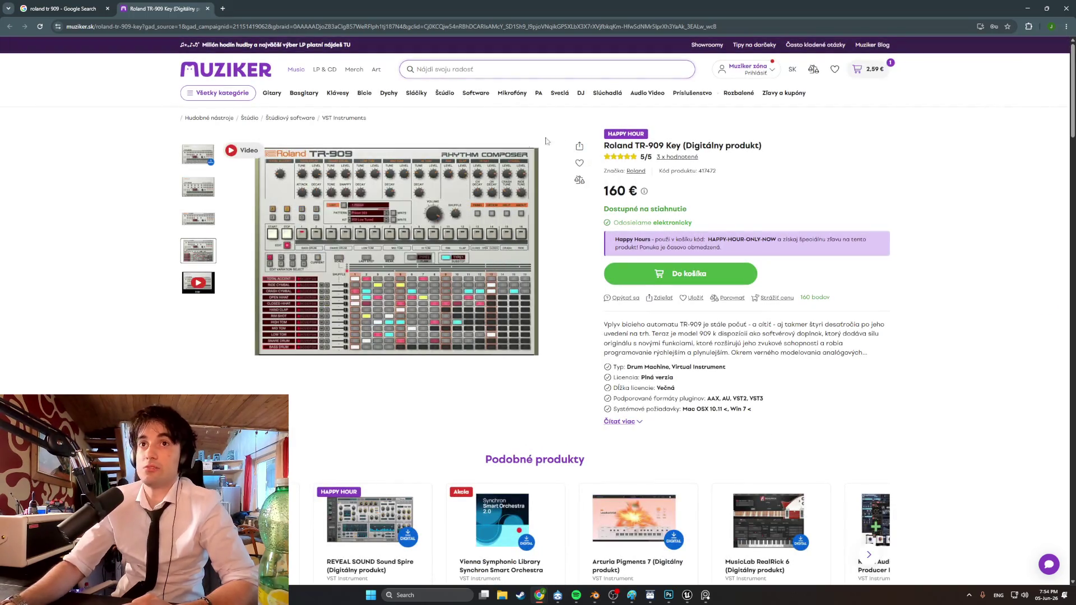
# Close the Muziker TR-909 tab and minimise Chrome to return to the Blender amp model
pyautogui.moveTo(692, 146); pyautogui.dragTo(740, 147)
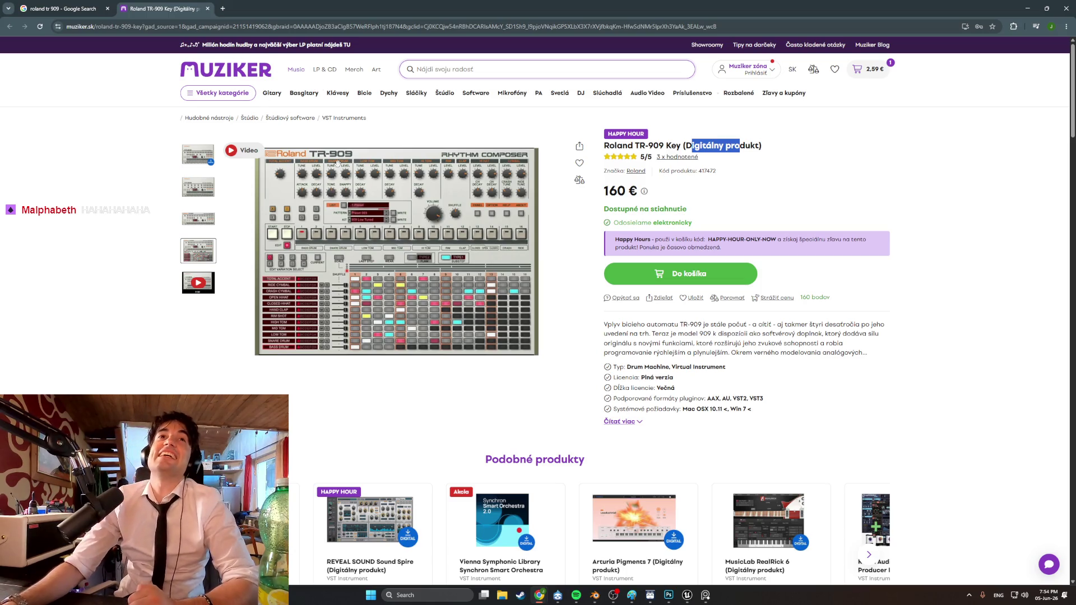
pyautogui.click(576, 595)
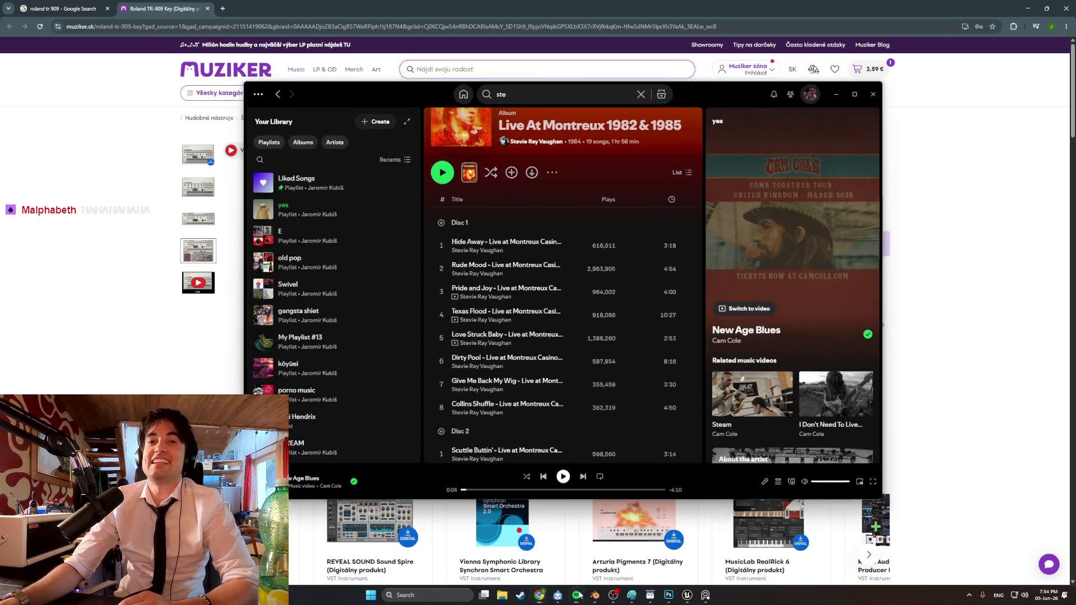
pyautogui.click(577, 596)
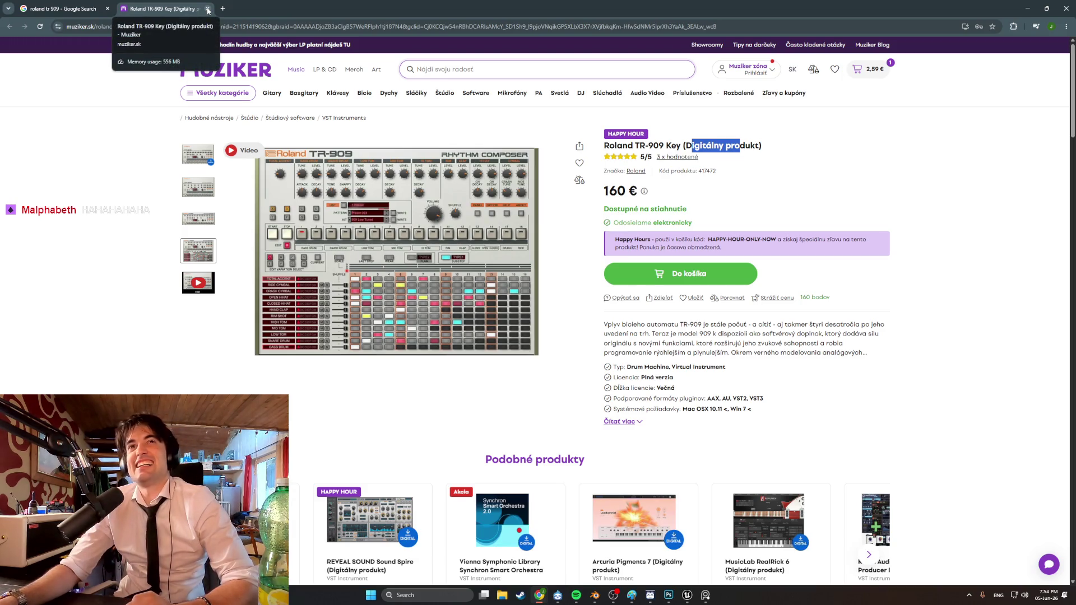
pyautogui.click(207, 10)
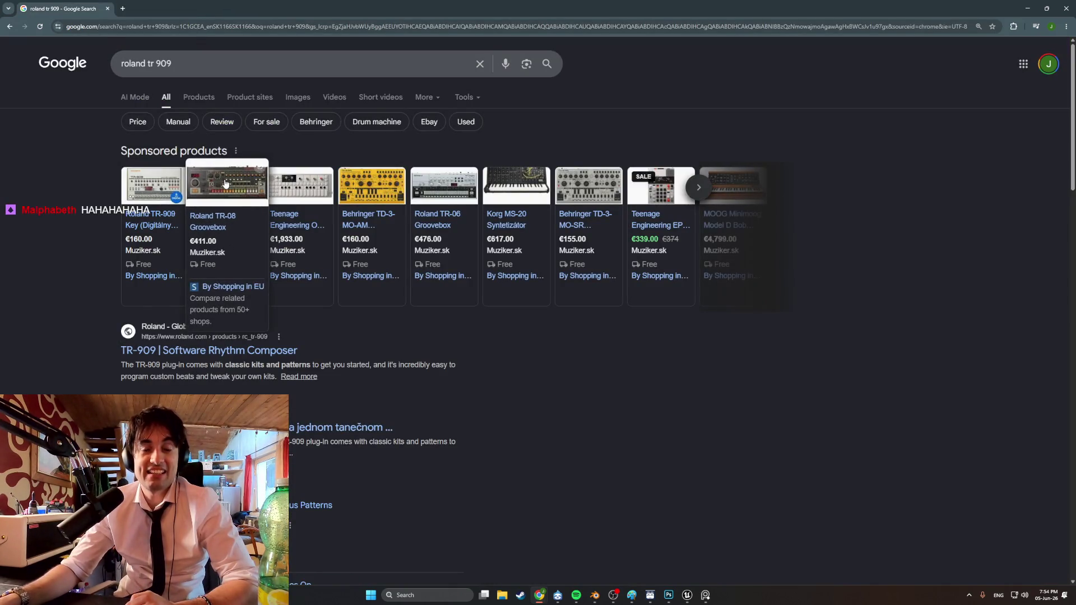
pyautogui.moveTo(385, 210)
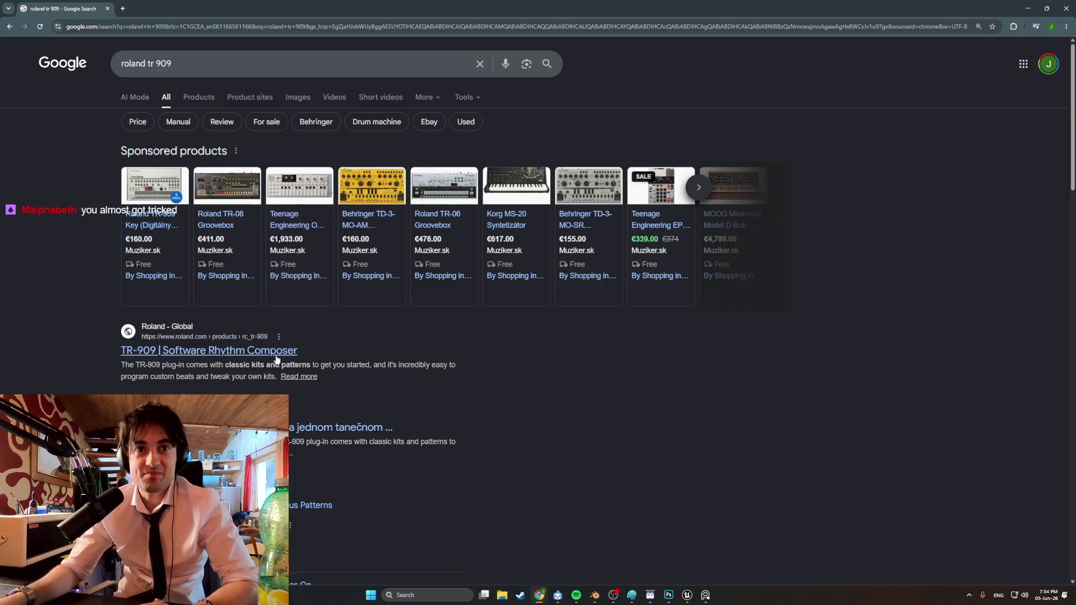
pyautogui.click(1028, 8)
pyautogui.moveTo(651, 292)
pyautogui.mouseDown(button='middle')
pyautogui.moveTo(671, 291)
pyautogui.moveTo(541, 319)
pyautogui.mouseUp(button='middle')
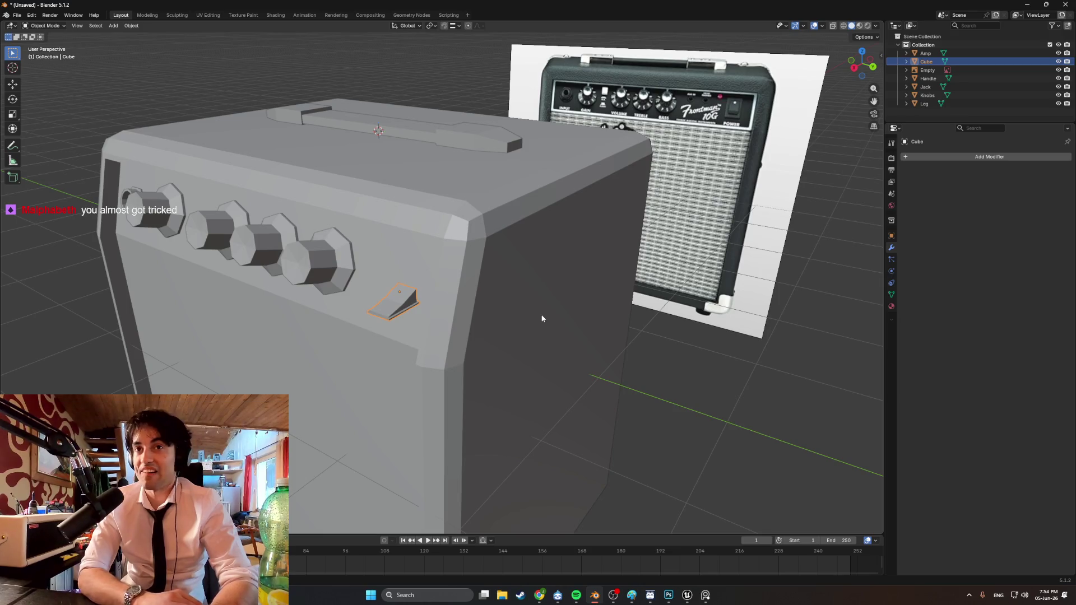
# Undo back to the flat slab, removing its earlier inset rim
pyautogui.scroll(-3, 541, 318)
pyautogui.hotkey('ctrl', 'z')
pyautogui.hotkey('ctrl', 'z')
pyautogui.hotkey('ctrl', 'z')
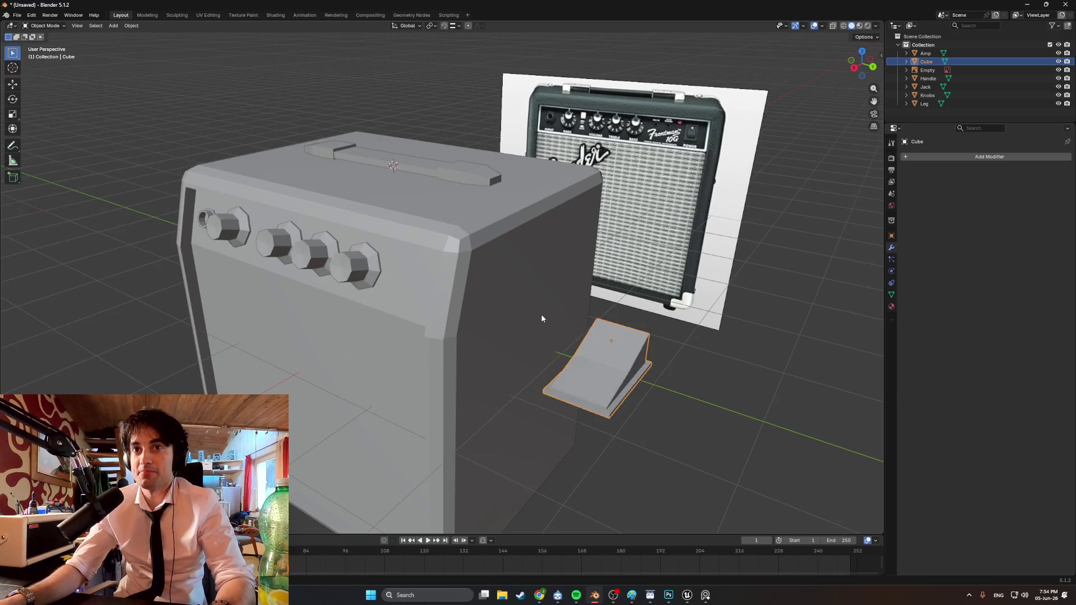
pyautogui.hotkey('ctrl', 'z')
pyautogui.hotkey('ctrl', 'z')
pyautogui.hotkey('ctrl', 'z')
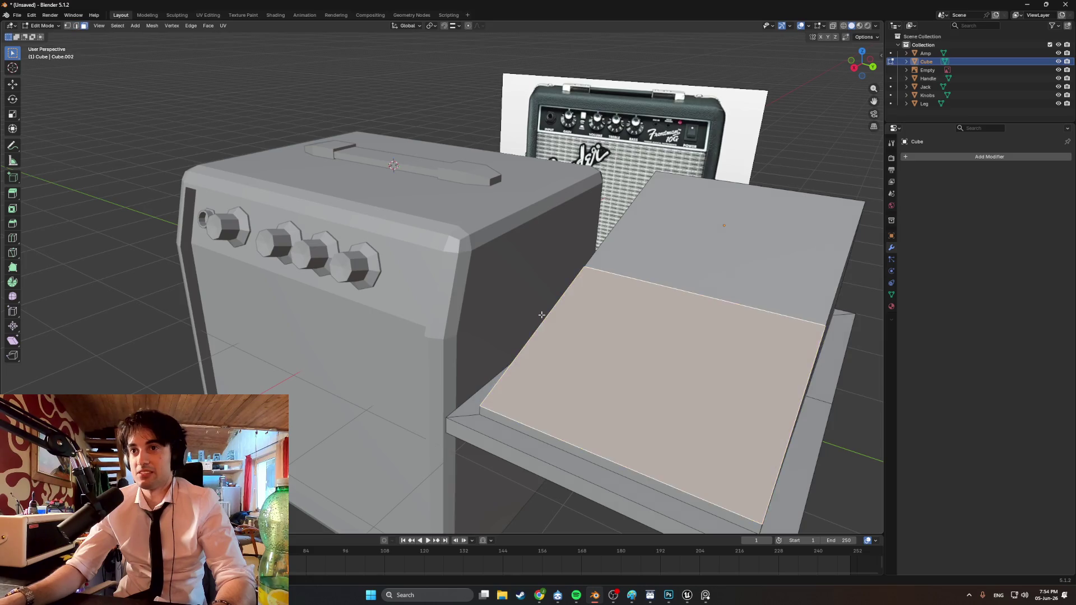
pyautogui.hotkey('ctrl', 'z')
pyautogui.moveTo(542, 315); pyautogui.dragTo(661, 322, button='middle')
pyautogui.scroll(-2, 662, 323)
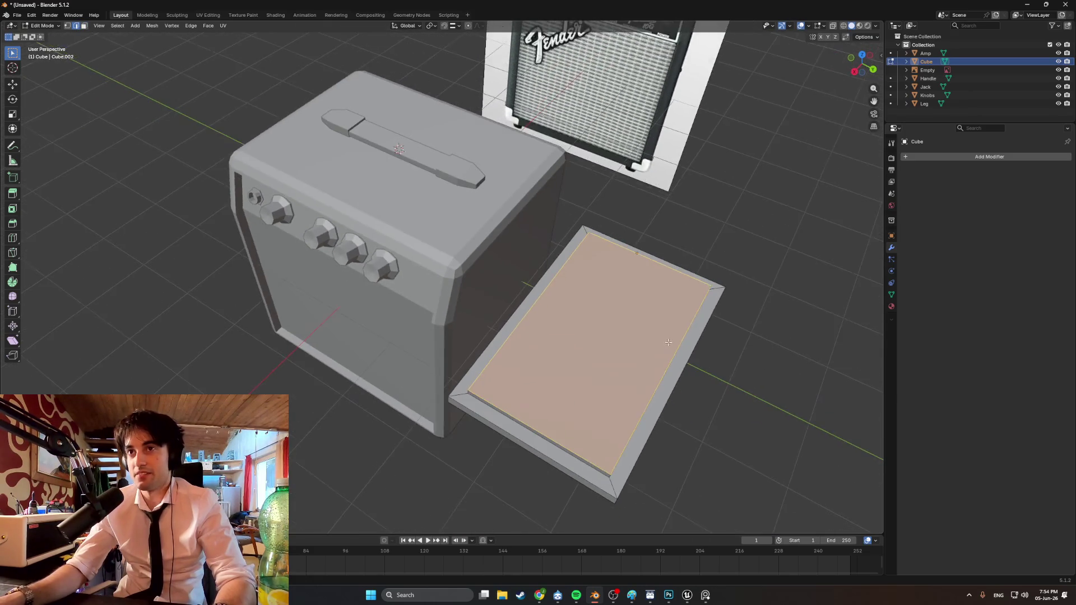
pyautogui.hotkey('ctrl', 'z')
pyautogui.hotkey('ctrl', 'z')
pyautogui.hotkey('ctrl', 'z')
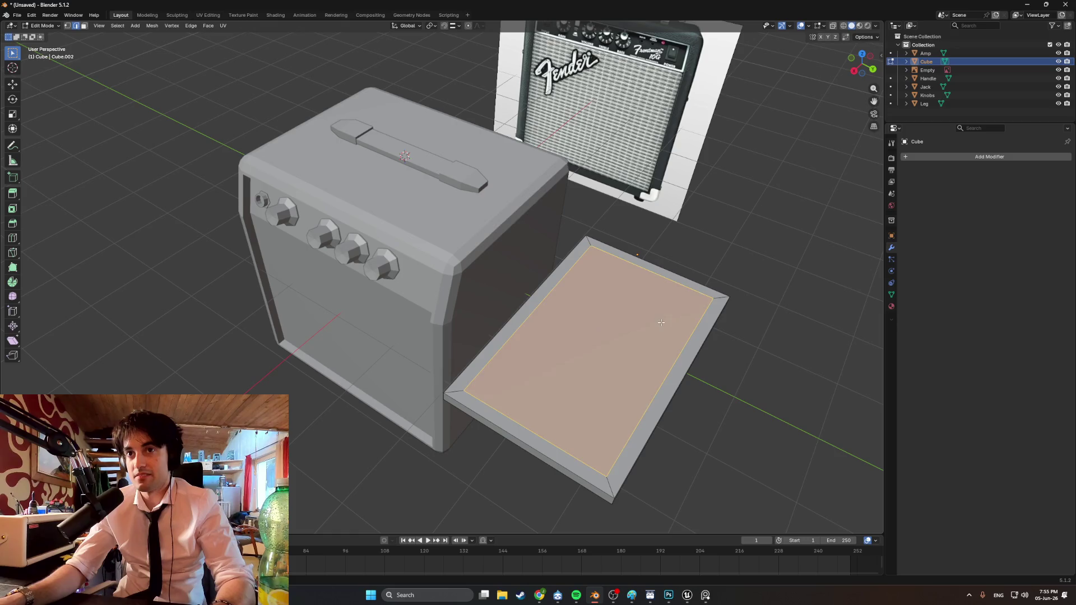
# Inset the slab's top face and extrude the inner face up about 0.11 m
pyautogui.press('i')
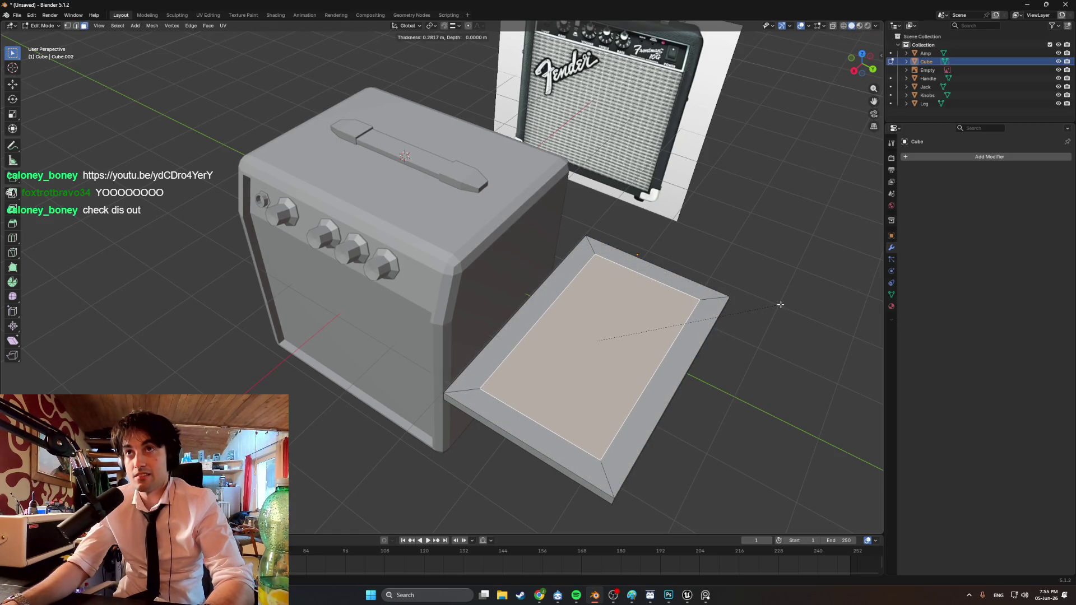
pyautogui.click(780, 304)
pyautogui.moveTo(756, 325); pyautogui.dragTo(422, 424, button='middle')
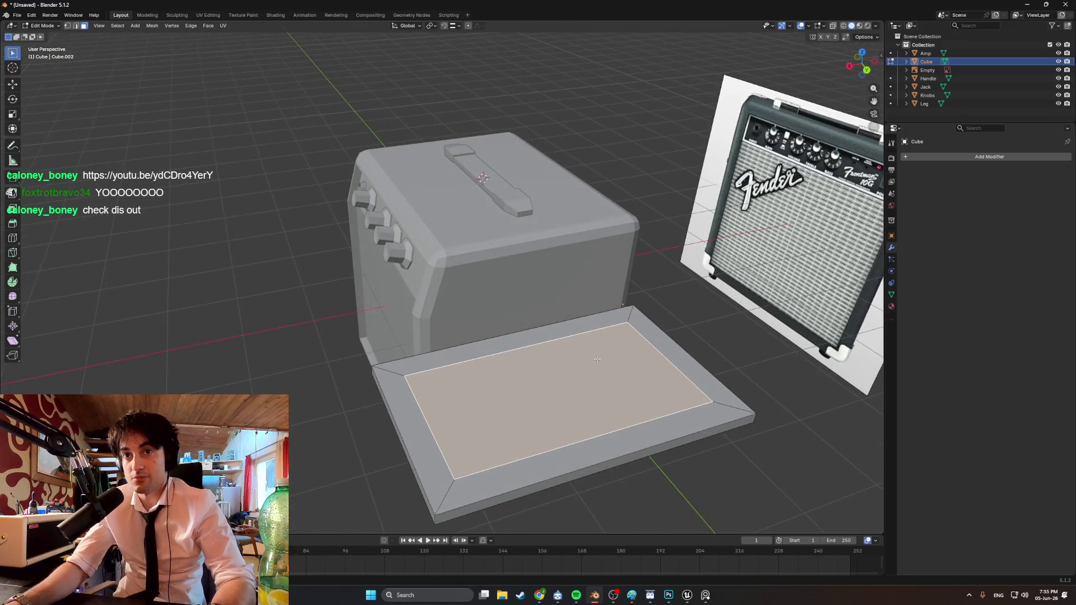
pyautogui.press('e')
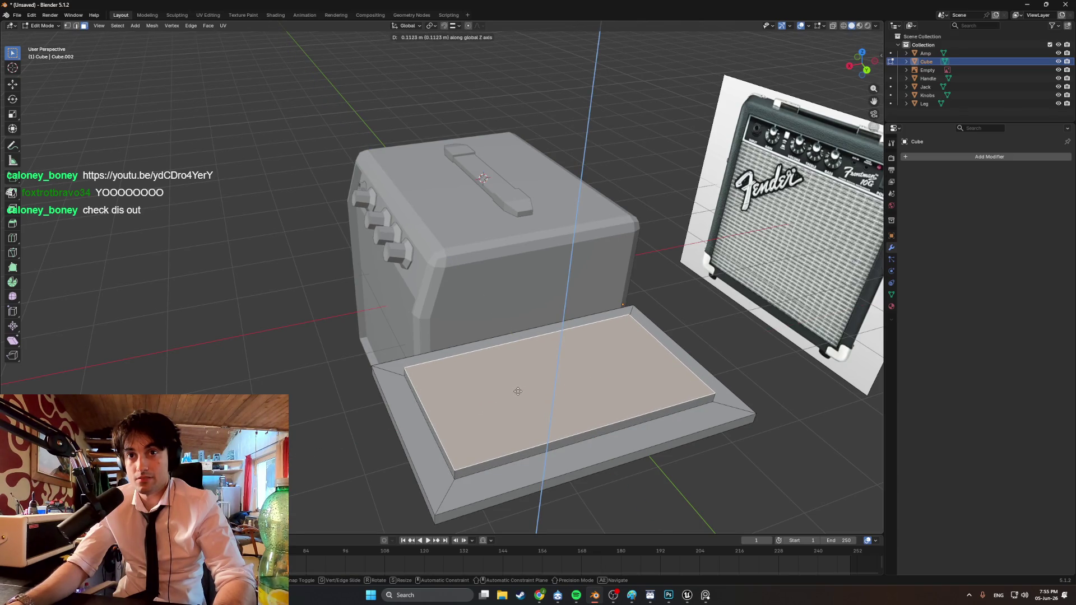
pyautogui.click(517, 392)
# Extrude the raised block's right edge straight up along Z to form a sloped ramp
pyautogui.press('2')
pyautogui.click(662, 348)
pyautogui.press('e')
pyautogui.press('z')
pyautogui.rightClick(661, 327)
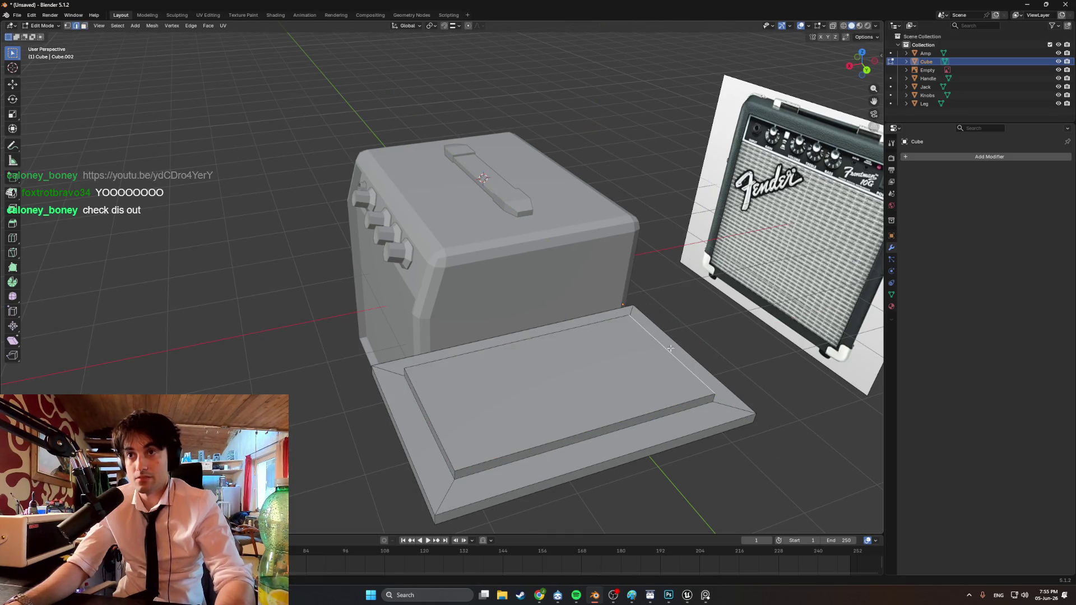
pyautogui.moveTo(662, 327); pyautogui.dragTo(654, 348, button='middle')
pyautogui.press('g')
pyautogui.rightClick(654, 348)
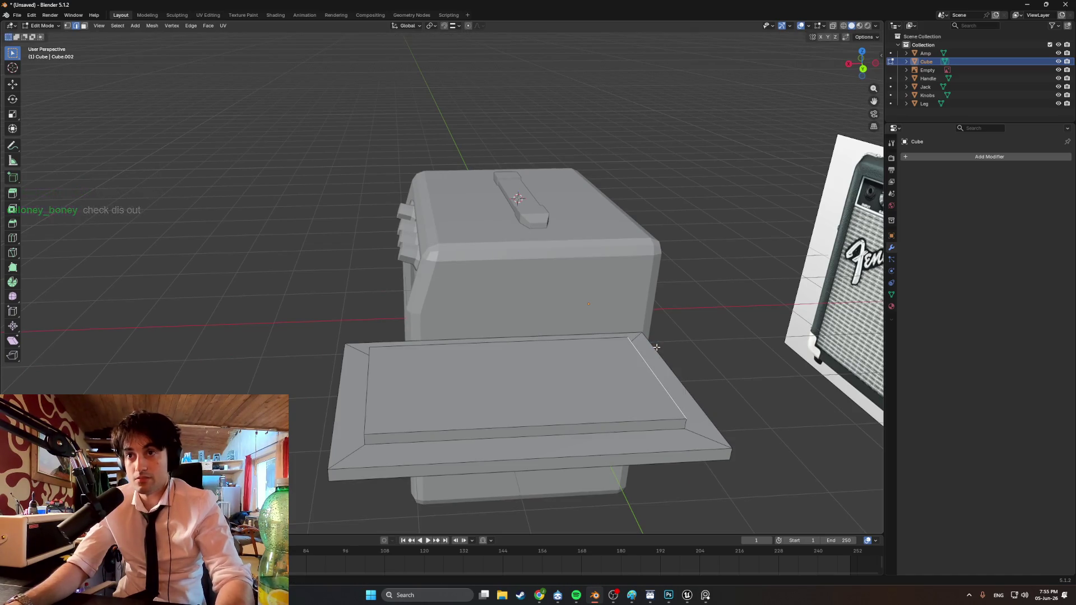
pyautogui.press('e')
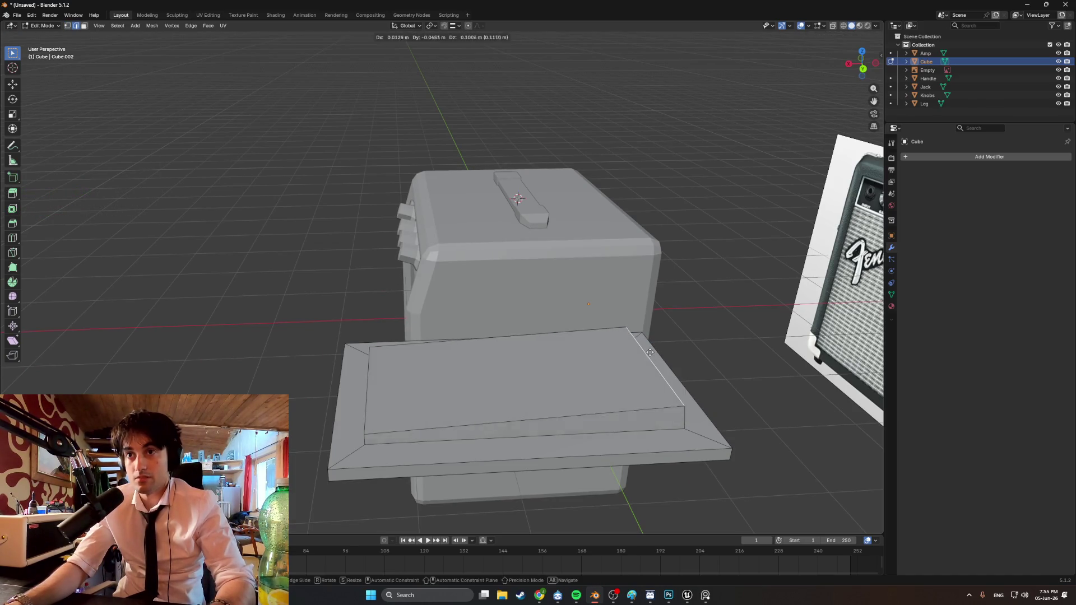
pyautogui.press('z')
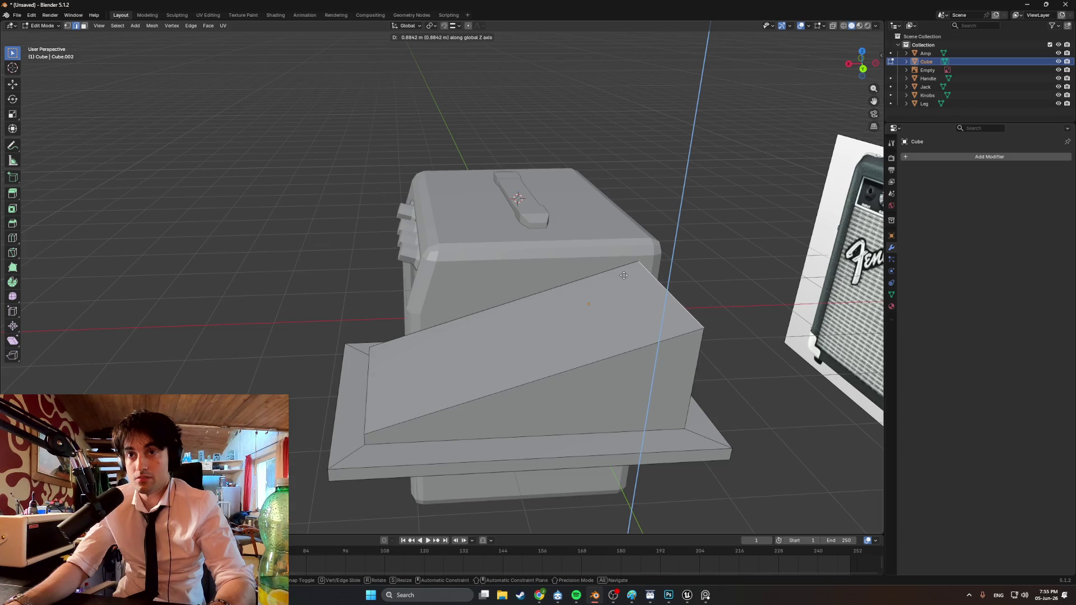
pyautogui.click(616, 288)
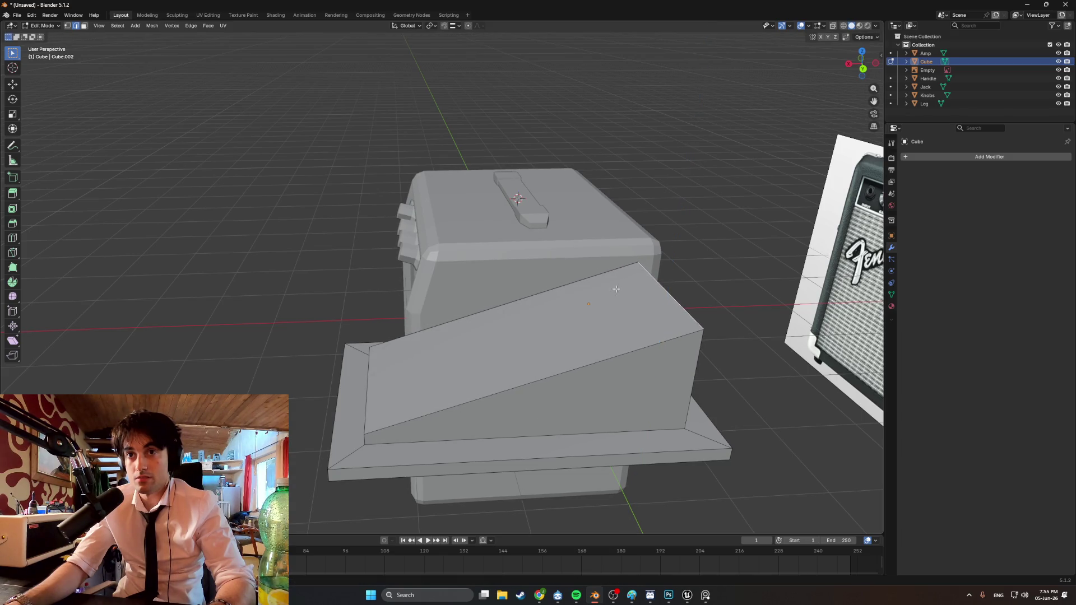
# Add a loop cut across the ramp, lower it along Z into a crease, then bring up the browser
pyautogui.rightClick(494, 364)
pyautogui.click(518, 391)
pyautogui.click(518, 392)
pyautogui.press('g')
pyautogui.press('z')
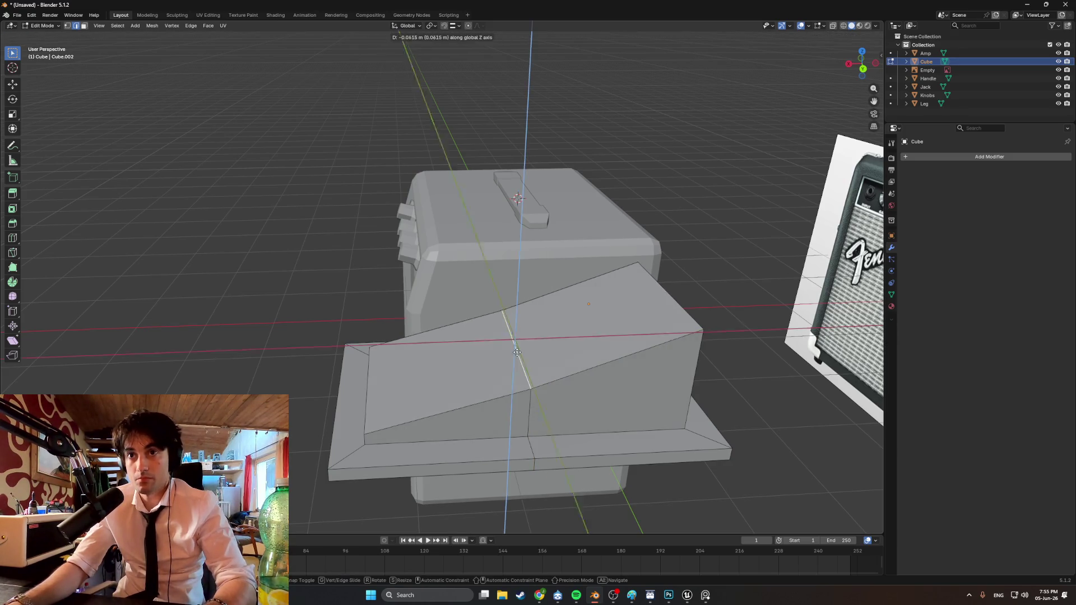
pyautogui.click(518, 362)
pyautogui.moveTo(519, 362)
pyautogui.mouseDown(button='middle')
pyautogui.moveTo(514, 328)
pyautogui.moveTo(493, 347)
pyautogui.moveTo(493, 336)
pyautogui.mouseUp(button='middle')
pyautogui.press('g')
pyautogui.press('z')
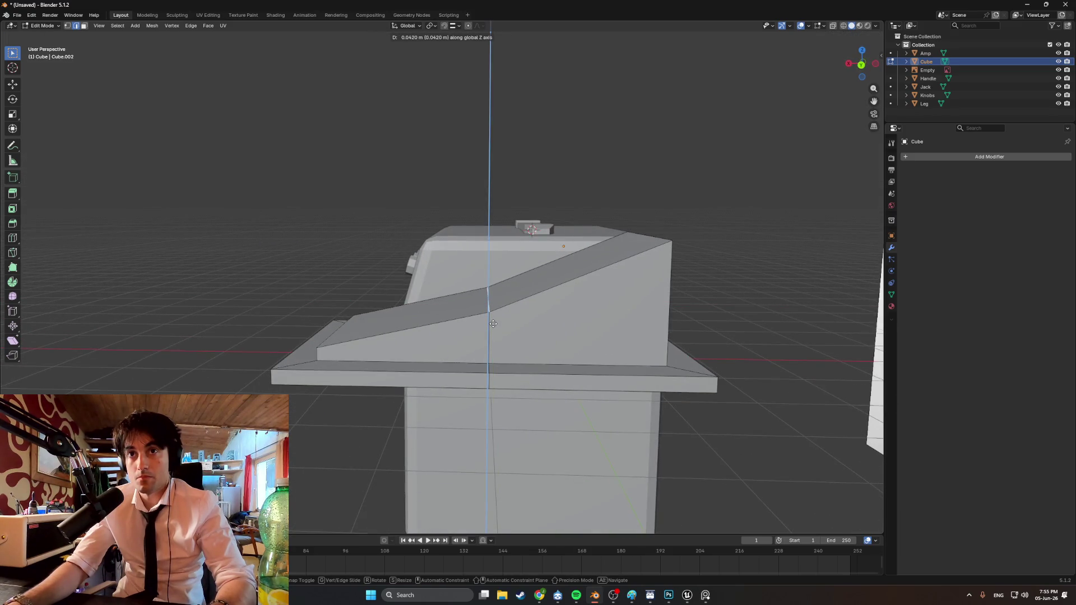
pyautogui.click(492, 323)
pyautogui.moveTo(492, 323)
pyautogui.mouseDown(button='middle')
pyautogui.moveTo(486, 338)
pyautogui.moveTo(625, 332)
pyautogui.moveTo(473, 288)
pyautogui.moveTo(586, 303)
pyautogui.mouseUp(button='middle')
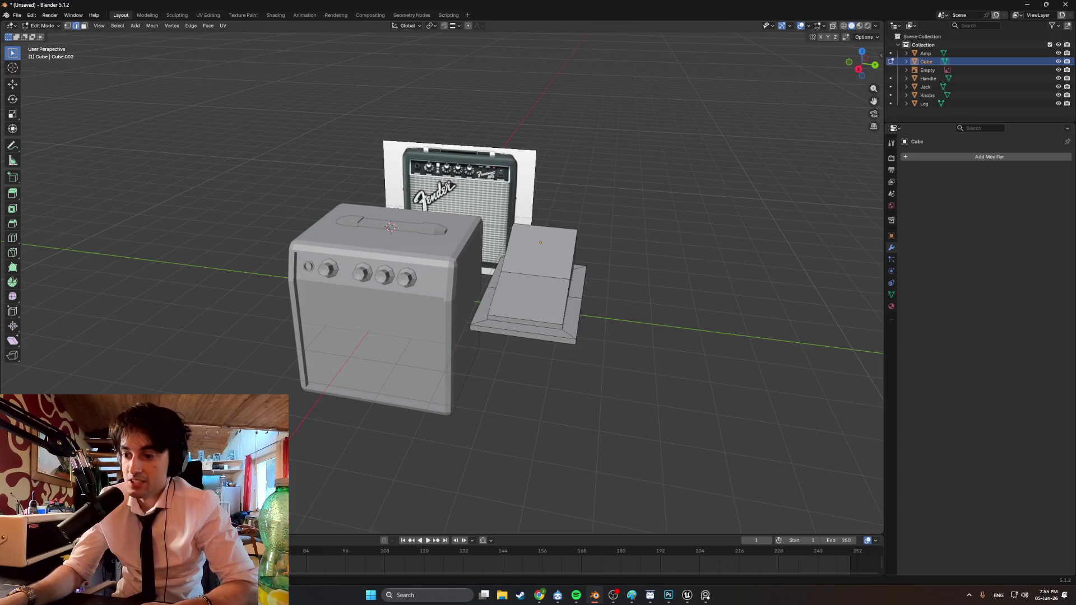
pyautogui.hotkey('alt', 'Tab')
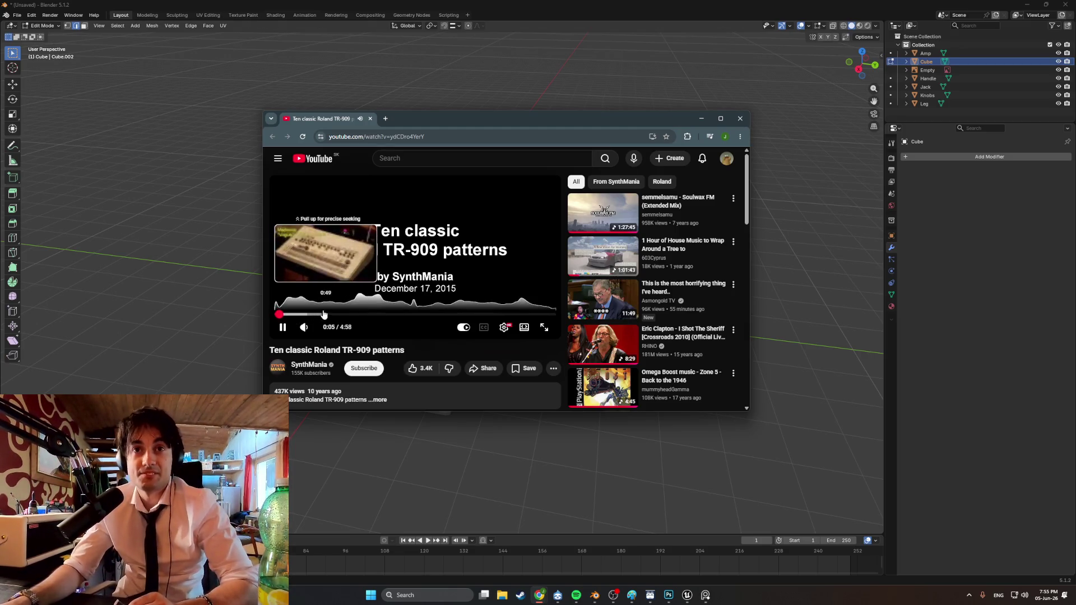
# Scrub the fullscreen video forward to the Mantronix 'Bassline' (1986) 104bpm pattern, then exit fullscreen
pyautogui.click(545, 327)
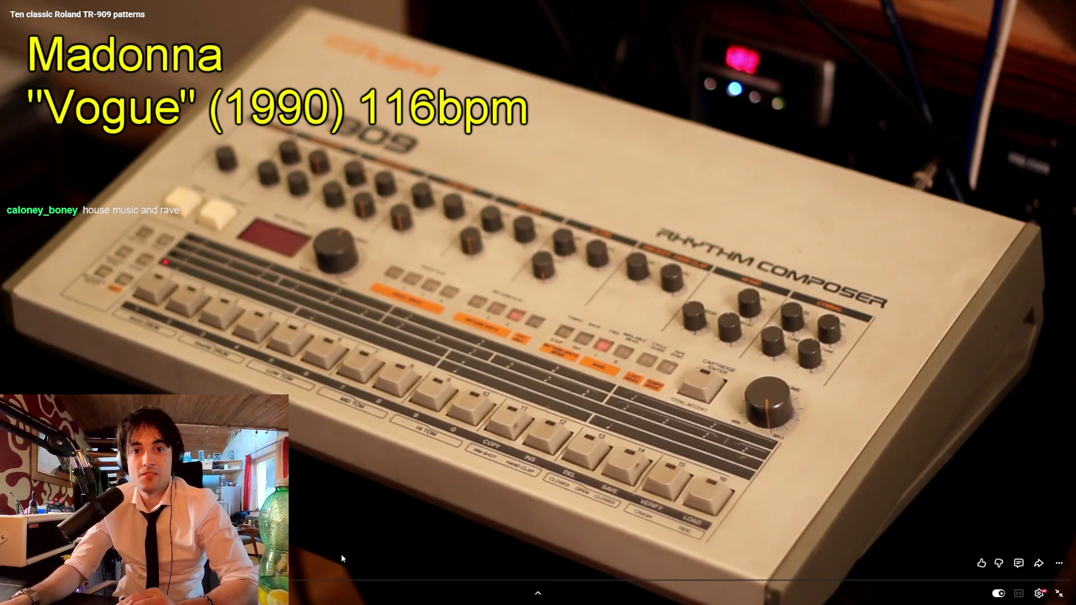
pyautogui.click(381, 580)
pyautogui.moveTo(412, 587); pyautogui.dragTo(723, 570)
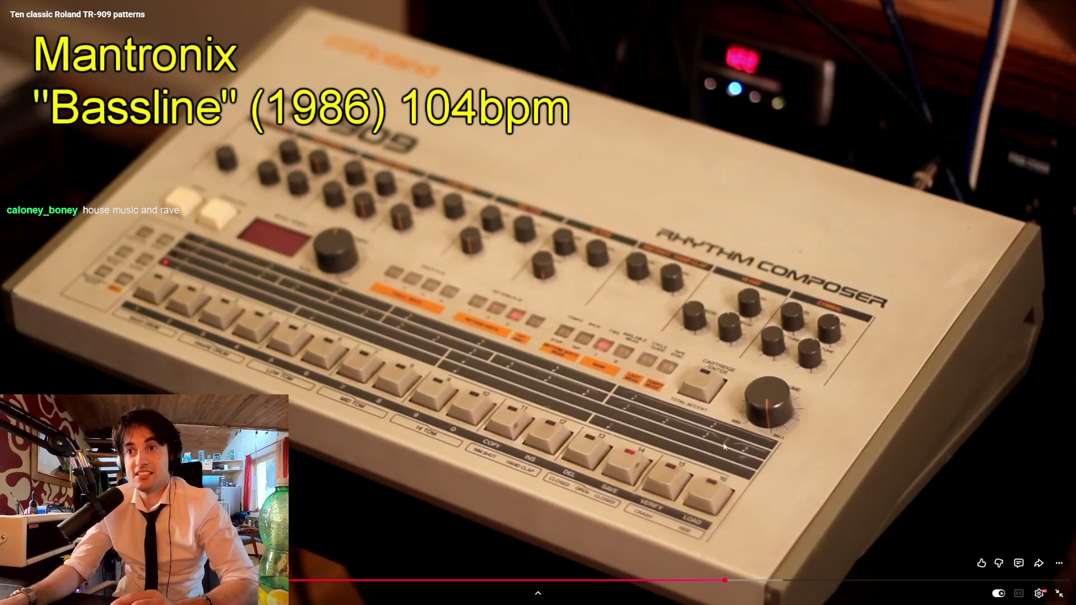
pyautogui.click(1060, 593)
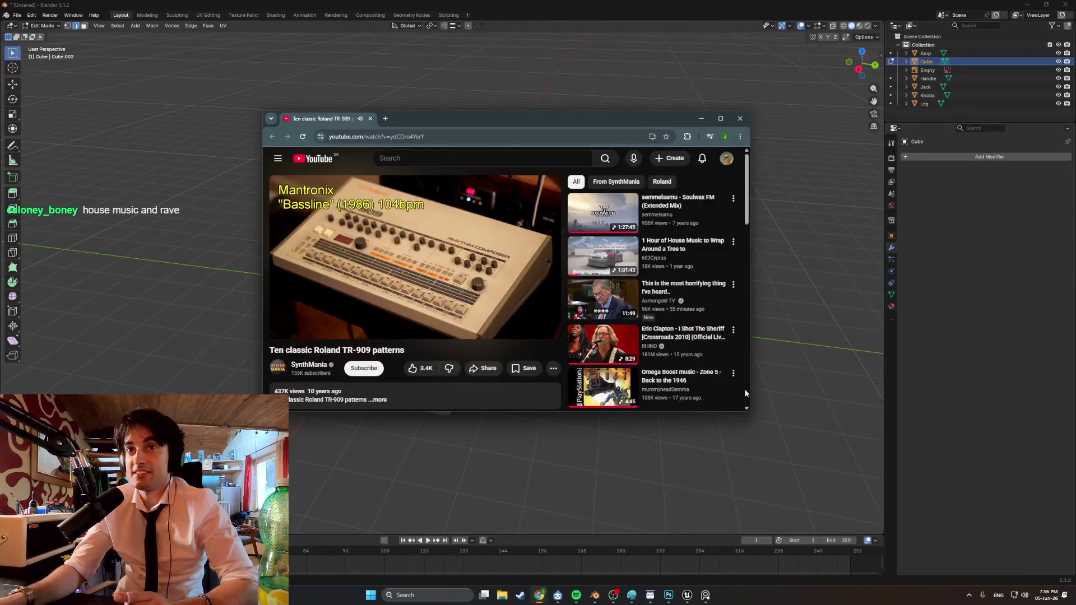
# Minimise the browser and orbit around to look down on the ramp plate
pyautogui.click(539, 596)
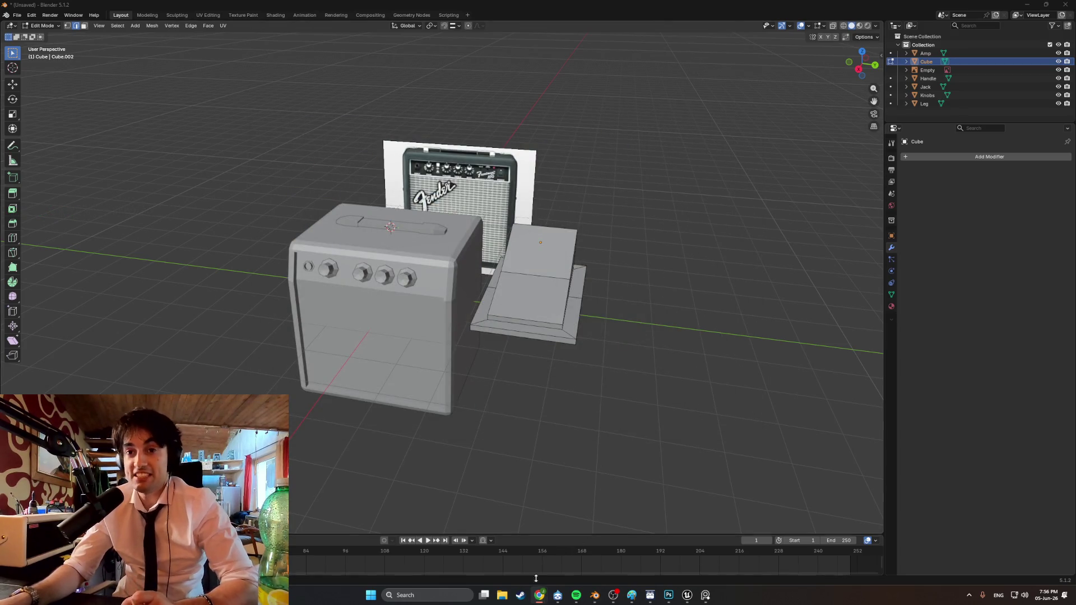
pyautogui.moveTo(539, 595)
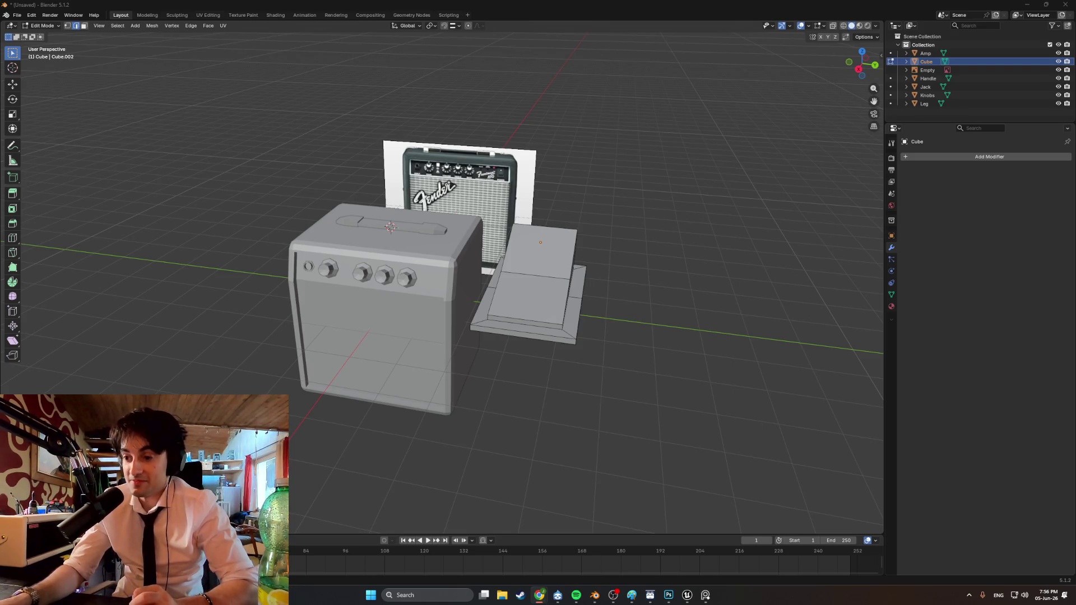
pyautogui.moveTo(738, 389)
pyautogui.mouseDown(button='middle')
pyautogui.moveTo(622, 373)
pyautogui.moveTo(619, 361)
pyautogui.moveTo(596, 367)
pyautogui.moveTo(629, 378)
pyautogui.moveTo(553, 363)
pyautogui.moveTo(596, 367)
pyautogui.mouseUp(button='middle')
pyautogui.press('ctrl+KP_1')
pyautogui.moveTo(544, 326)
pyautogui.mouseDown(button='middle')
pyautogui.moveTo(577, 346)
pyautogui.moveTo(538, 329)
pyautogui.mouseUp(button='middle')
pyautogui.scroll(2, 553, 345)
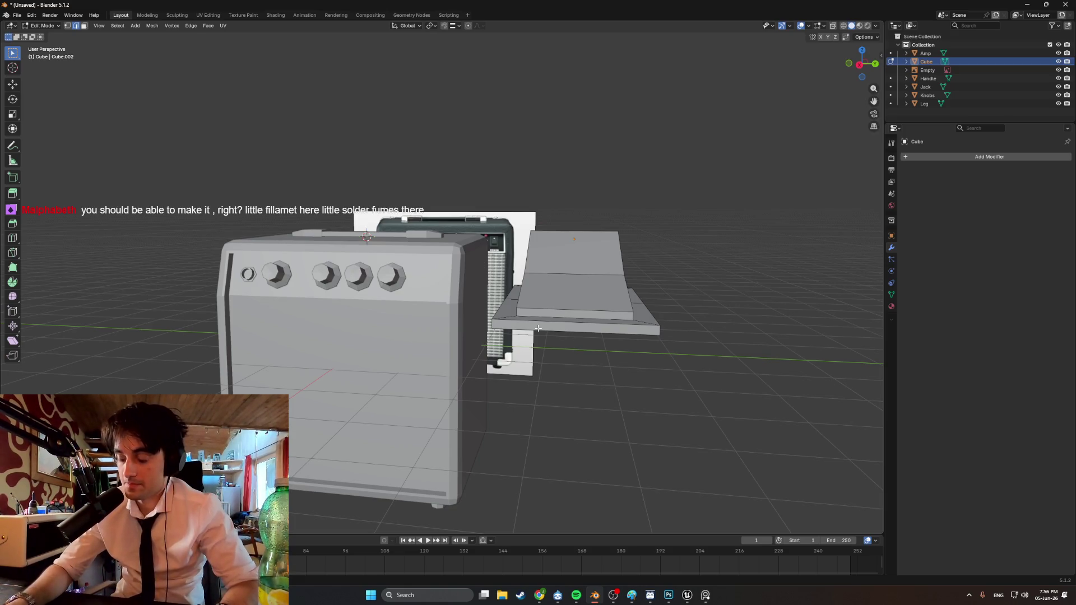
pyautogui.moveTo(558, 375)
pyautogui.mouseDown(button='middle')
pyautogui.moveTo(469, 189)
pyautogui.moveTo(505, 188)
pyautogui.moveTo(432, 212)
pyautogui.moveTo(479, 215)
pyautogui.moveTo(583, 254)
pyautogui.mouseUp(button='middle')
# Select two faces of the ramp plate and delete them
pyautogui.click(469, 190)
pyautogui.keyDown('shift'); pyautogui.click(423, 216); pyautogui.keyUp('shift')
pyautogui.press('x')
pyautogui.click(433, 211)
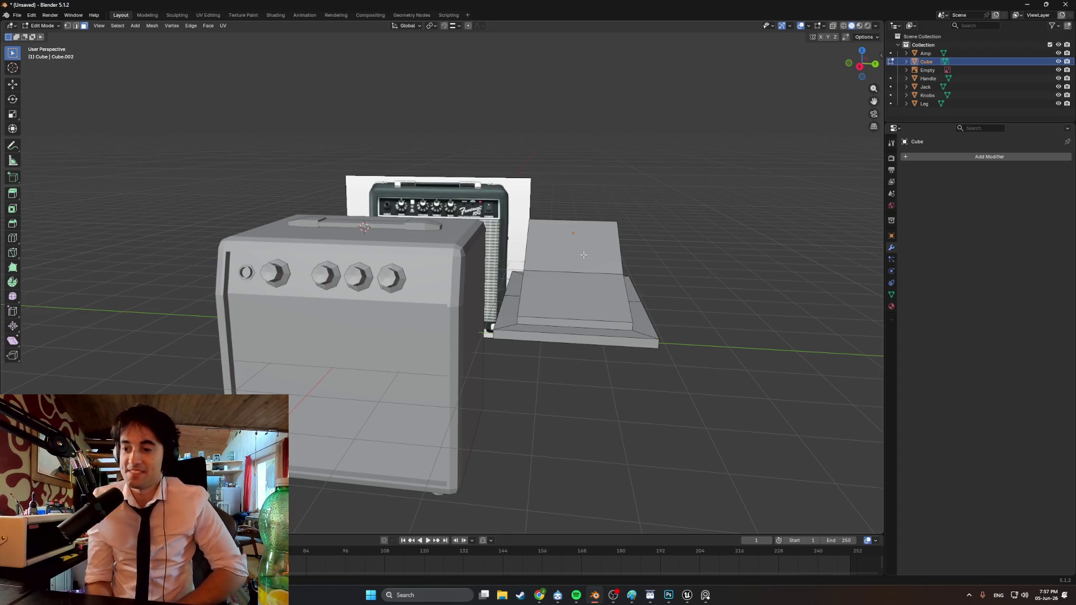
pyautogui.moveTo(583, 254)
pyautogui.mouseDown(button='middle')
pyautogui.moveTo(549, 270)
pyautogui.moveTo(647, 322)
pyautogui.mouseUp(button='middle')
# In Object Mode, scale the ramp piece down and set its origin to geometry
pyautogui.press('Tab')
pyautogui.press('s')
pyautogui.click(634, 258)
pyautogui.rightClick(633, 262)
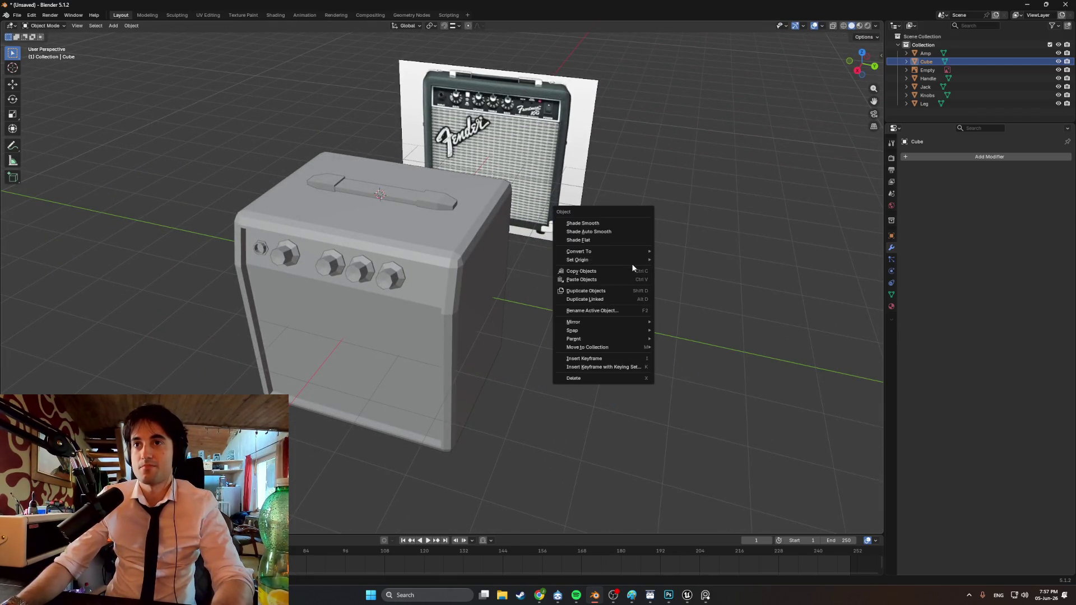
pyautogui.moveTo(644, 260)
pyautogui.click(674, 269)
pyautogui.moveTo(644, 269)
pyautogui.mouseDown(button='middle')
pyautogui.moveTo(571, 240)
pyautogui.moveTo(638, 260)
pyautogui.mouseUp(button='middle')
# Move the ramp piece along X onto the amp's front
pyautogui.press('g')
pyautogui.press('y')
pyautogui.press('x')
pyautogui.moveTo(551, 244)
pyautogui.keyDown('alt'); pyautogui.mouseDown(button='middle')
pyautogui.moveTo(482, 263)
pyautogui.moveTo(482, 289)
pyautogui.moveTo(496, 295)
pyautogui.mouseUp(button='middle'); pyautogui.keyUp('alt')
pyautogui.click(442, 283)
pyautogui.scroll(5, 515, 292)
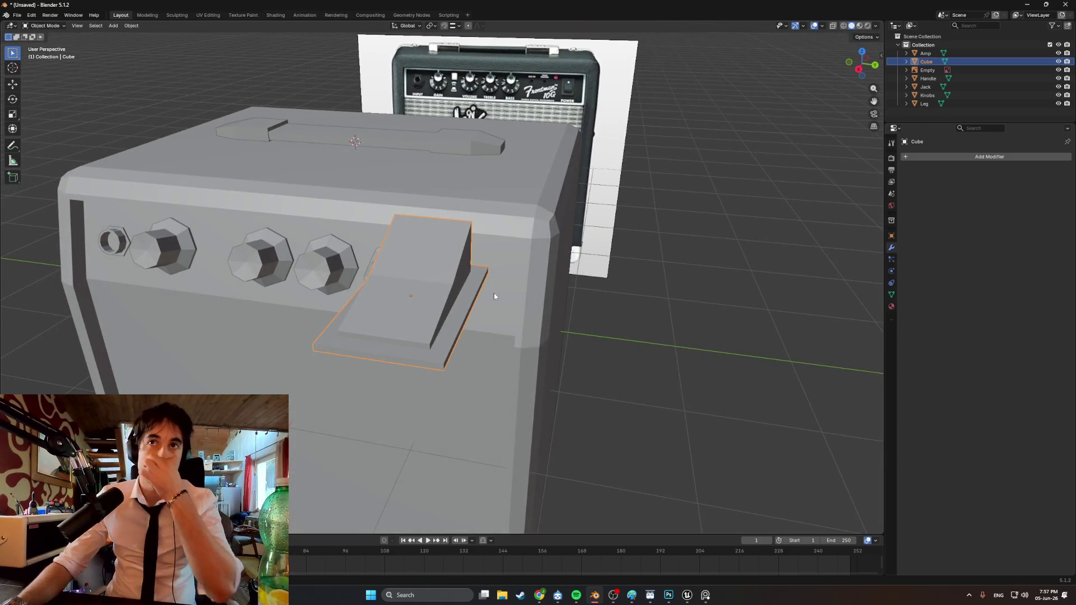
pyautogui.moveTo(448, 306); pyautogui.dragTo(449, 306, button='middle')
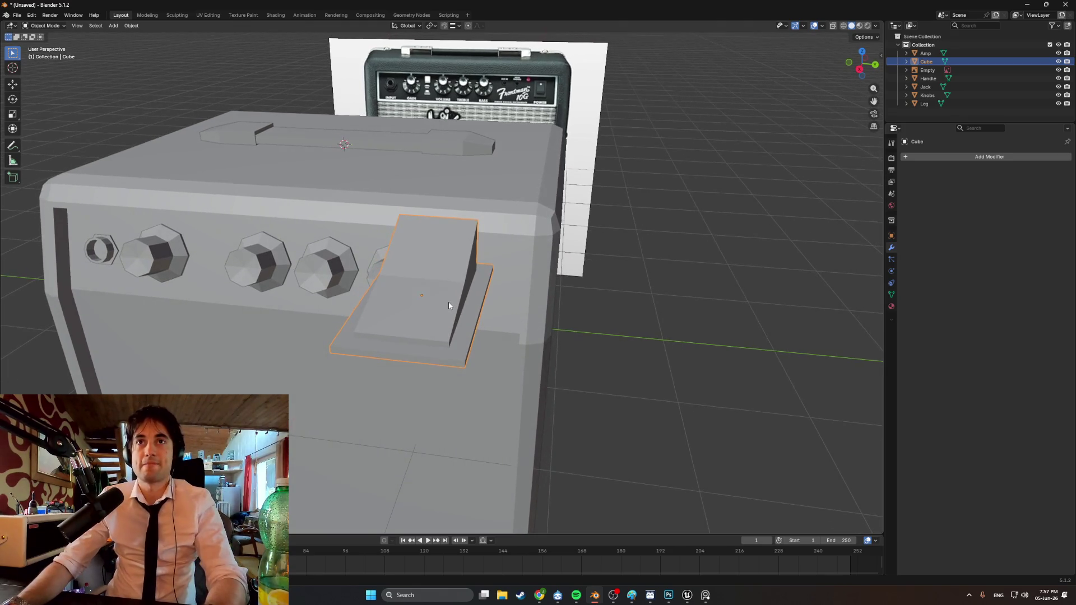
pyautogui.press('g')
pyautogui.press('x')
pyautogui.click(471, 307)
# Shrink, reposition and rotate the switch plate to match the panel beside the knobs
pyautogui.moveTo(471, 307); pyautogui.dragTo(443, 298, button='middle')
pyautogui.press('KP_3')
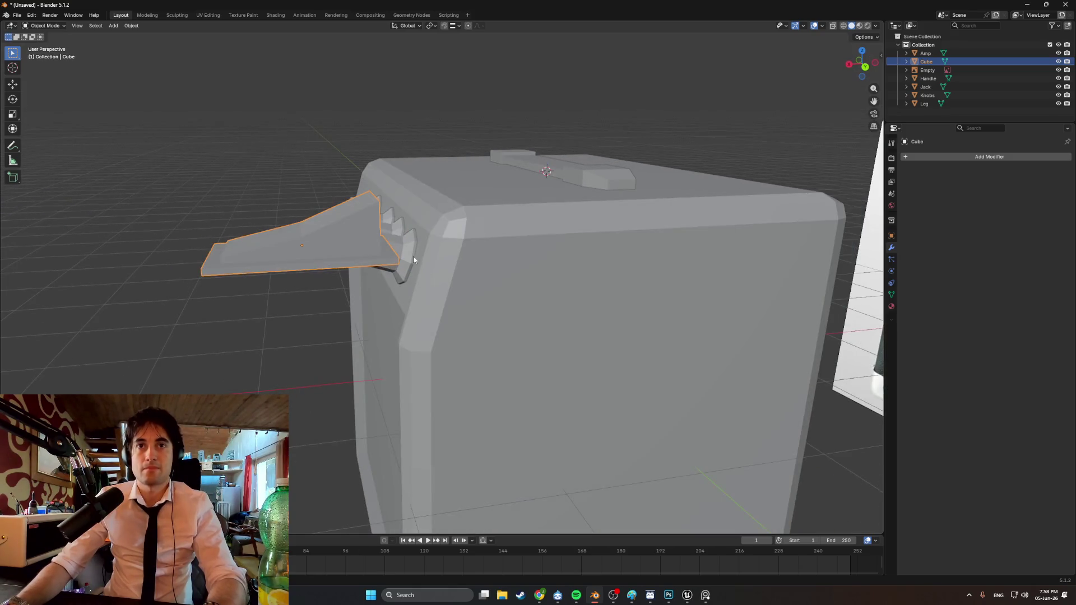
pyautogui.press('KP_1')
pyautogui.press('ctrl+KP_1')
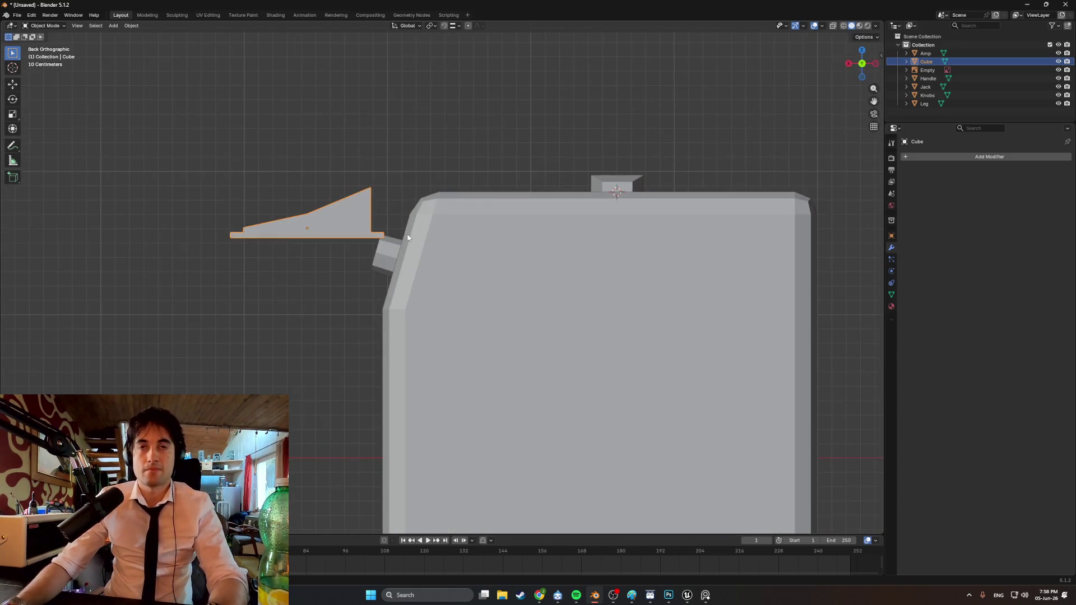
pyautogui.moveTo(382, 239)
pyautogui.mouseDown(button='middle')
pyautogui.moveTo(442, 261)
pyautogui.moveTo(519, 269)
pyautogui.moveTo(530, 283)
pyautogui.moveTo(506, 284)
pyautogui.moveTo(457, 280)
pyautogui.moveTo(510, 233)
pyautogui.moveTo(452, 234)
pyautogui.moveTo(547, 259)
pyautogui.moveTo(500, 256)
pyautogui.moveTo(617, 247)
pyautogui.moveTo(598, 251)
pyautogui.moveTo(672, 230)
pyautogui.mouseUp(button='middle')
pyautogui.press('s')
pyautogui.click(538, 278)
pyautogui.press('g')
pyautogui.click(523, 287)
pyautogui.press('r')
pyautogui.click(432, 255)
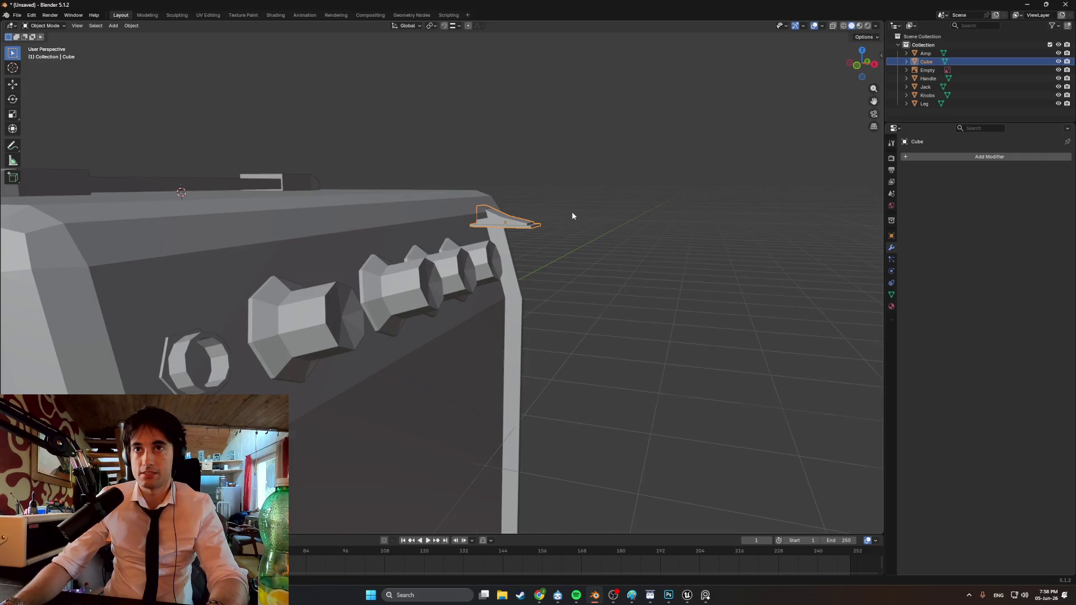
# In Edit Mode, lower the switch plate's front edge along Z
pyautogui.press('KP_Decimal')
pyautogui.press('Tab')
pyautogui.moveTo(435, 339); pyautogui.dragTo(396, 388, button='middle')
pyautogui.click(397, 388)
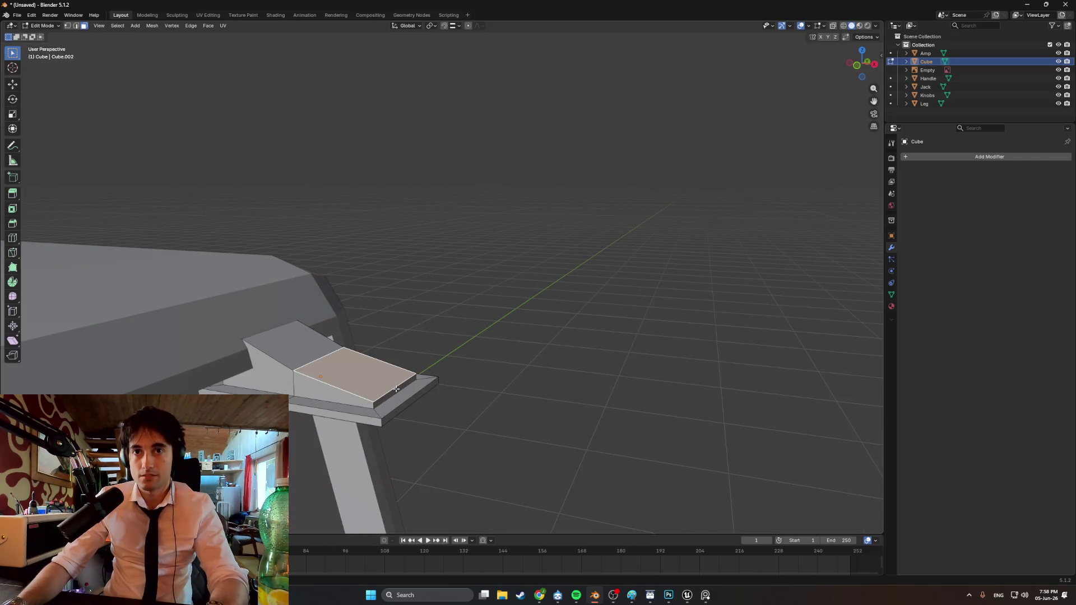
pyautogui.press('2')
pyautogui.click(397, 386)
pyautogui.press('g')
pyautogui.press('z')
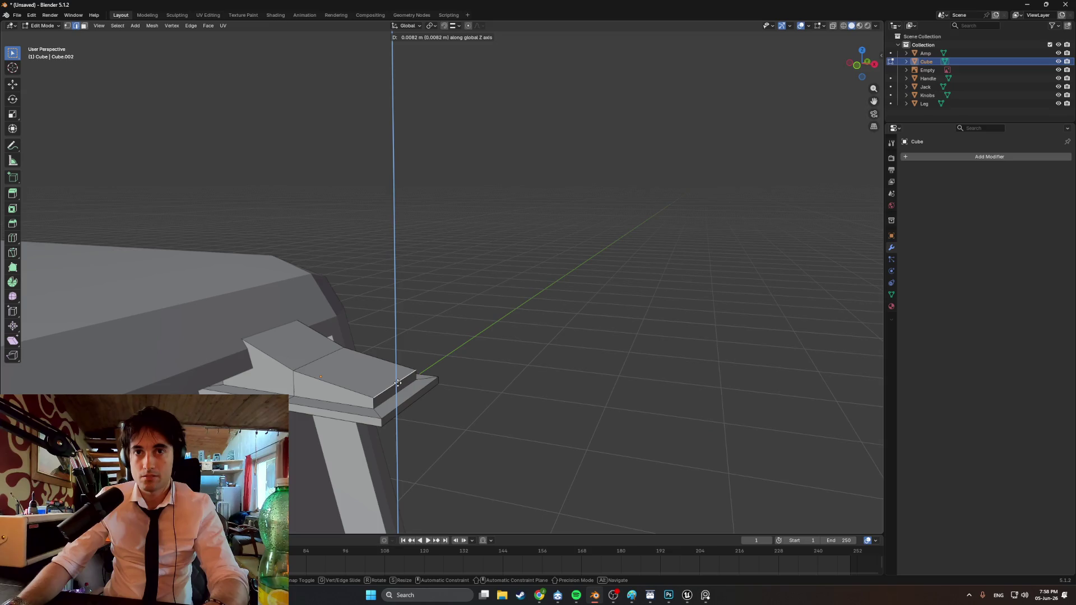
pyautogui.rightClick(397, 384)
# Shift the whole switch along X, scale it down to 0.118, then deselect it
pyautogui.press('Tab')
pyautogui.press('g')
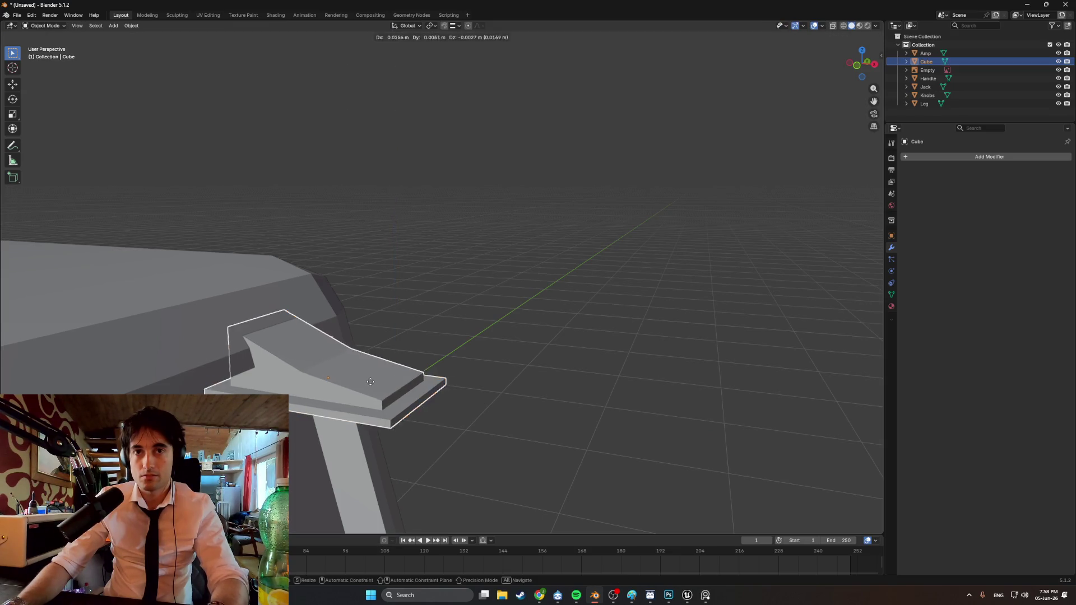
pyautogui.press('x')
pyautogui.click(442, 386)
pyautogui.moveTo(442, 386)
pyautogui.mouseDown(button='middle')
pyautogui.moveTo(481, 332)
pyautogui.moveTo(449, 354)
pyautogui.moveTo(335, 352)
pyautogui.moveTo(596, 361)
pyautogui.moveTo(411, 388)
pyautogui.moveTo(402, 364)
pyautogui.moveTo(550, 334)
pyautogui.moveTo(501, 337)
pyautogui.moveTo(526, 332)
pyautogui.moveTo(638, 349)
pyautogui.moveTo(469, 352)
pyautogui.moveTo(498, 354)
pyautogui.mouseUp(button='middle')
pyautogui.press('s')
pyautogui.click(540, 338)
pyautogui.click(638, 348)
pyautogui.scroll(-3, 499, 354)
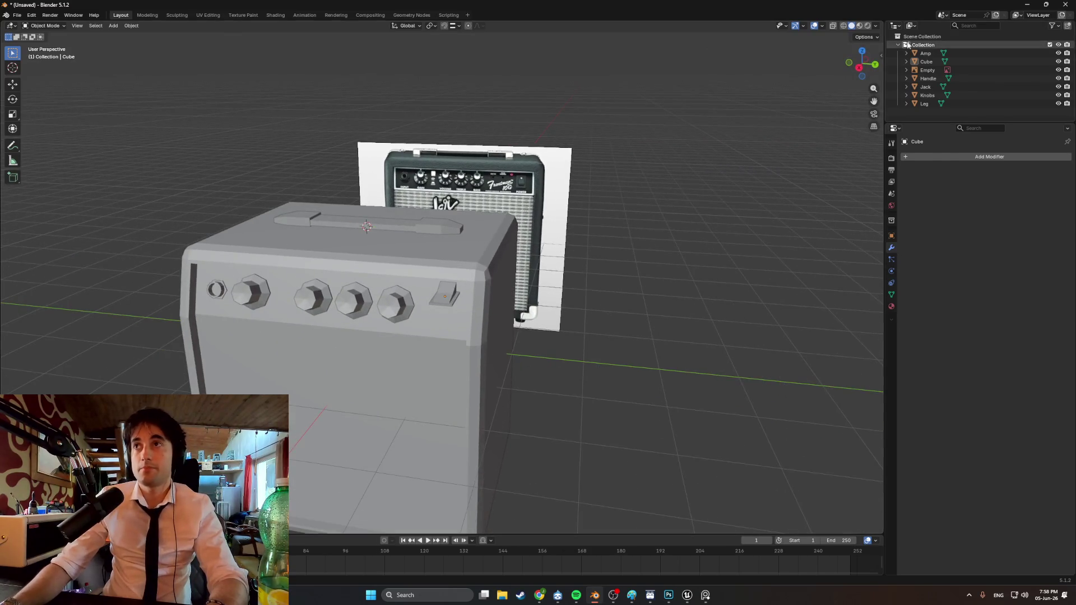
pyautogui.click(881, 56)
# Set the Cube's Location X, Y and Z to 0 m in the Transform panel, then orbit to check
pyautogui.click(829, 69)
pyautogui.press('Tab')
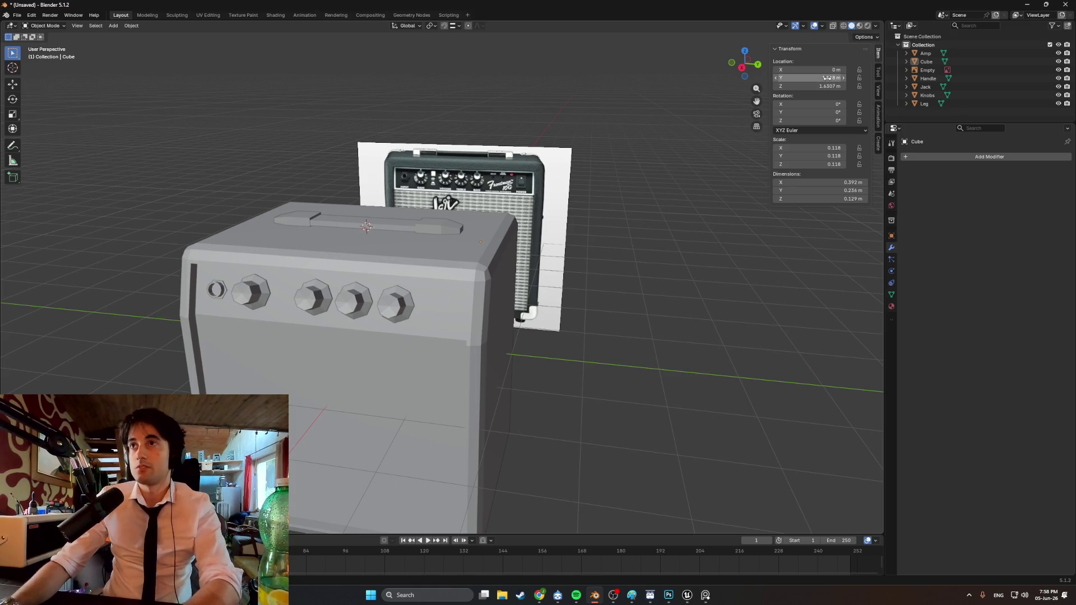
pyautogui.write('0')
pyautogui.press('Return')
pyautogui.click(832, 86)
pyautogui.write('0')
pyautogui.press('Return')
pyautogui.moveTo(650, 273)
pyautogui.mouseDown(button='middle')
pyautogui.moveTo(449, 340)
pyautogui.moveTo(472, 332)
pyautogui.moveTo(456, 337)
pyautogui.moveTo(460, 325)
pyautogui.mouseUp(button='middle')
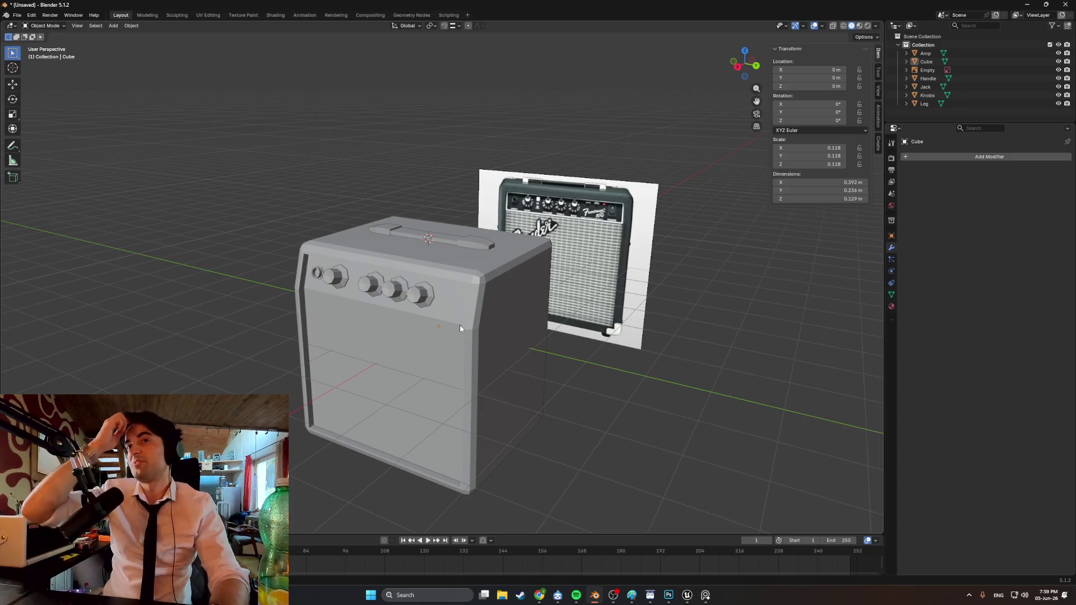
pyautogui.moveTo(461, 326)
pyautogui.mouseDown(button='middle')
pyautogui.moveTo(549, 361)
pyautogui.moveTo(593, 362)
pyautogui.moveTo(457, 364)
pyautogui.moveTo(651, 362)
pyautogui.mouseUp(button='middle')
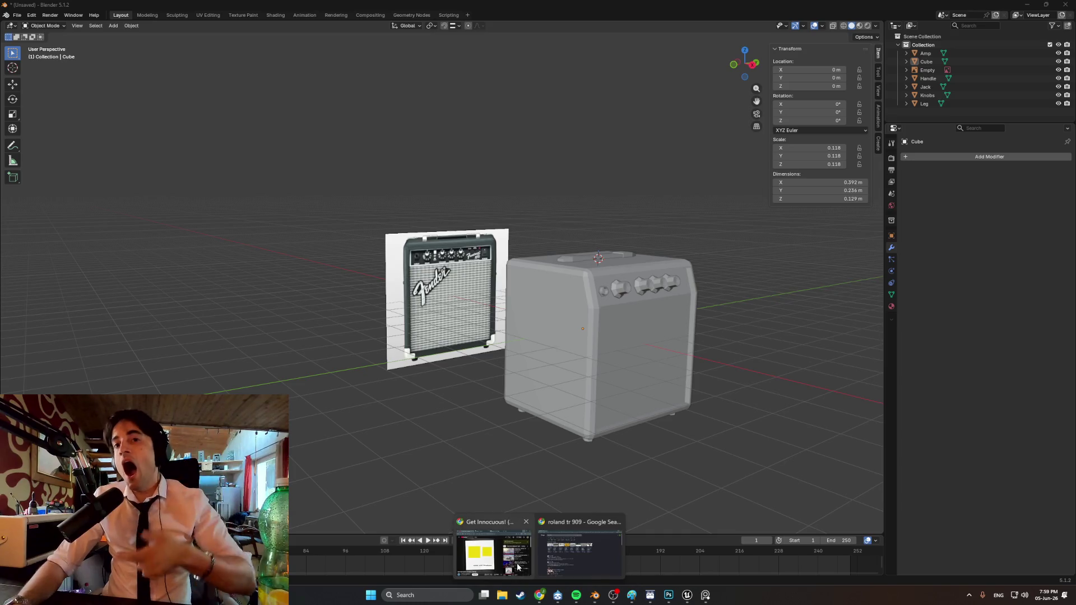
# Search Google Images for 'fender frontman 10g side' in a new Chrome tab
pyautogui.click(539, 596)
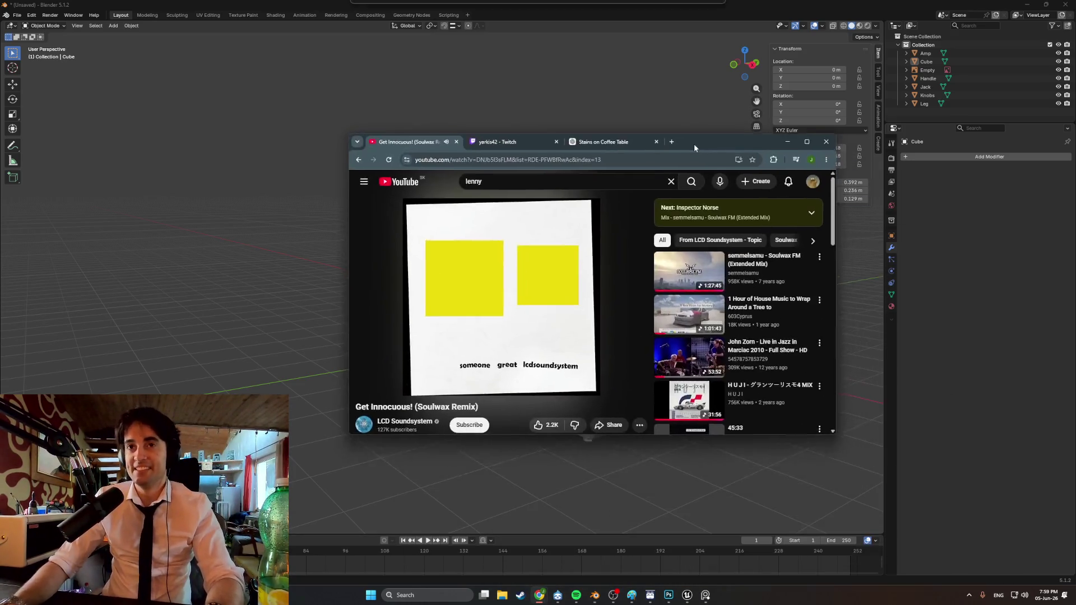
pyautogui.hotkey('ctrl', 't')
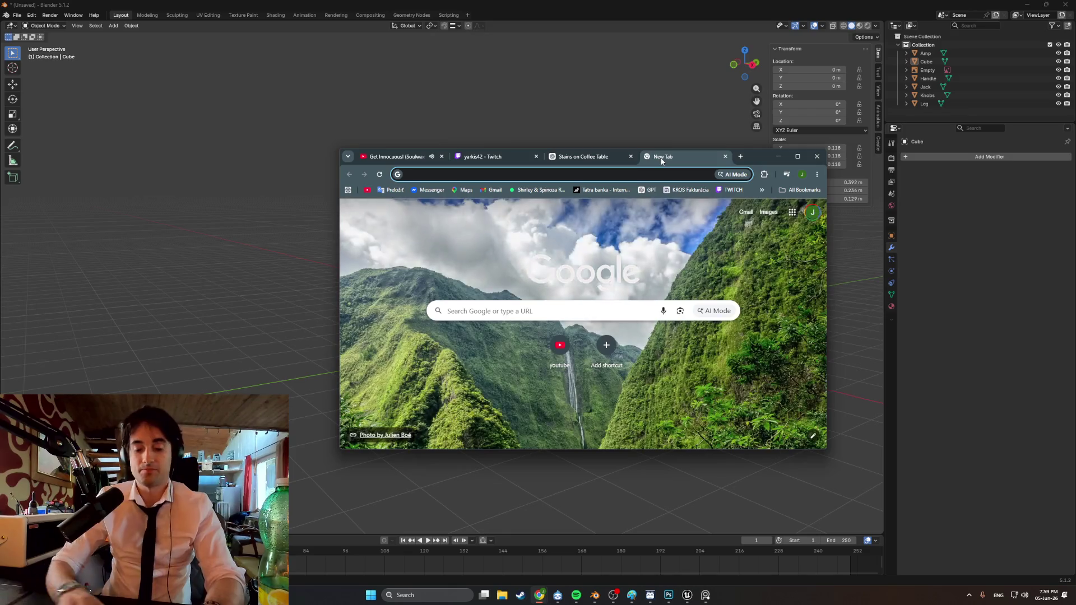
pyautogui.write('fender frontman 10g side')
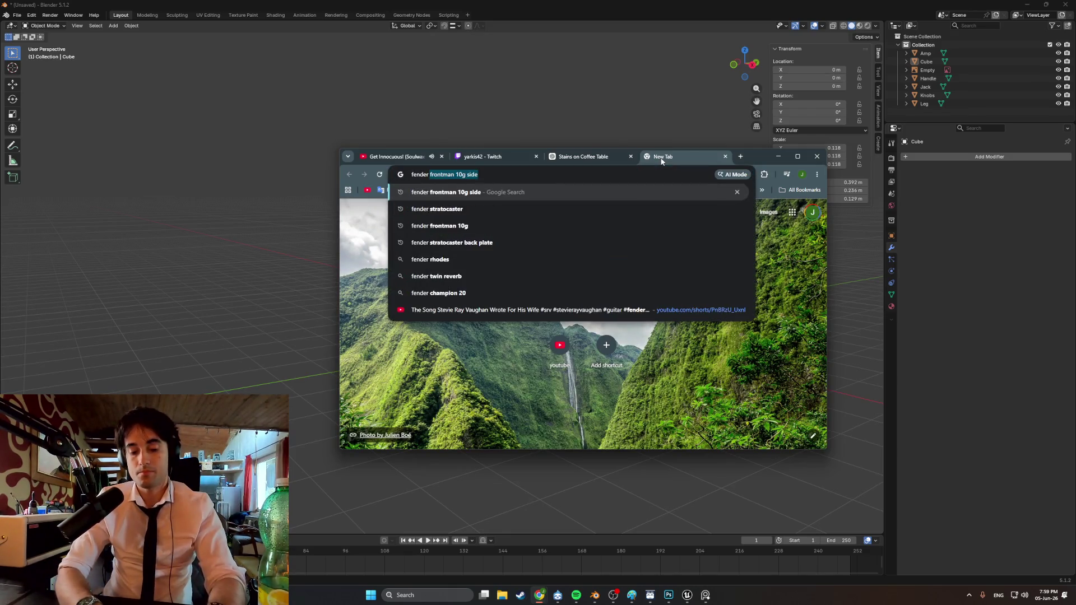
pyautogui.press('Return')
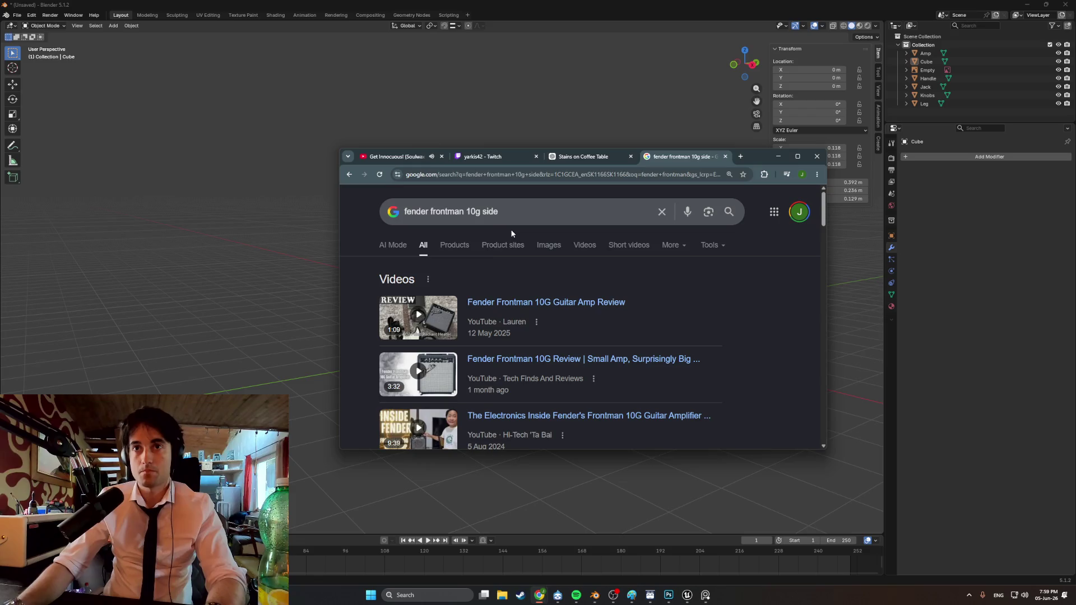
pyautogui.click(549, 245)
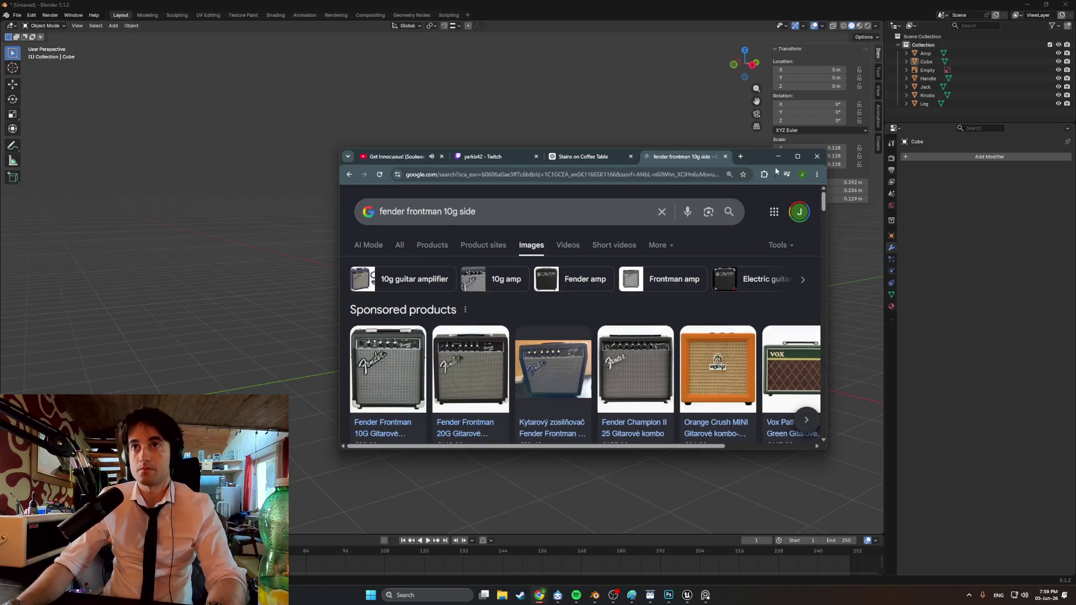
pyautogui.click(796, 158)
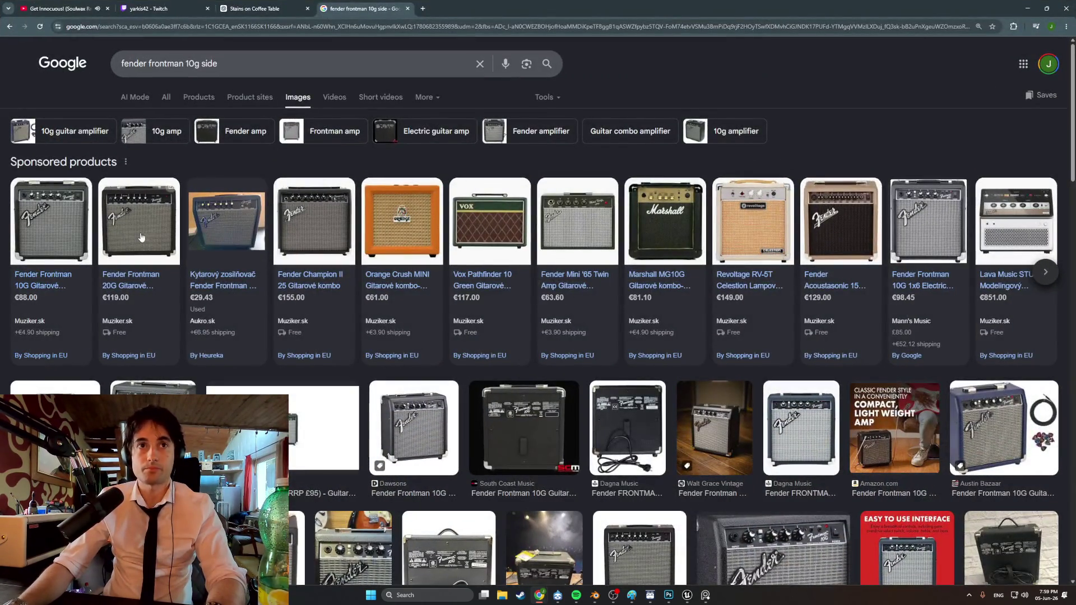
# Open the Muziker Frontman 20G page, enlarge the amp photo and snip its grille
pyautogui.click(141, 238)
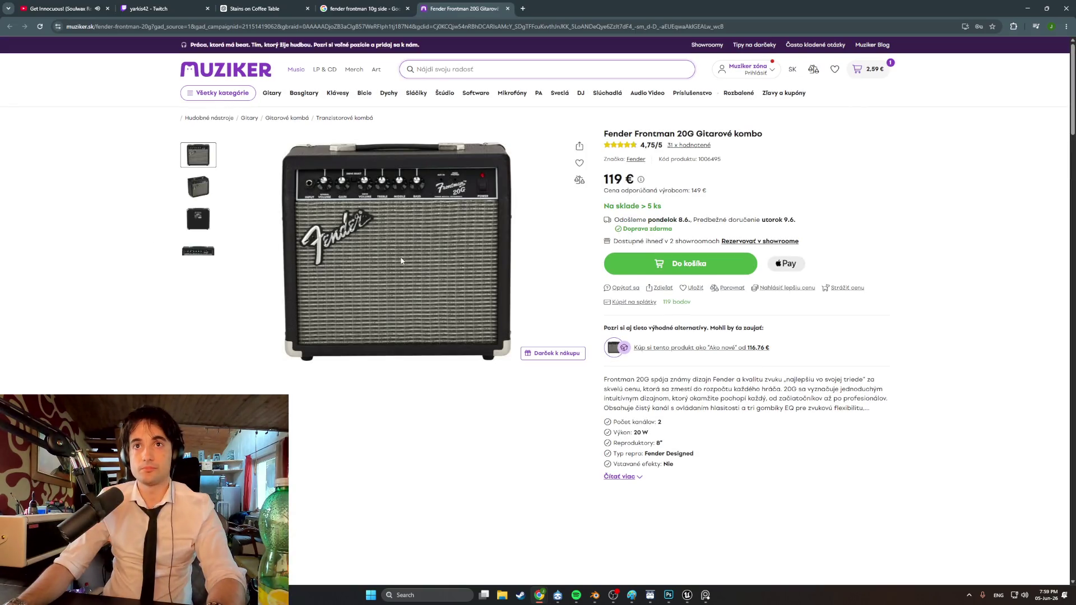
pyautogui.click(402, 260)
pyautogui.press('super+shift+s')
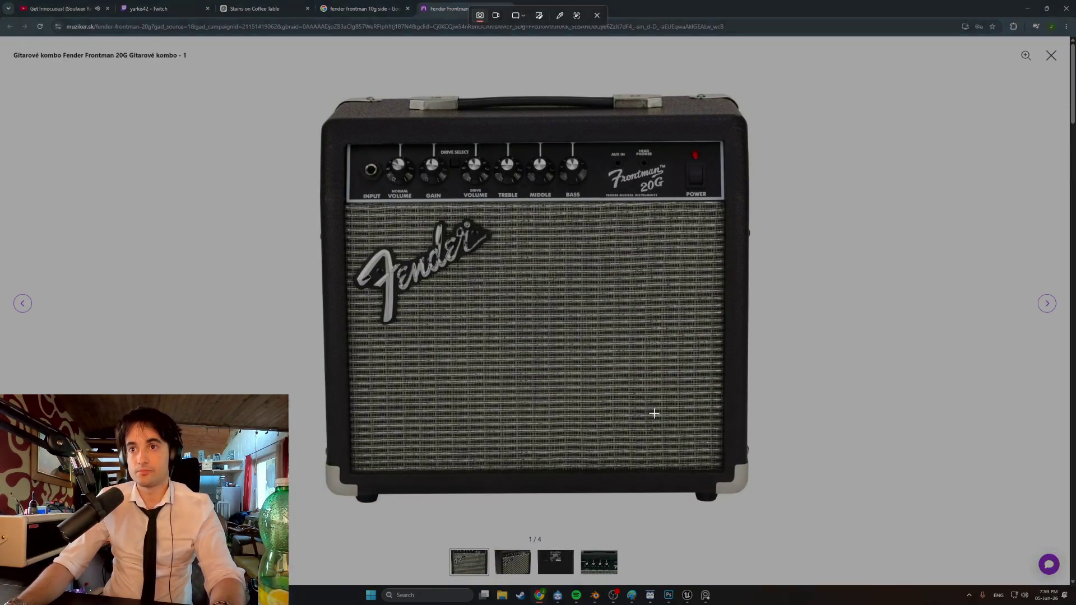
pyautogui.moveTo(714, 459)
pyautogui.mouseDown()
pyautogui.moveTo(695, 423)
pyautogui.moveTo(512, 250)
pyautogui.moveTo(349, 204)
pyautogui.mouseUp()
pyautogui.click(255, 9)
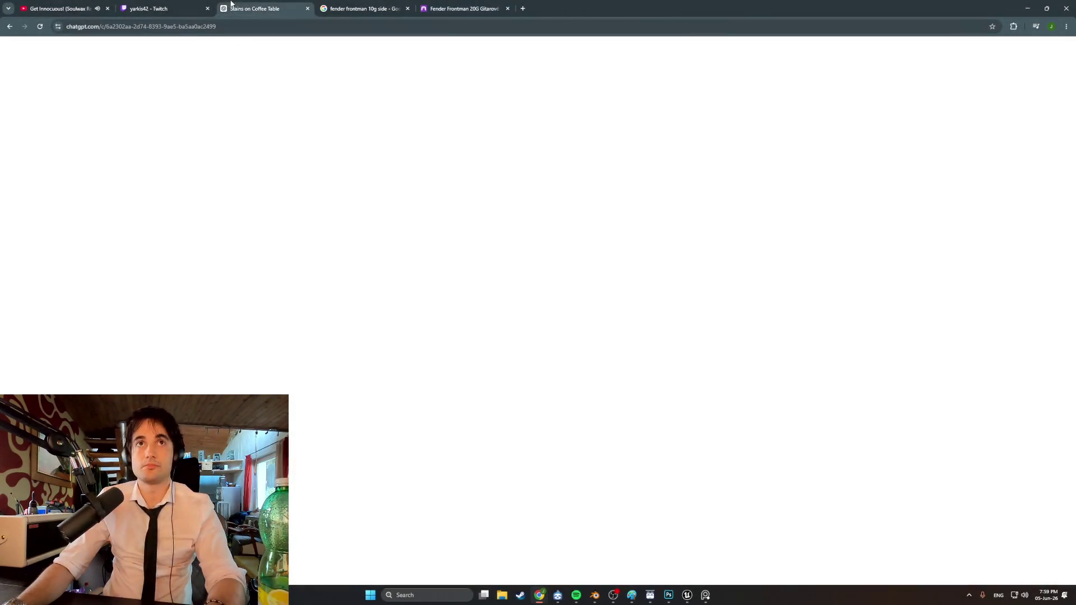
# In a new ChatGPT chat, paste the grille snip and ask to remove the logo
pyautogui.click(98, 68)
pyautogui.hotkey('ctrl', 'shift', 's')
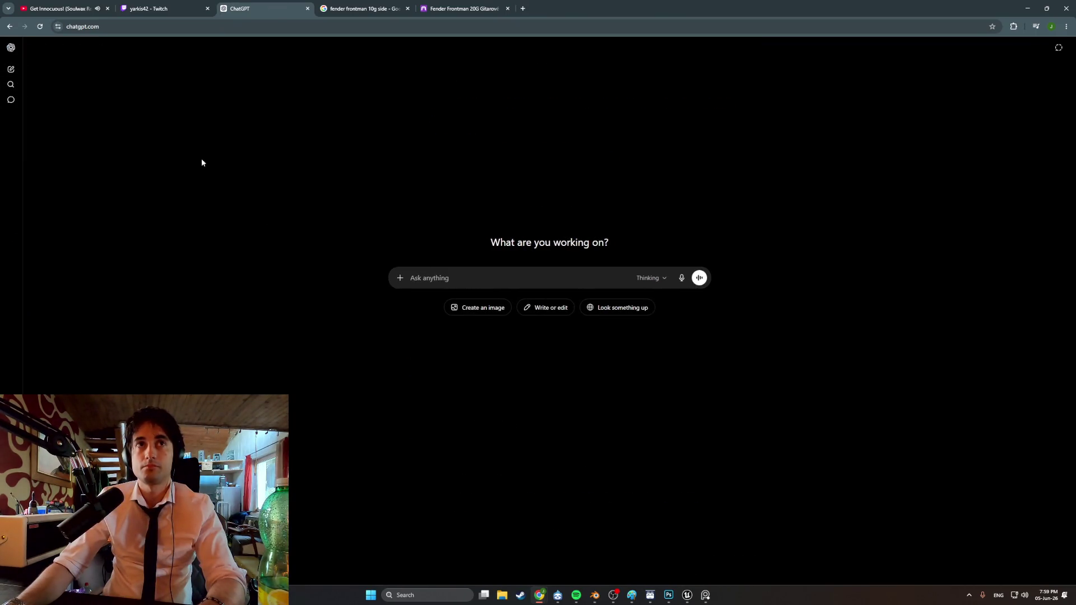
pyautogui.hotkey('ctrl', 'v')
pyautogui.write('yto')
pyautogui.write(' remove')
pyautogui.press('Return')
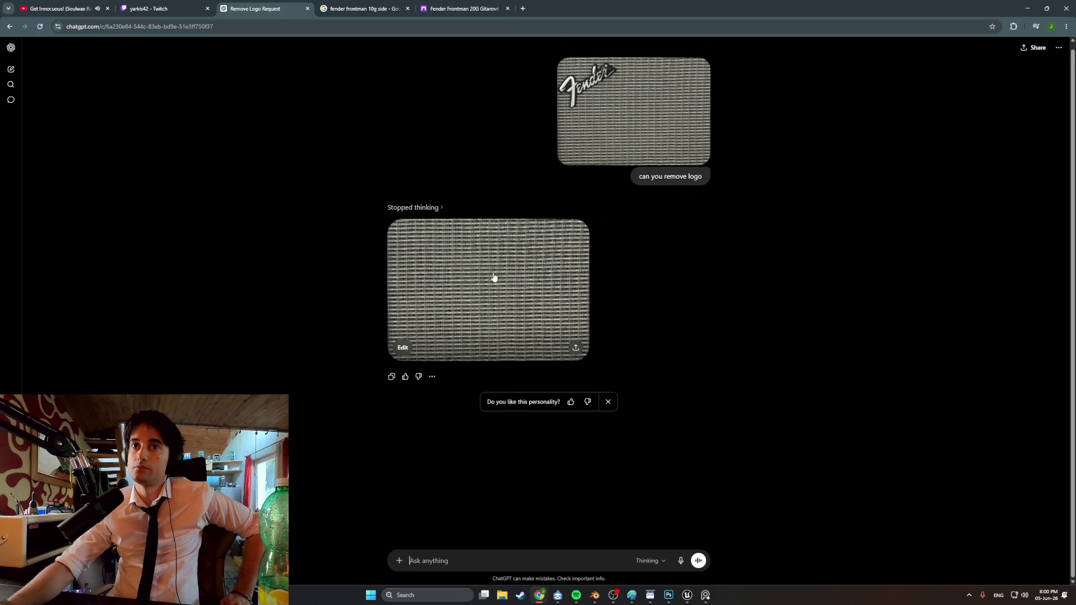
# Open the generated logo-free grille image and capture it with a screen snip
pyautogui.click(494, 276)
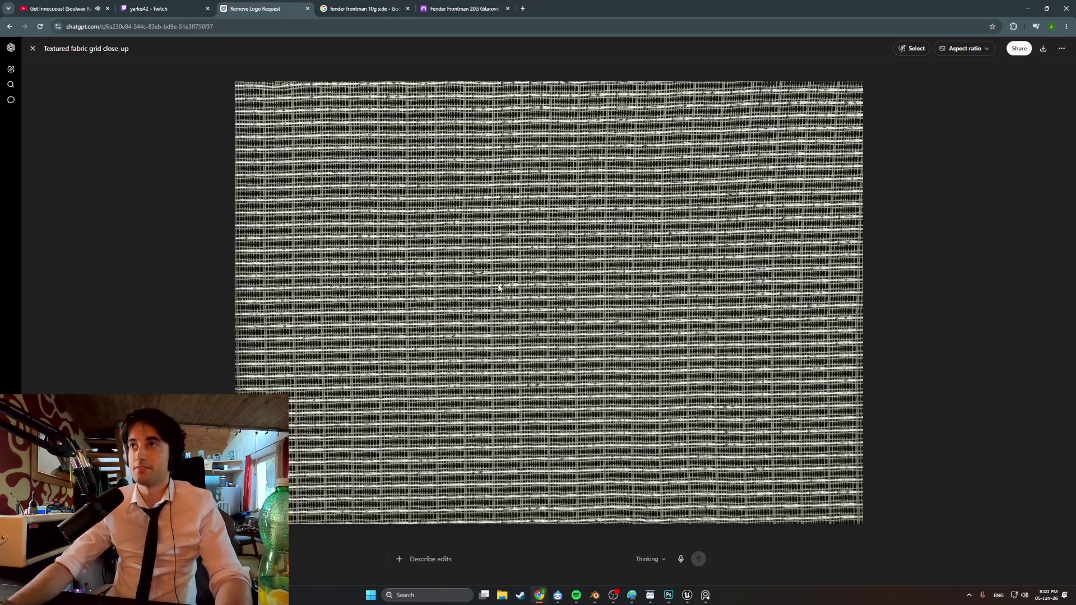
pyautogui.press('super+shift+s')
pyautogui.moveTo(237, 524)
pyautogui.mouseDown()
pyautogui.moveTo(283, 337)
pyautogui.moveTo(613, 100)
pyautogui.moveTo(864, 87)
pyautogui.mouseUp()
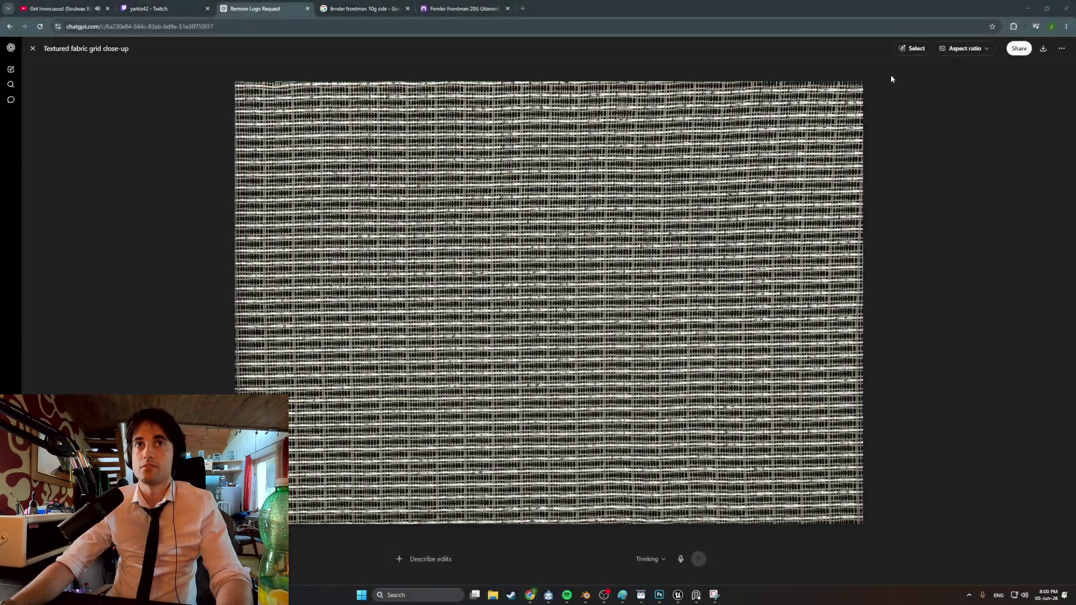
pyautogui.click(670, 597)
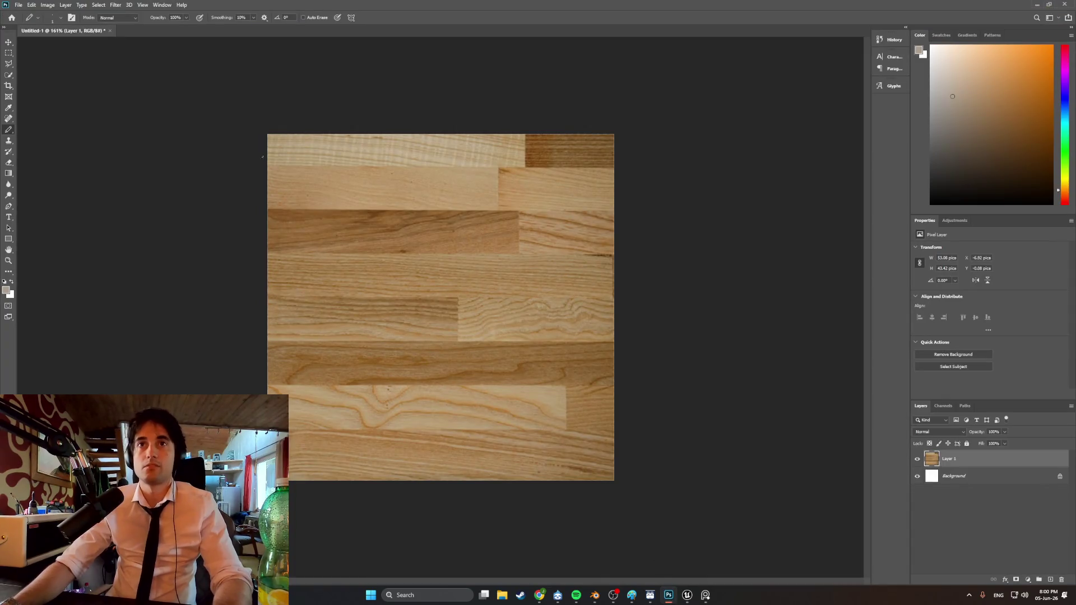
# Save the wood texture as SlattedWood_PH.psd with maximum compatibility
pyautogui.click(19, 5)
pyautogui.click(23, 13)
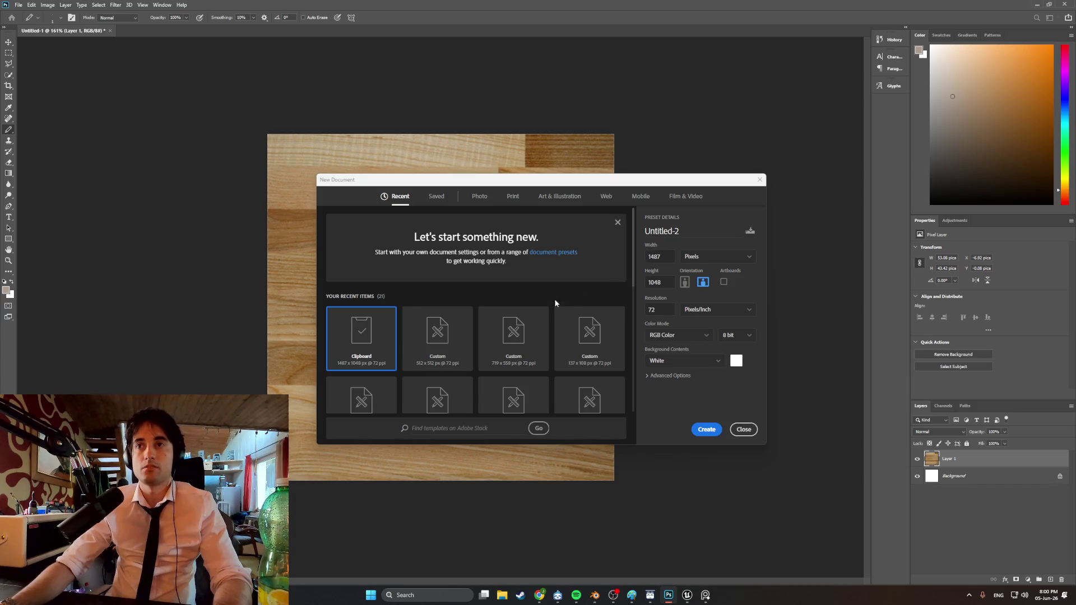
pyautogui.click(757, 435)
pyautogui.hotkey('ctrl', 's')
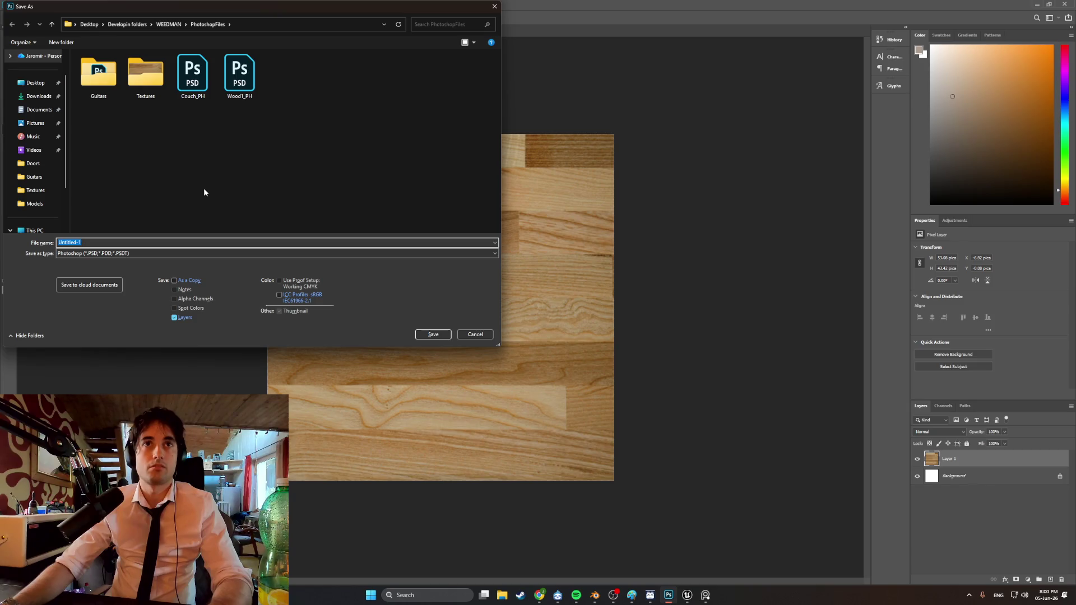
pyautogui.write('SlattedWoodP')
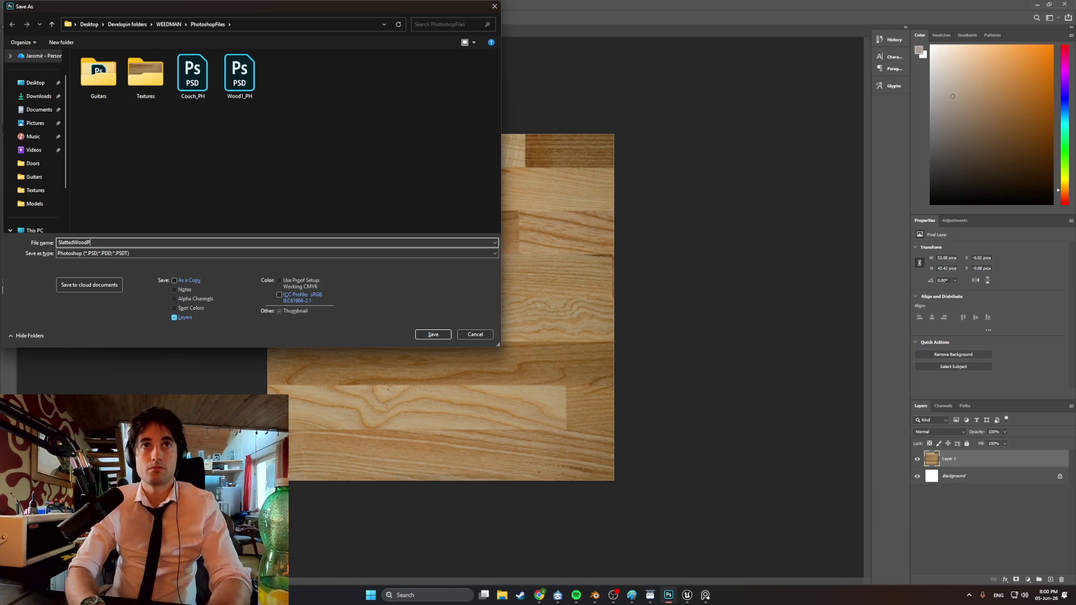
pyautogui.press('BackSpace')
pyautogui.write('_')
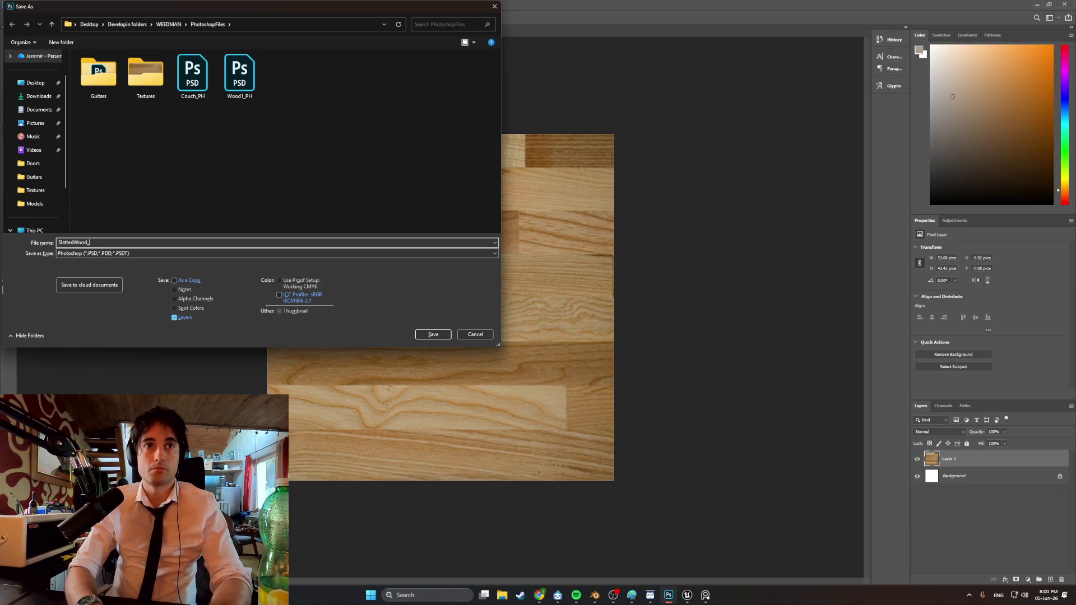
pyautogui.write('PH')
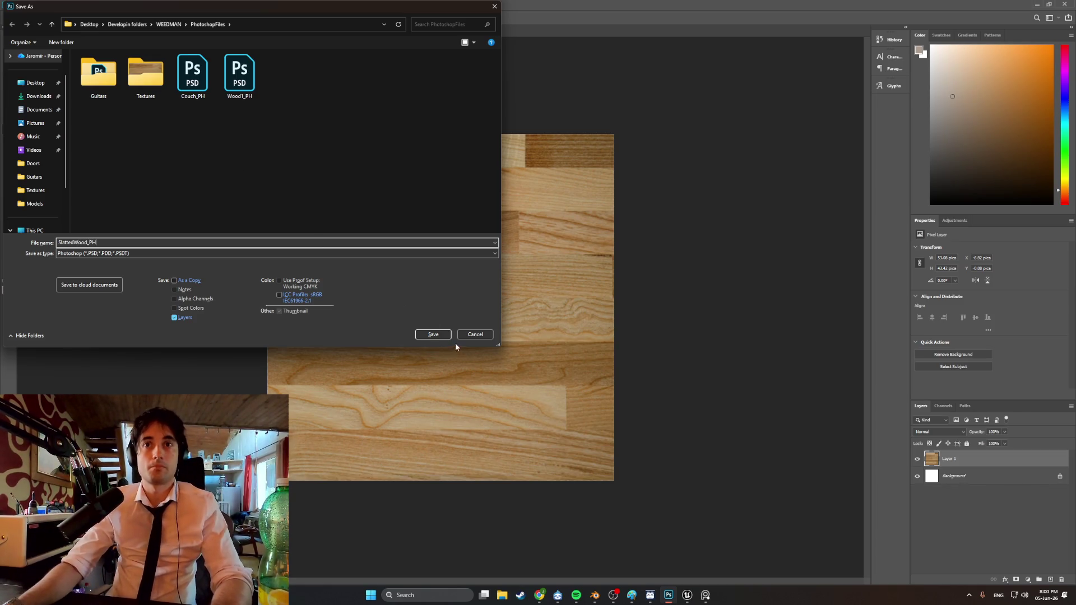
pyautogui.click(437, 336)
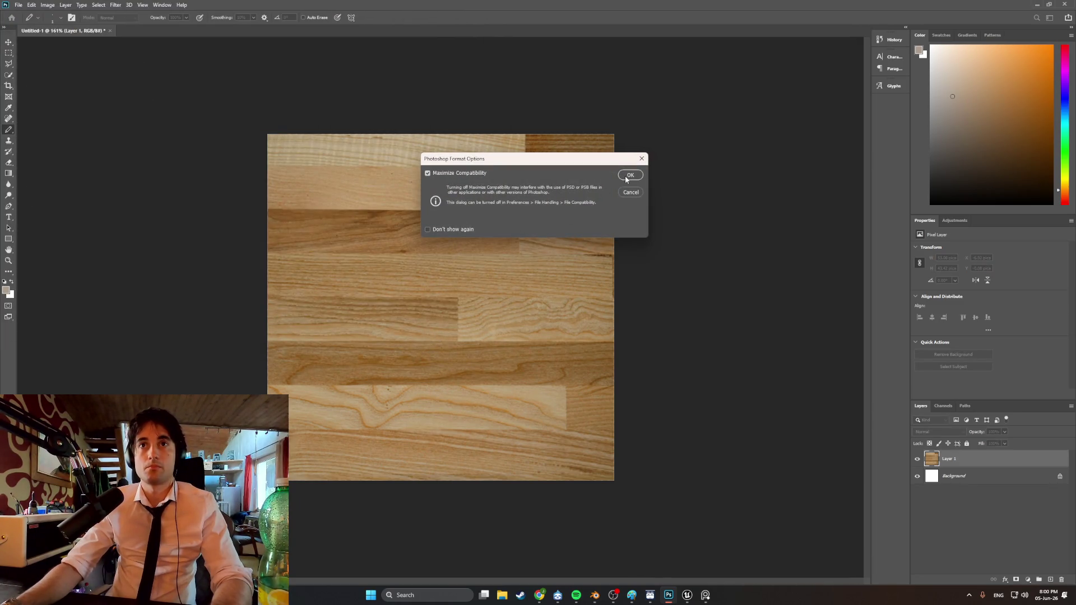
pyautogui.click(626, 177)
# Start a new document with the 512×512 Custom preset selected
pyautogui.click(17, 6)
pyautogui.click(25, 14)
pyautogui.click(449, 338)
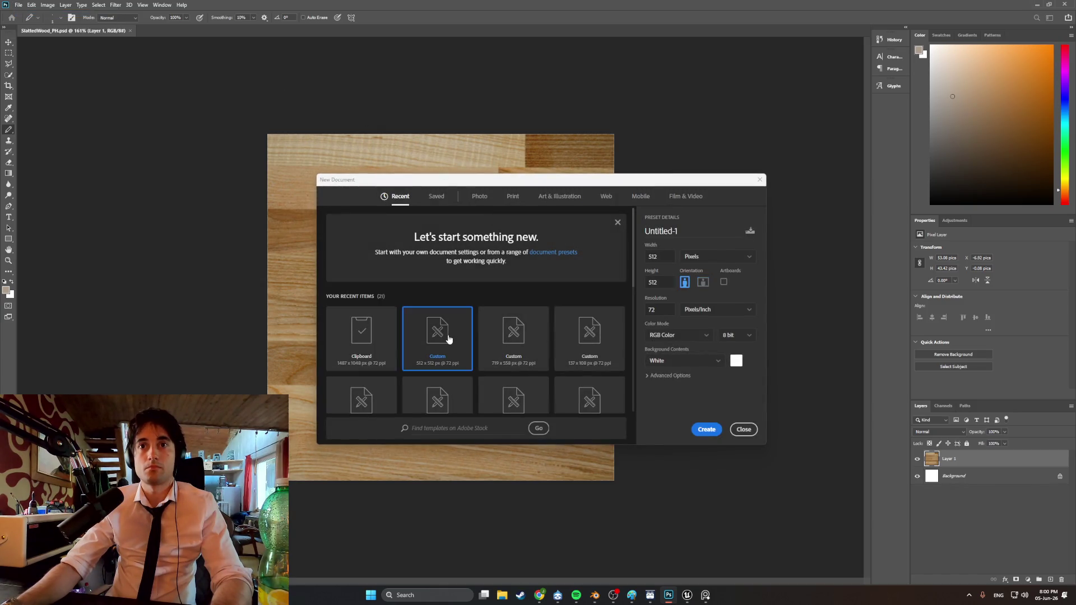
# Create the 512×512 document, paste the logo-free grille and scale it onto the canvas
pyautogui.doubleClick(448, 339)
pyautogui.hotkey('ctrl', 'v')
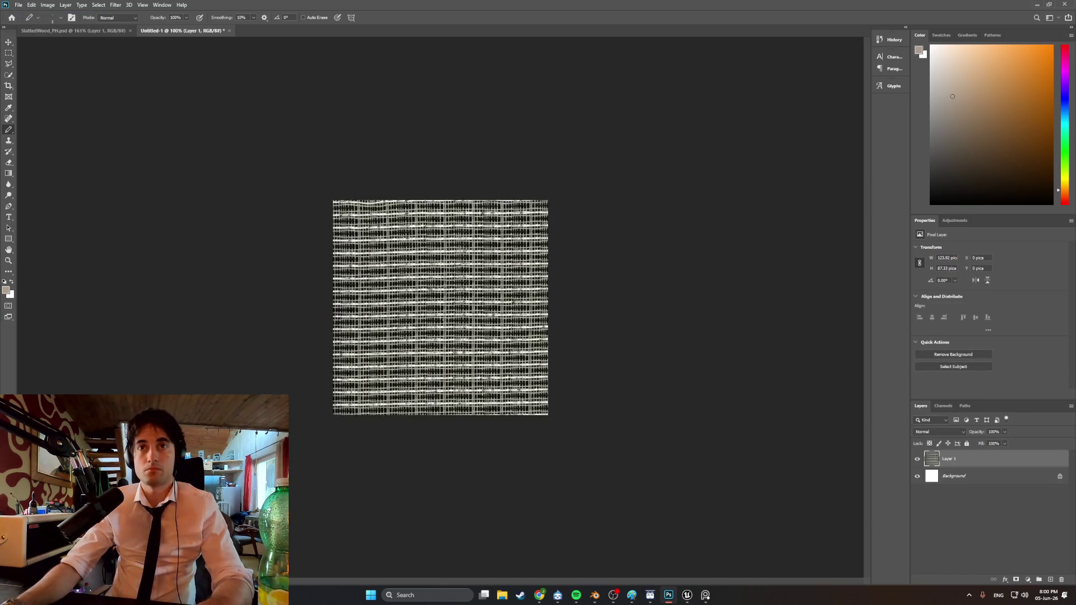
pyautogui.press('s')
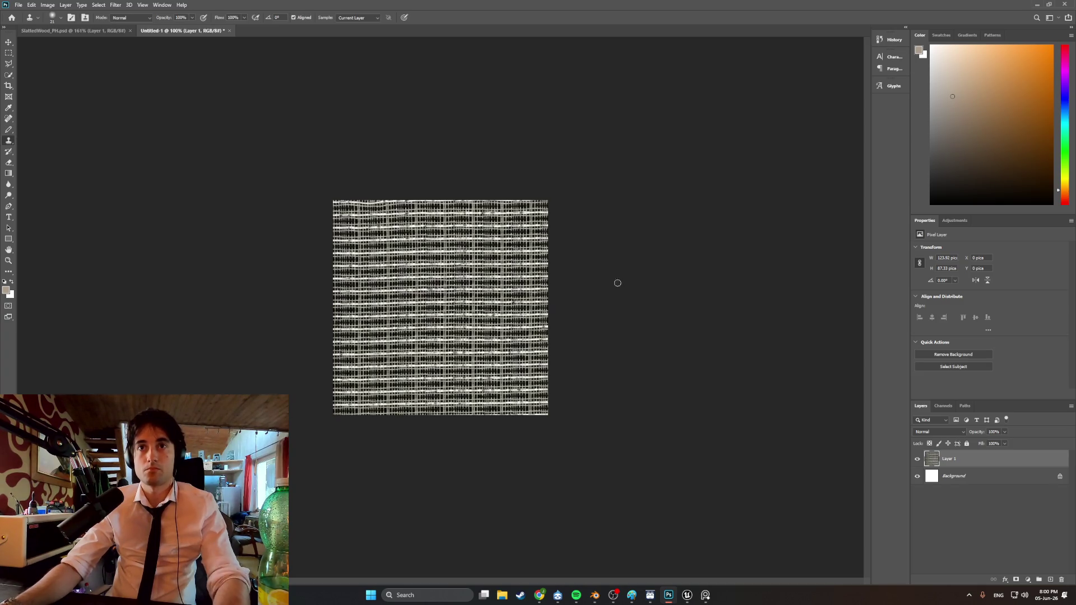
pyautogui.hotkey('ctrl', 't')
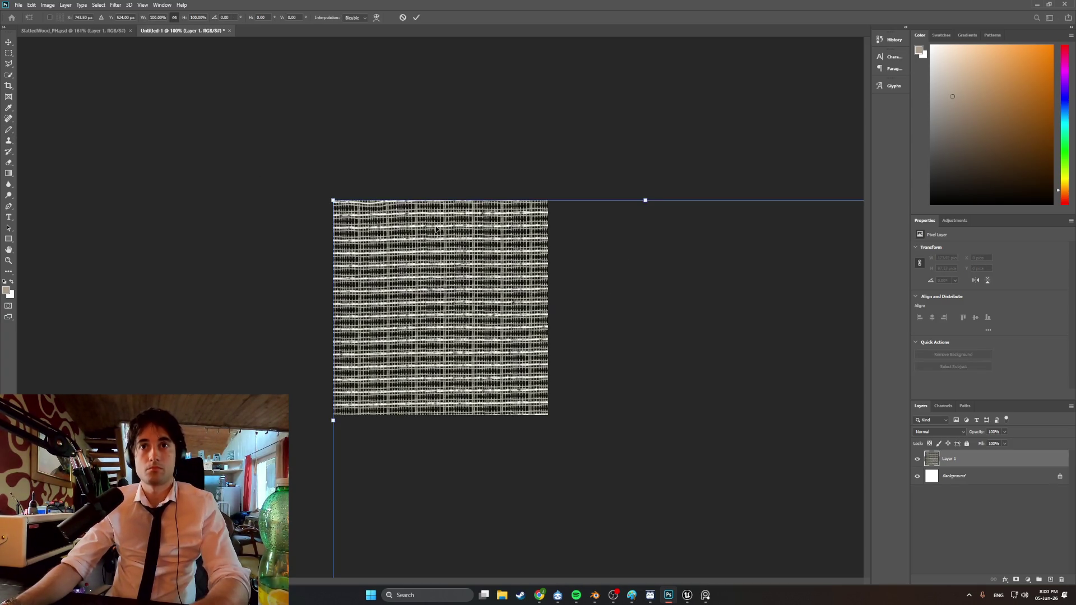
pyautogui.keyDown('alt'); pyautogui.scroll(-5, 575, 310); pyautogui.keyUp('alt')
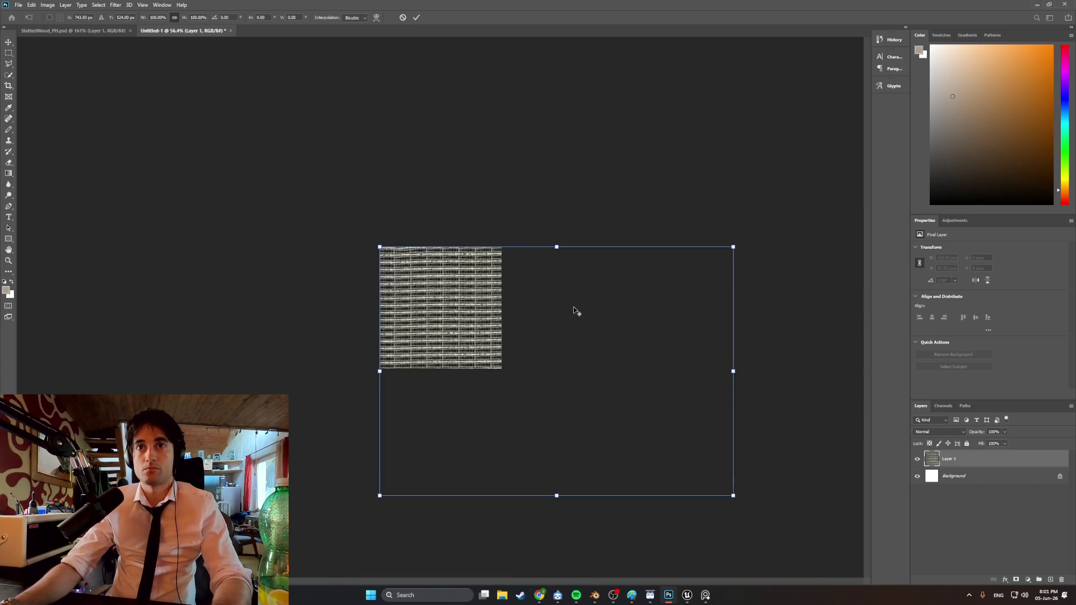
pyautogui.moveTo(734, 497); pyautogui.dragTo(526, 351)
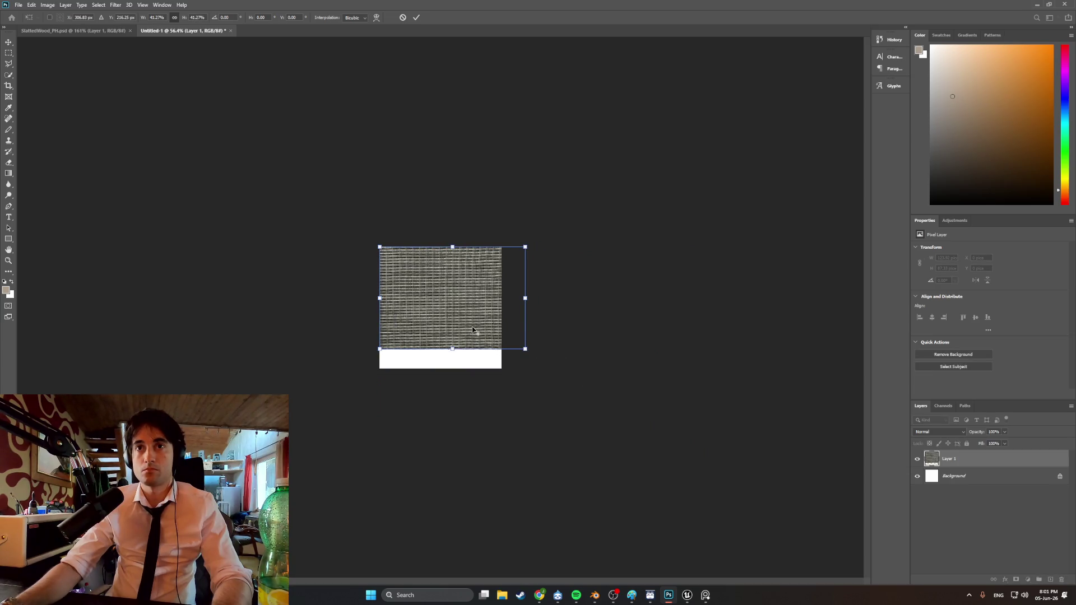
pyautogui.keyDown('alt'); pyautogui.scroll(6, 472, 330); pyautogui.keyUp('alt')
pyautogui.moveTo(459, 305)
pyautogui.mouseDown()
pyautogui.moveTo(443, 337)
pyautogui.moveTo(403, 344)
pyautogui.mouseUp()
# Enlarge and nudge the grille until it covers the whole canvas, then apply the transform
pyautogui.moveTo(568, 218)
pyautogui.mouseDown()
pyautogui.moveTo(644, 168)
pyautogui.moveTo(632, 170)
pyautogui.mouseUp()
pyautogui.moveTo(510, 252); pyautogui.dragTo(518, 252)
pyautogui.moveTo(519, 254); pyautogui.dragTo(514, 256)
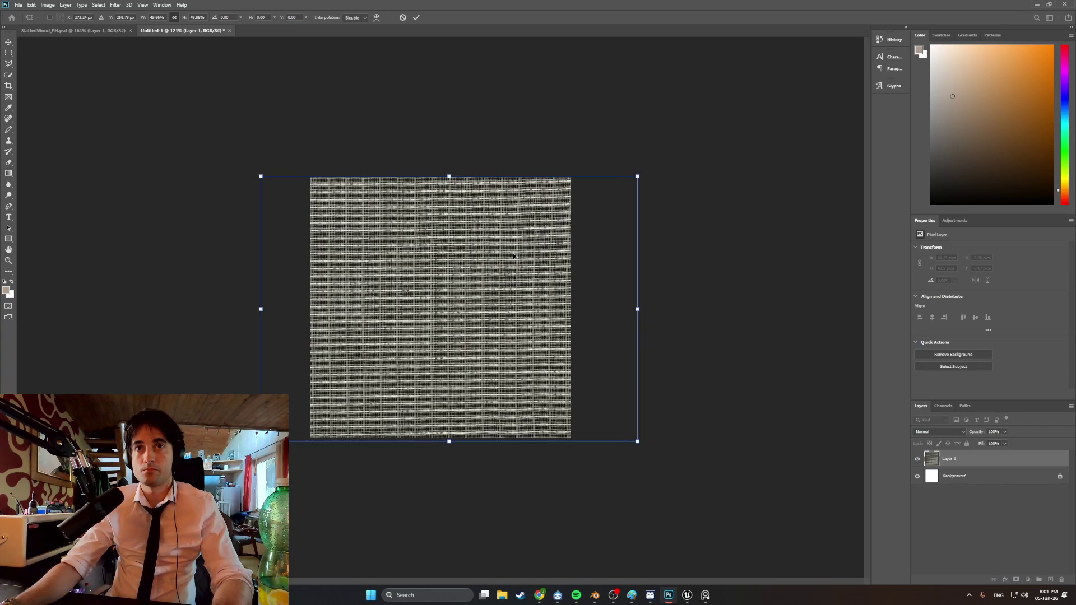
pyautogui.moveTo(639, 177); pyautogui.dragTo(640, 175)
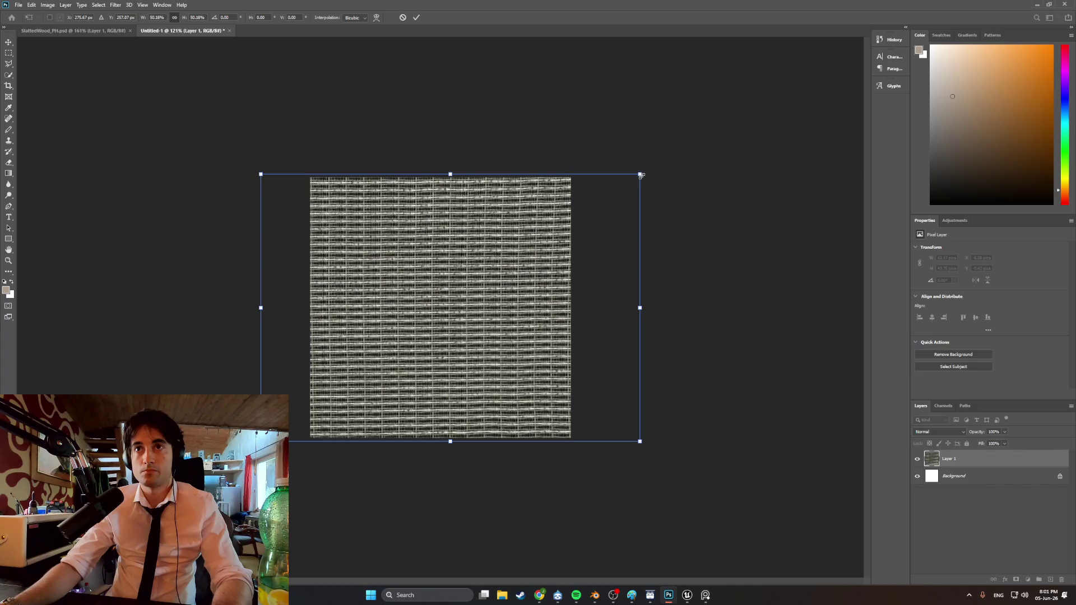
pyautogui.moveTo(532, 230); pyautogui.dragTo(532, 229)
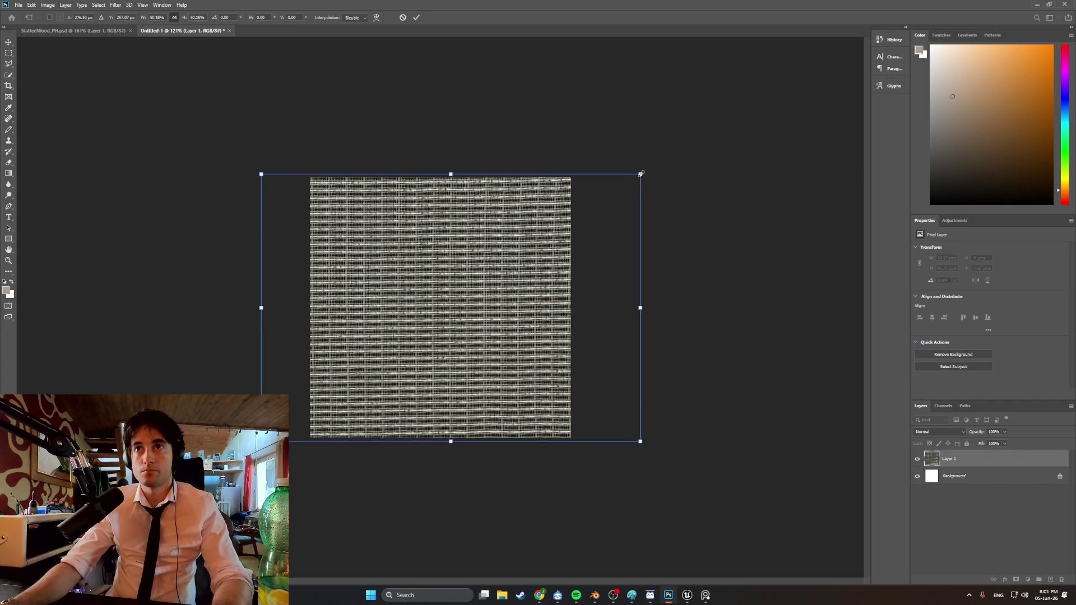
pyautogui.moveTo(642, 173); pyautogui.dragTo(641, 173)
pyautogui.moveTo(531, 223); pyautogui.dragTo(530, 223)
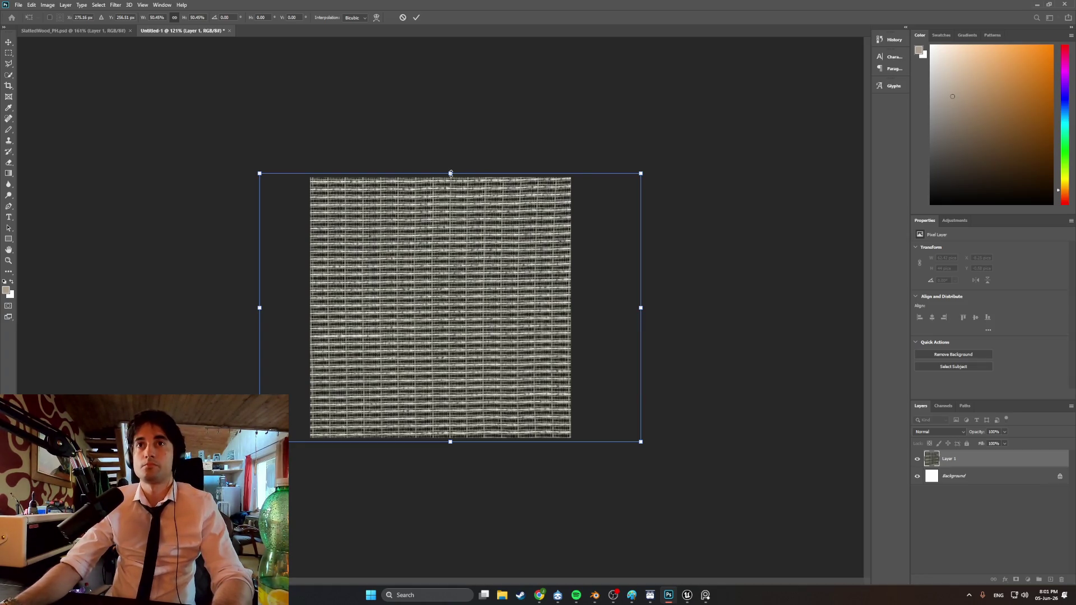
pyautogui.moveTo(450, 174); pyautogui.dragTo(450, 171)
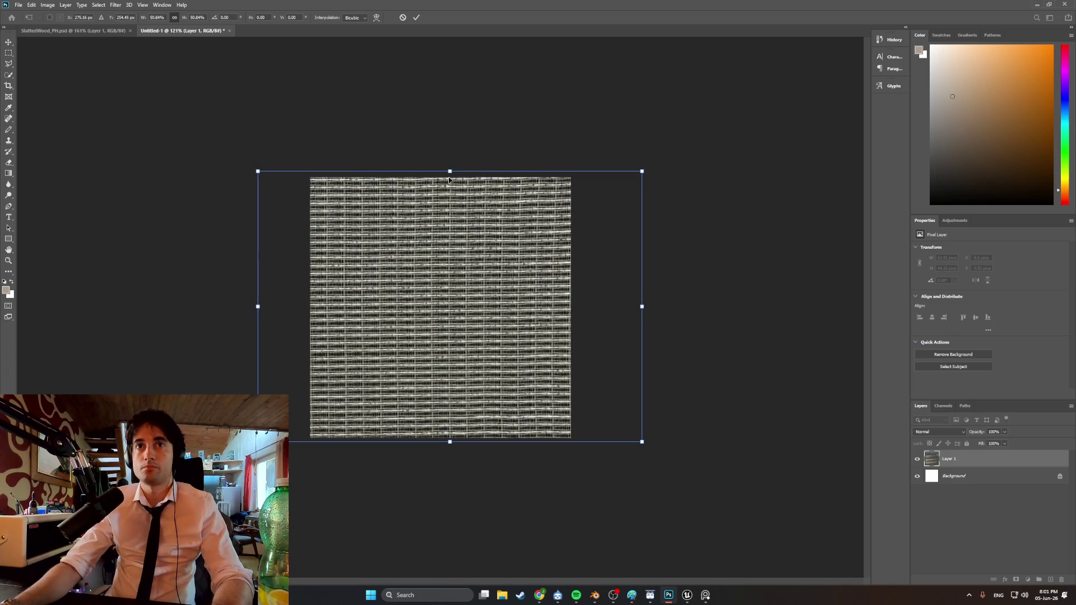
pyautogui.moveTo(435, 218); pyautogui.dragTo(438, 215)
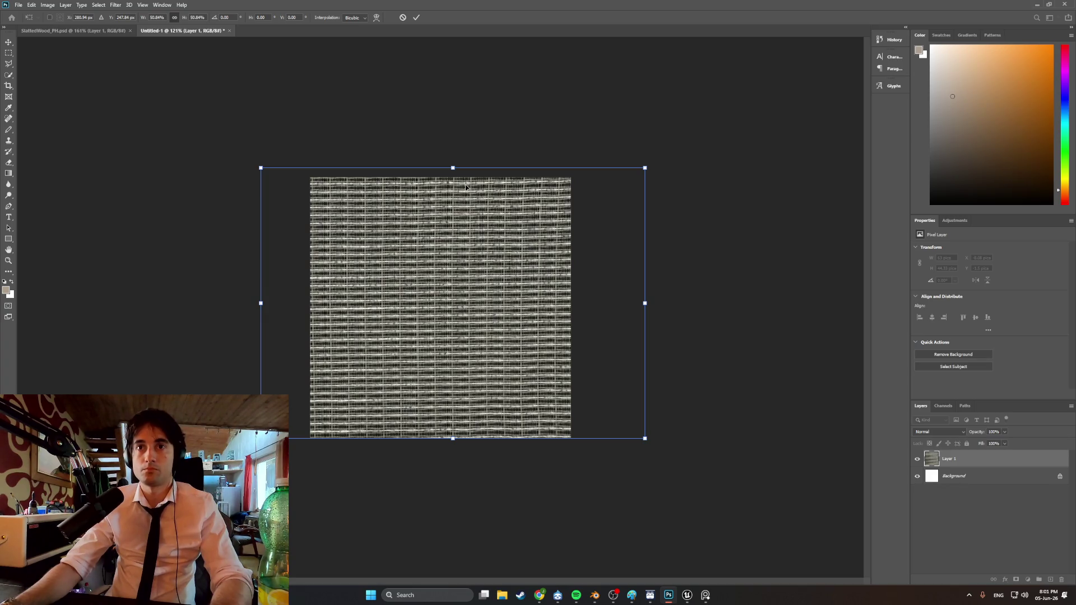
pyautogui.press('Return')
pyautogui.press('s')
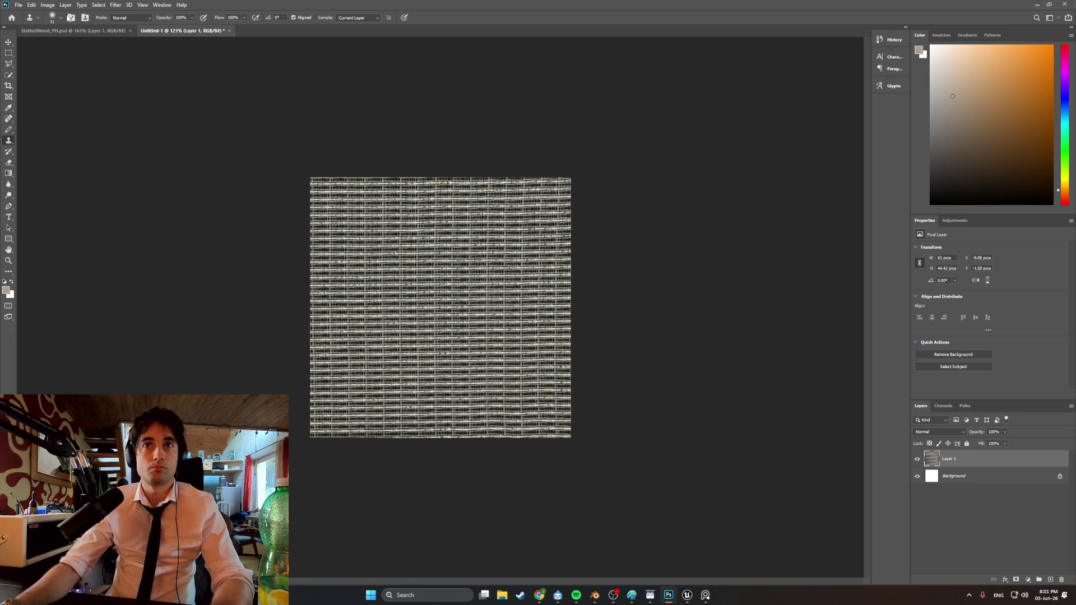
# Fit the grille canvas in view and bring up Image > Mode with Indexed Color
pyautogui.keyDown('alt'); pyautogui.scroll(5, 362, 257); pyautogui.keyUp('alt')
pyautogui.keyDown('alt'); pyautogui.scroll(-3, 363, 256); pyautogui.keyUp('alt')
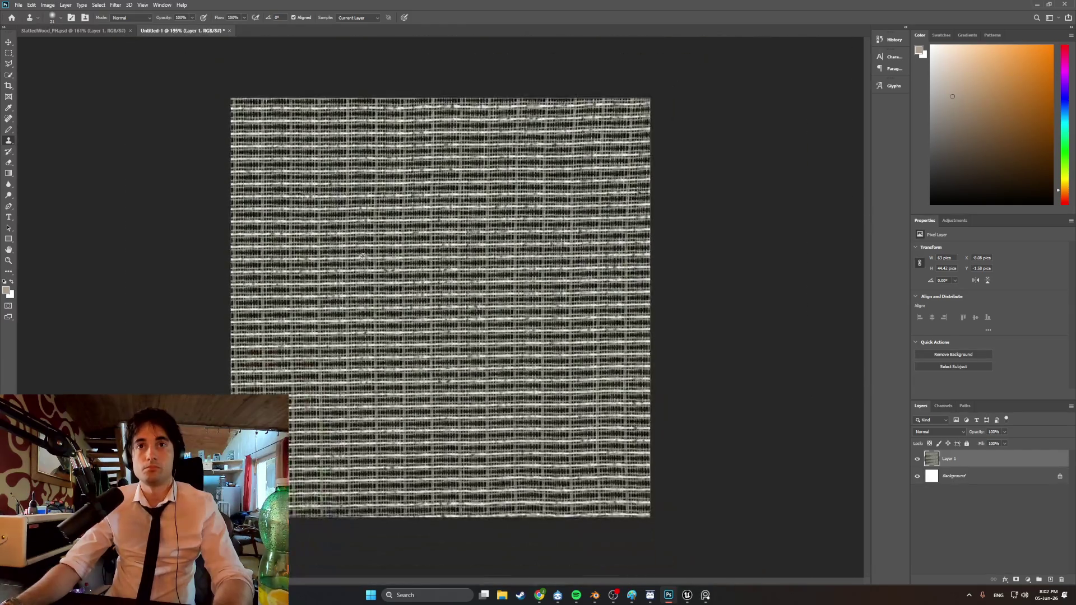
pyautogui.click(67, 5)
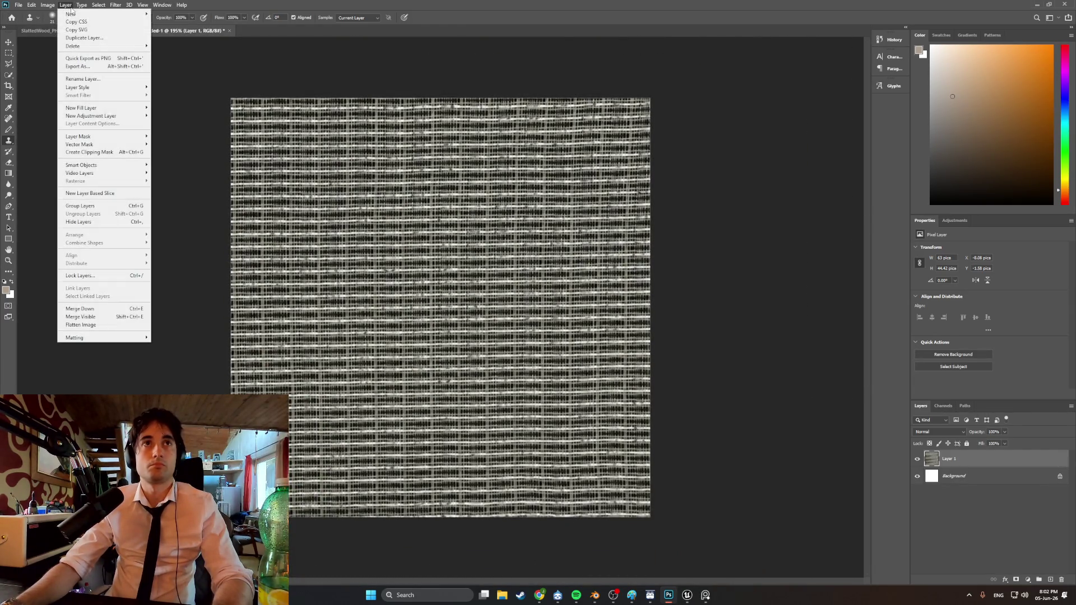
pyautogui.moveTo(84, 14)
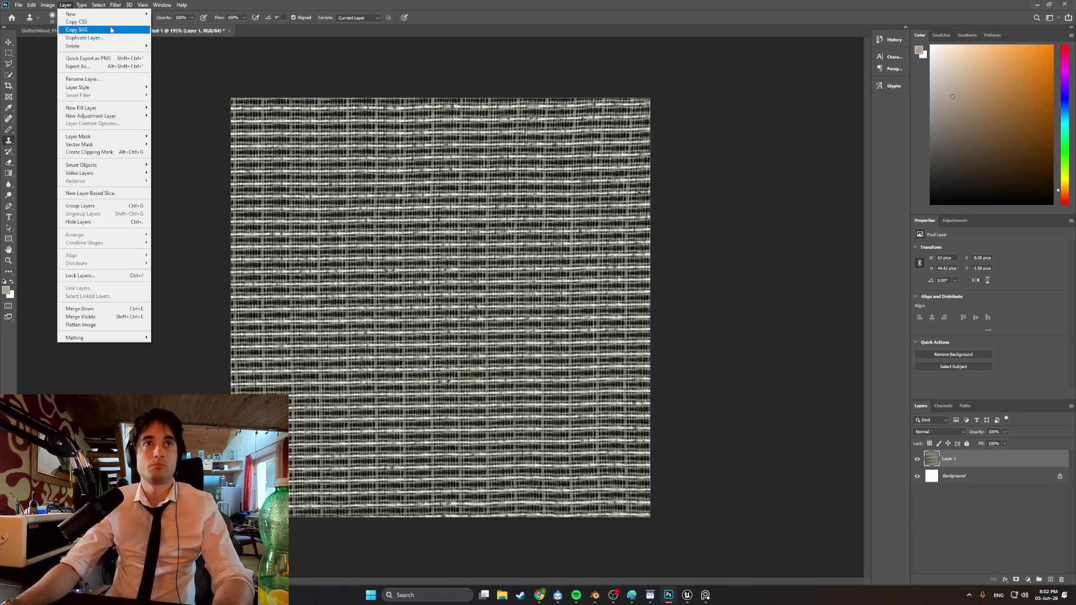
pyautogui.moveTo(48, 5)
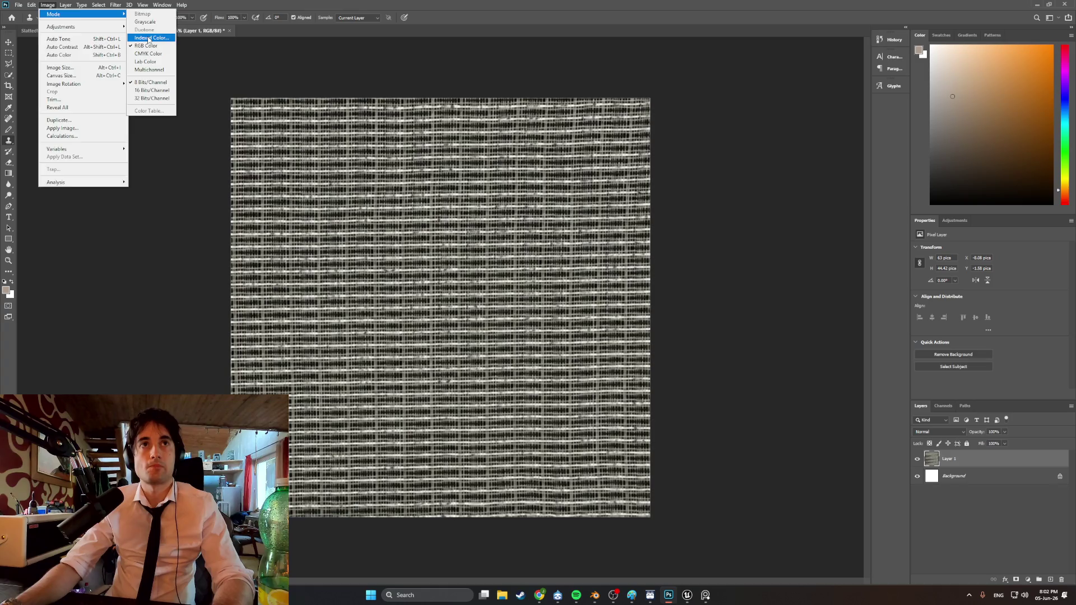
# Flatten and convert to Indexed Color, testing 2–7 colours before settling on an 8-colour palette
pyautogui.click(150, 39)
pyautogui.click(499, 216)
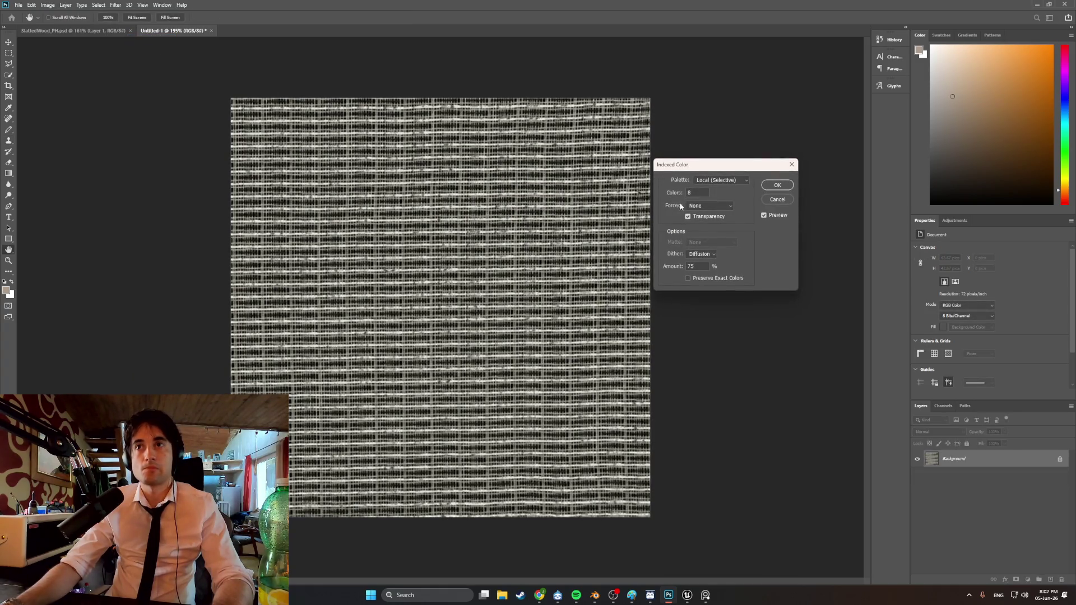
pyautogui.press('BackSpace')
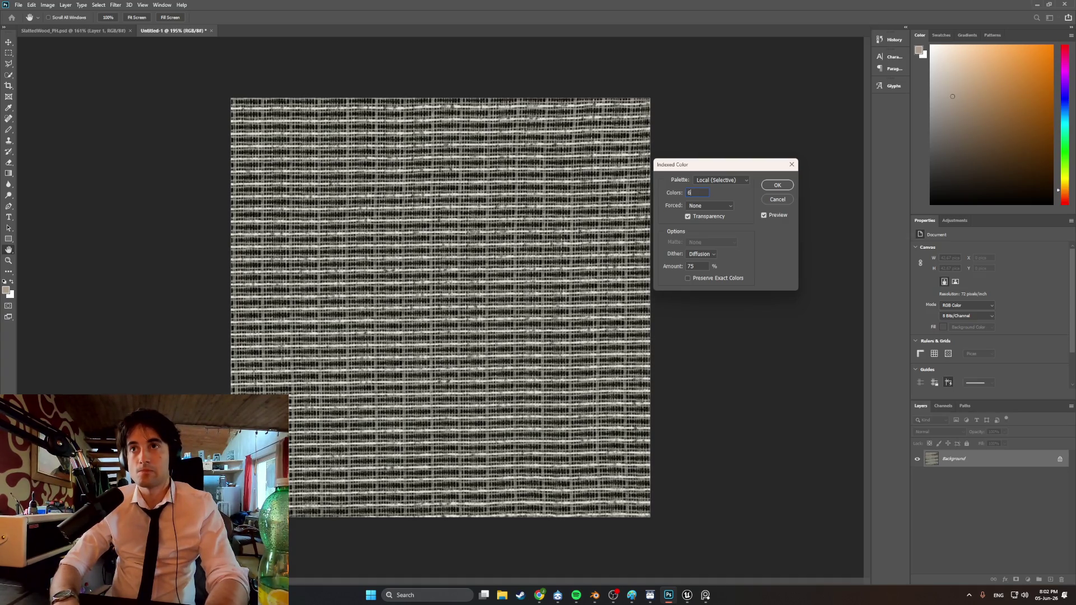
pyautogui.press('BackSpace')
pyautogui.write('2')
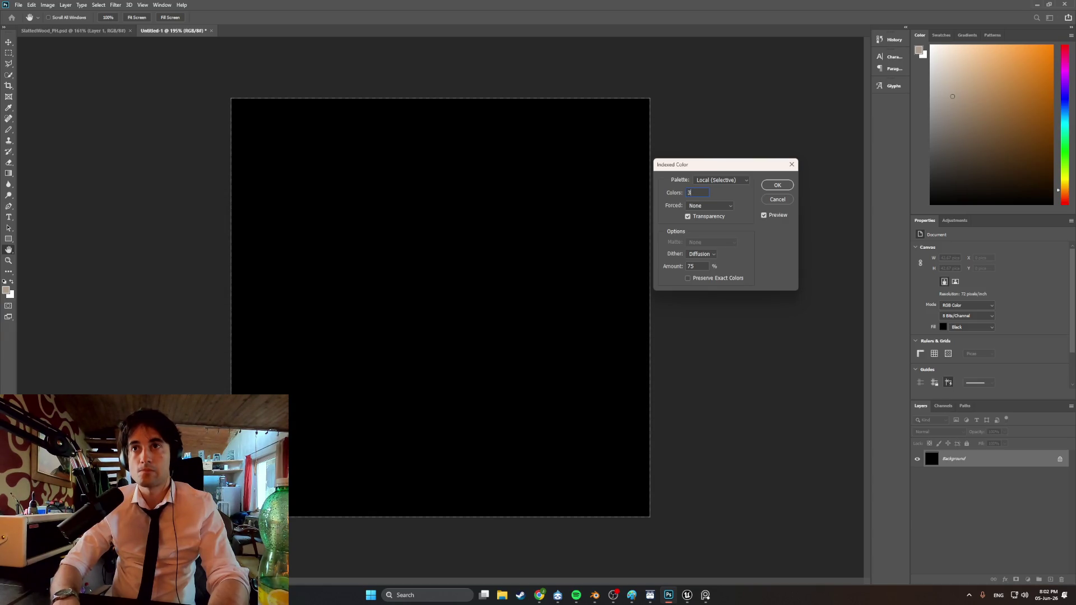
pyautogui.press('BackSpace')
pyautogui.write('3')
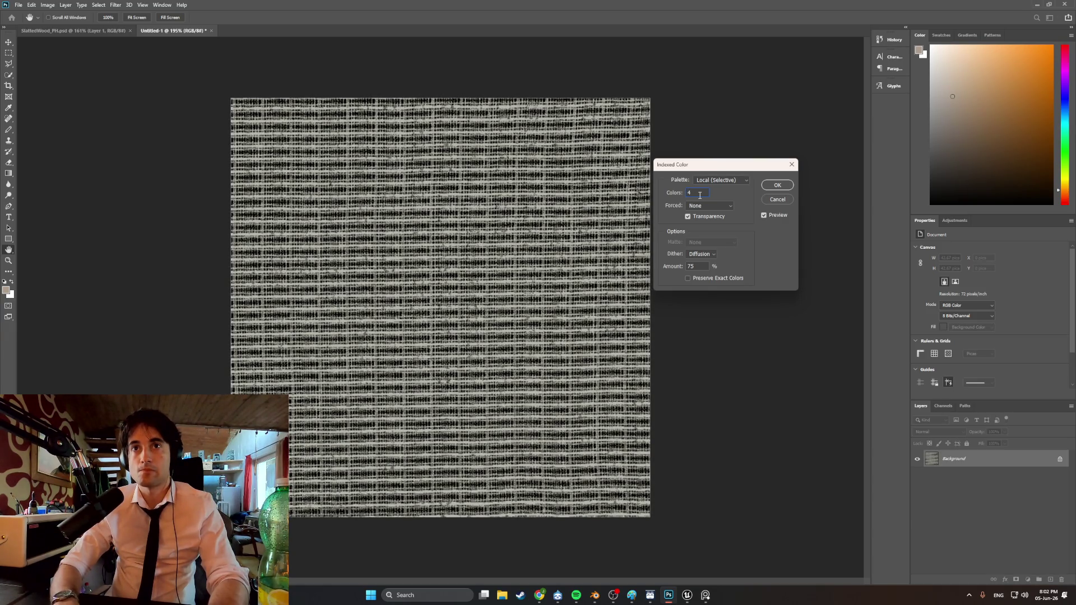
pyautogui.write('5')
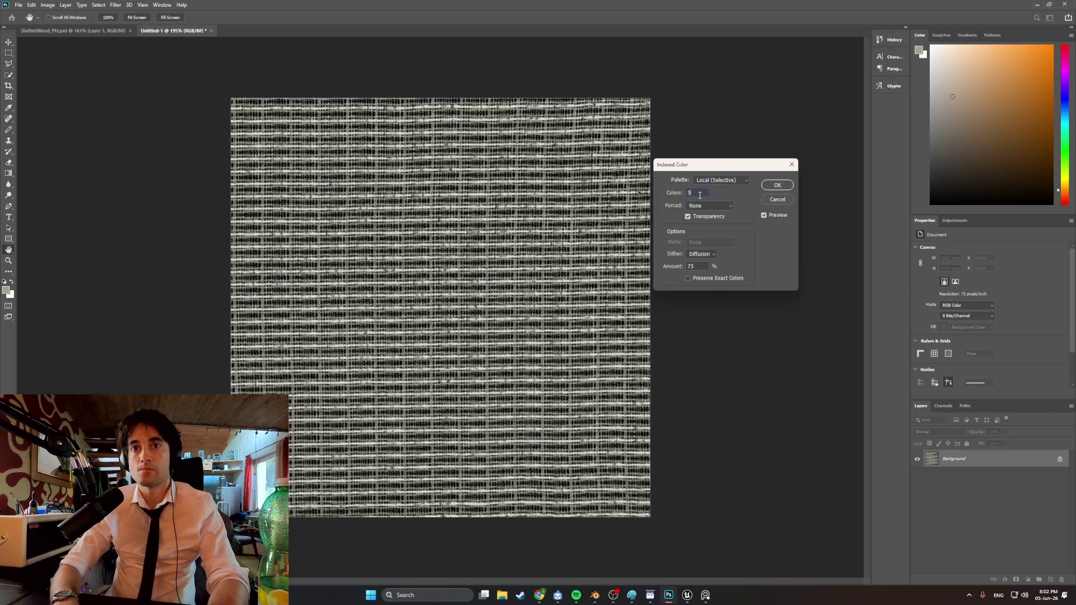
pyautogui.press('BackSpace')
pyautogui.write('6')
pyautogui.press('BackSpace')
pyautogui.write('7')
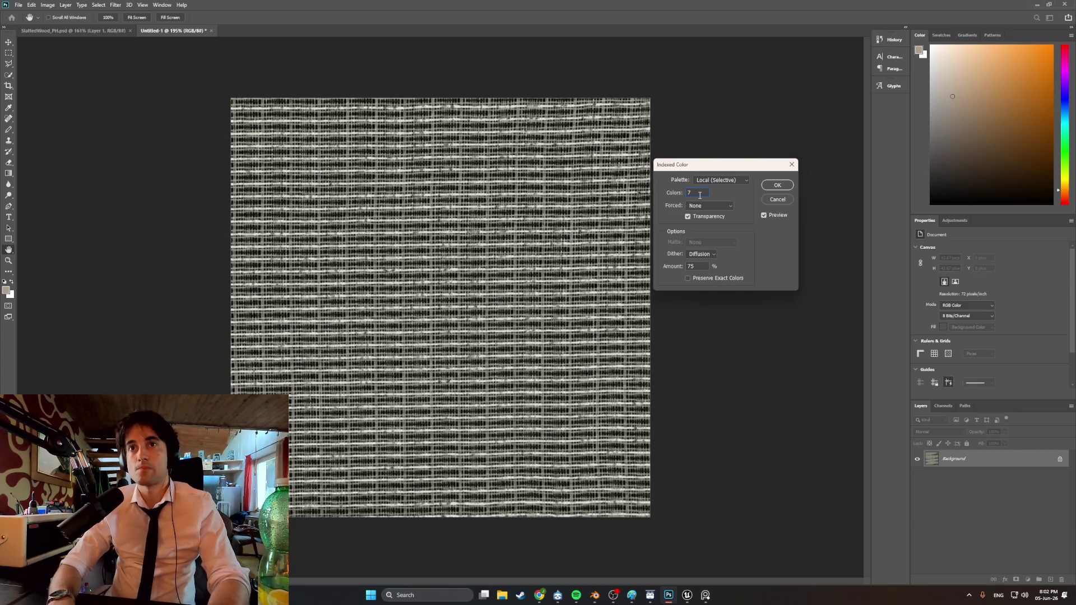
pyautogui.press('BackSpace')
pyautogui.write('8')
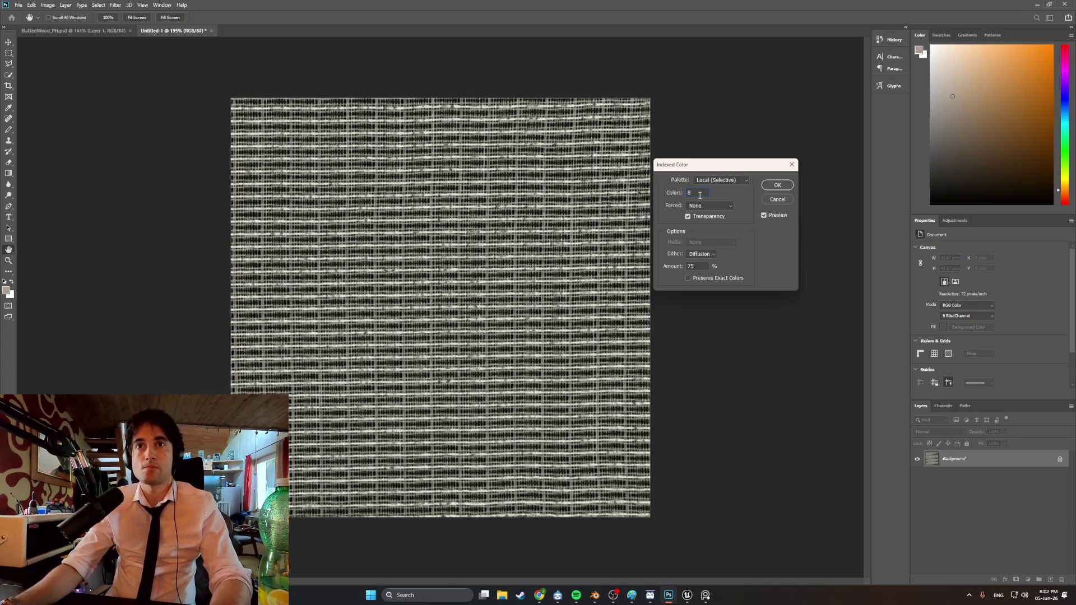
pyautogui.click(777, 185)
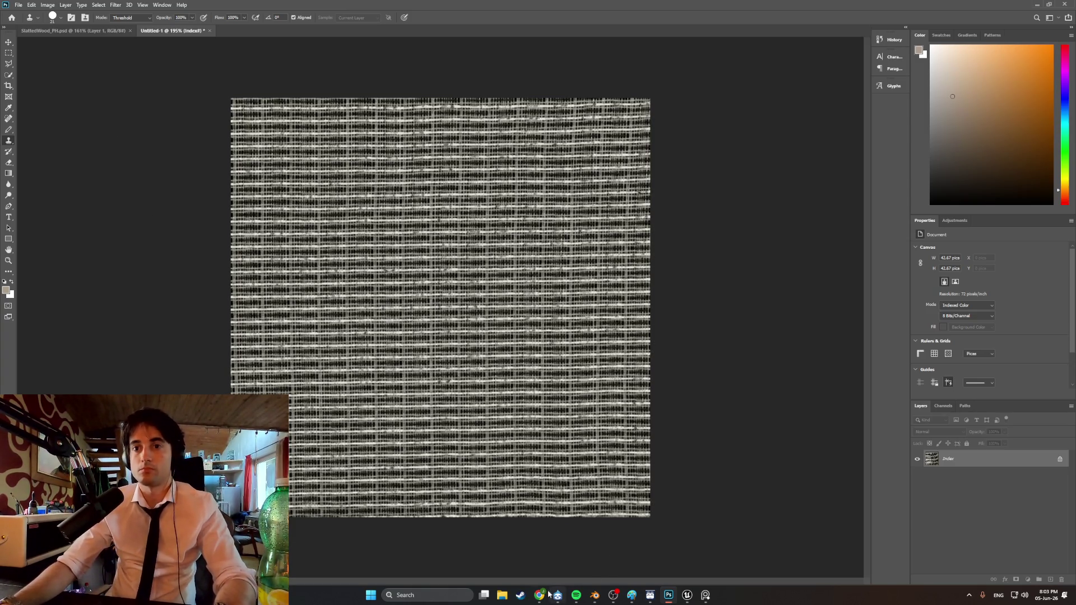
# Back in Chrome, search Google Images for 'fender frontman knob'
pyautogui.moveTo(539, 595)
pyautogui.click(536, 553)
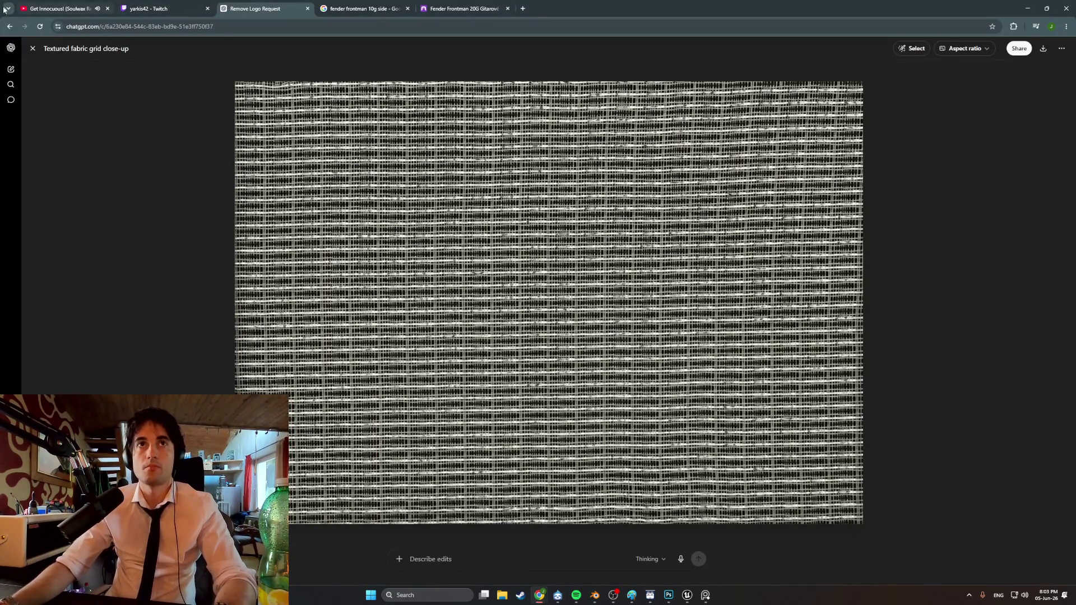
pyautogui.click(10, 26)
pyautogui.click(359, 10)
pyautogui.moveTo(222, 63); pyautogui.dragTo(115, 63)
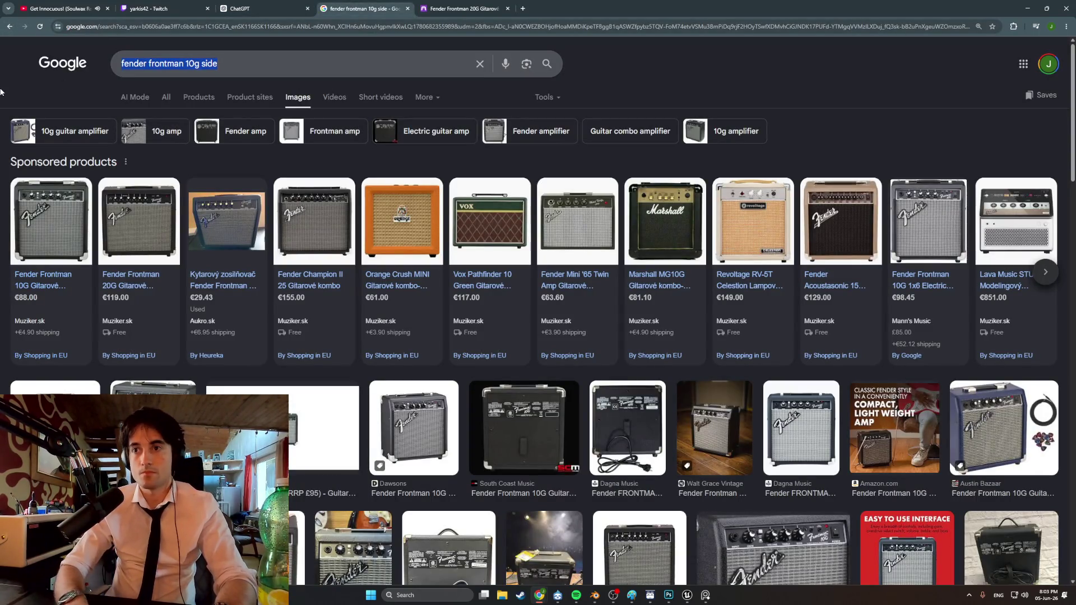
pyautogui.write('fender ')
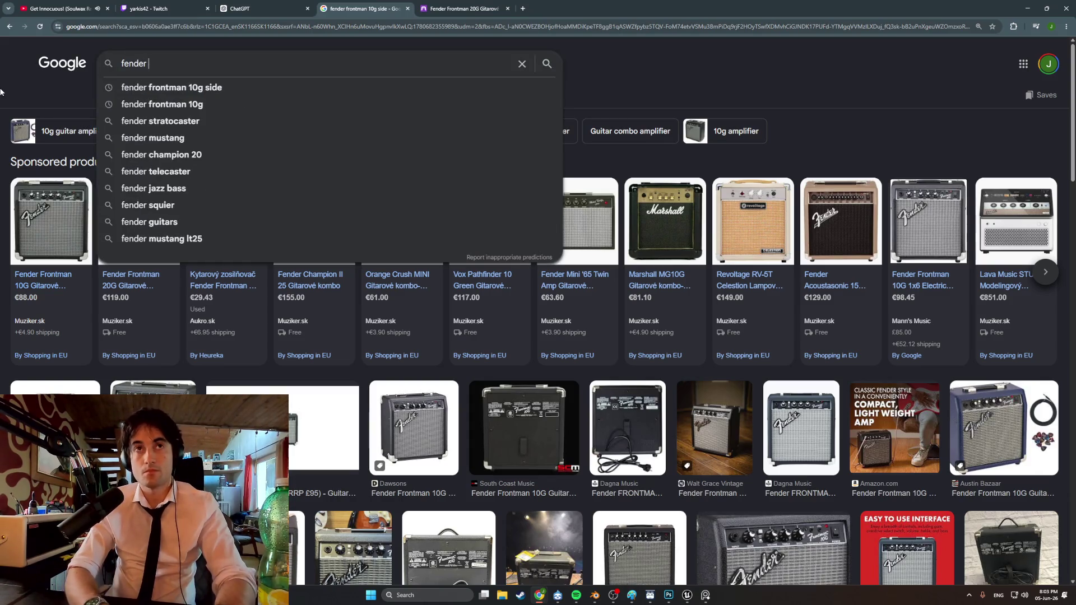
pyautogui.write('frontman knob')
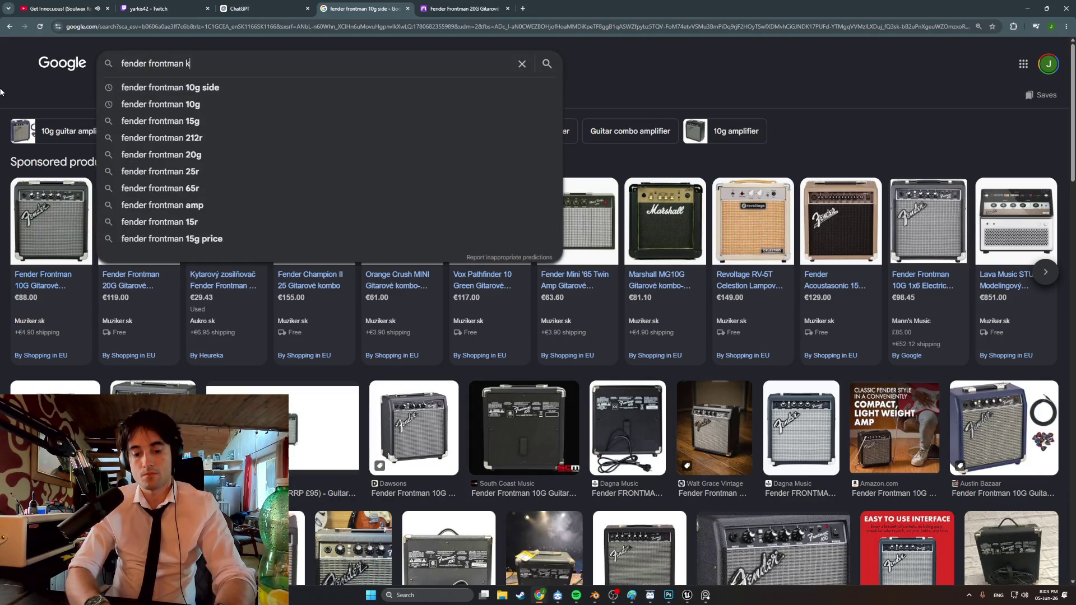
pyautogui.press('Return')
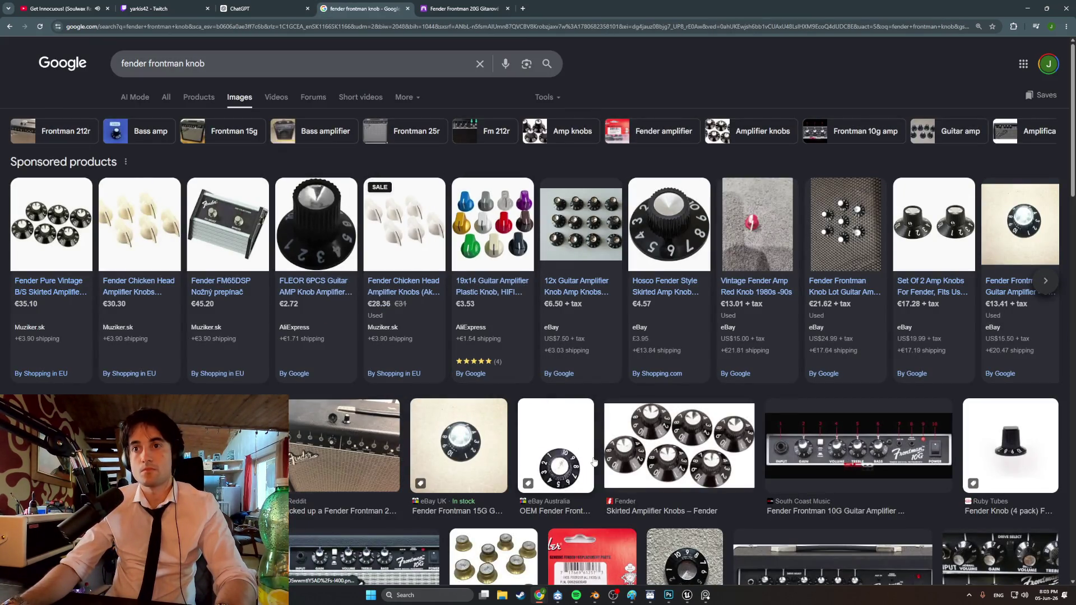
# Preview the eBay Australia knob, a textured-background knob and the Black Pieces knob set
pyautogui.click(579, 469)
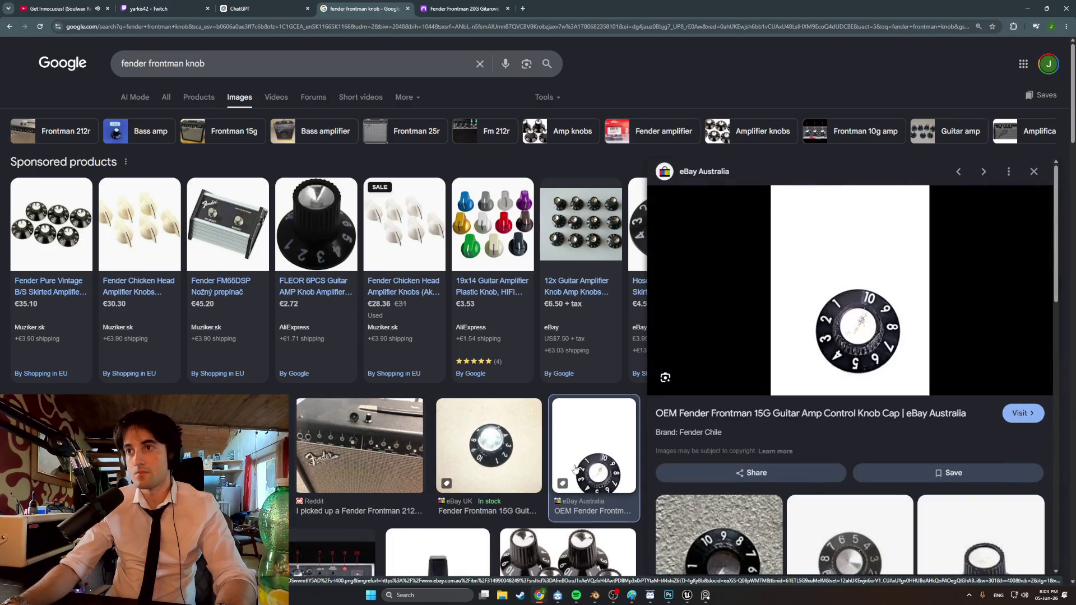
pyautogui.scroll(-2, 538, 454)
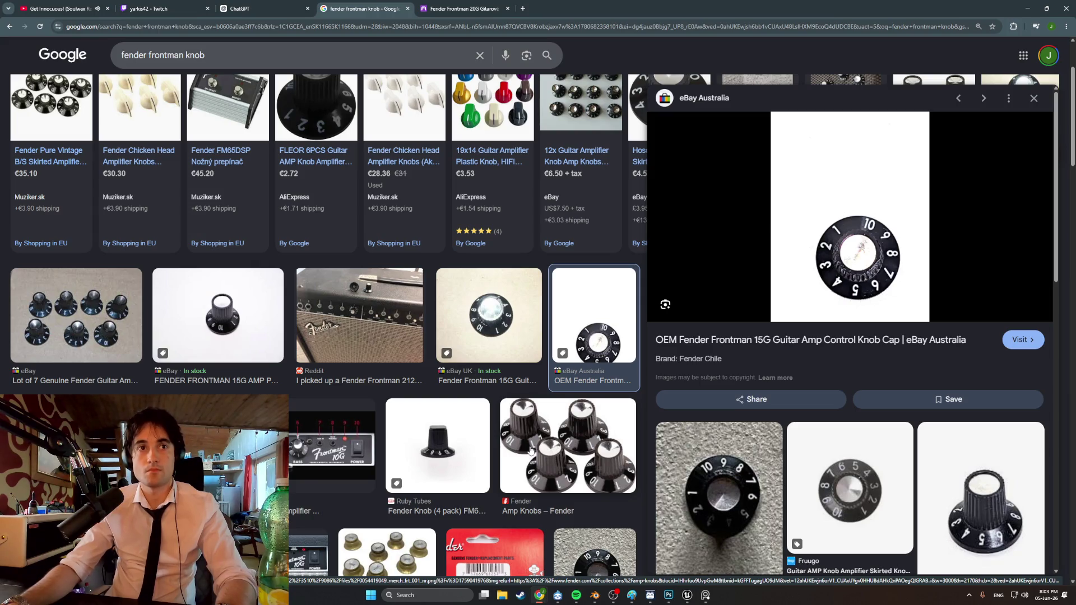
pyautogui.scroll(-5, 493, 437)
pyautogui.scroll(-1, 494, 438)
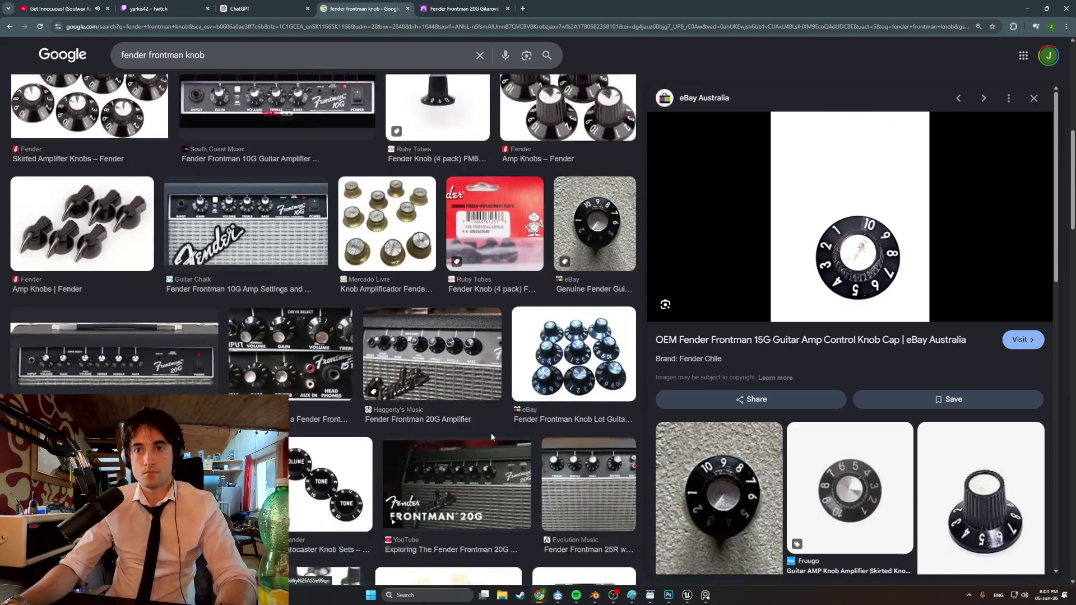
pyautogui.click(721, 488)
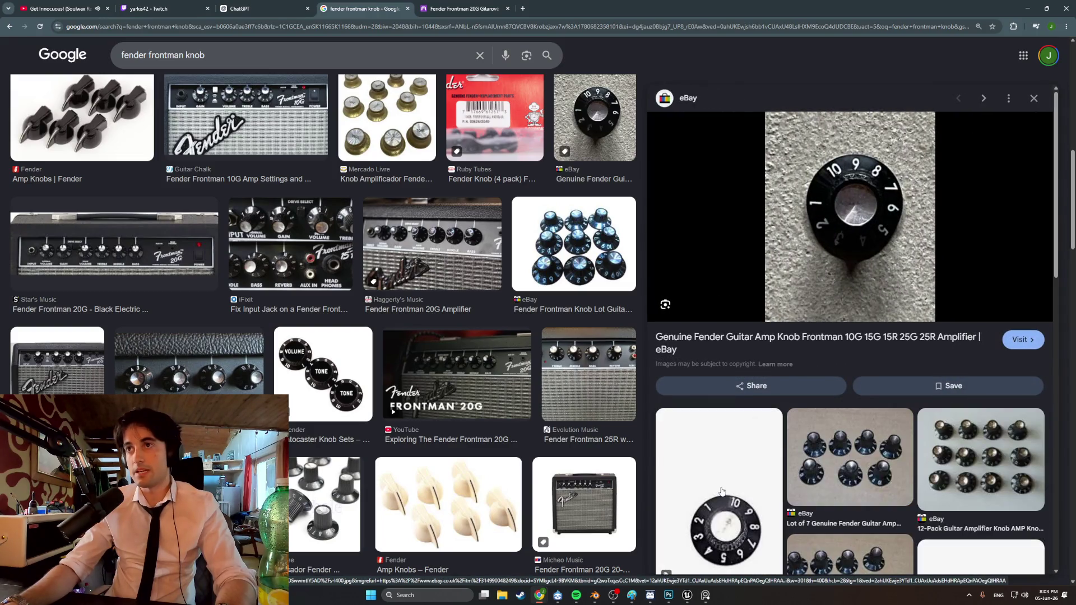
pyautogui.scroll(-5, 784, 443)
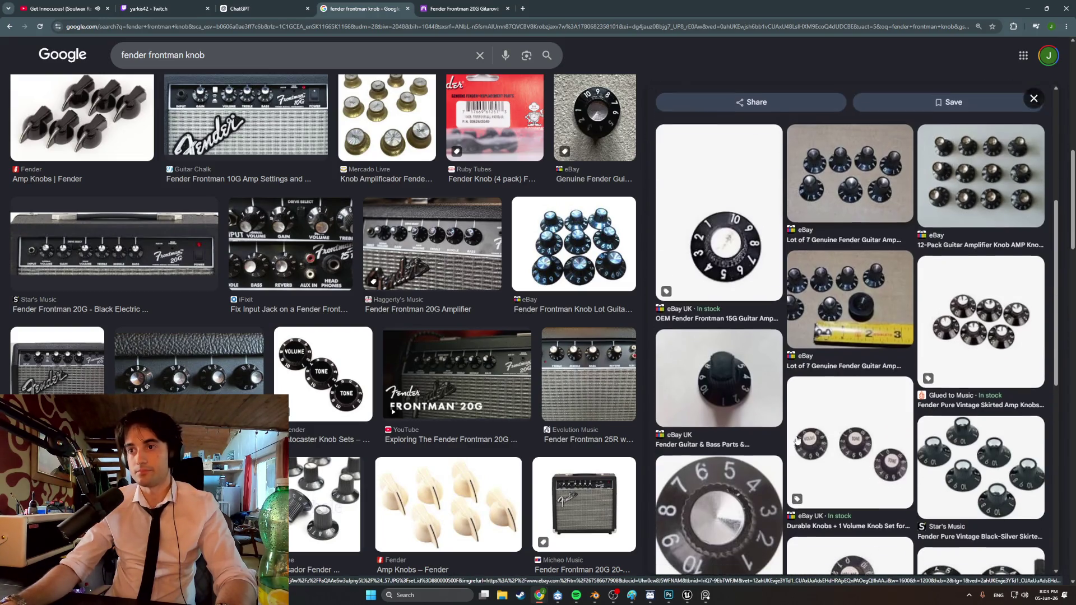
pyautogui.scroll(-5, 797, 439)
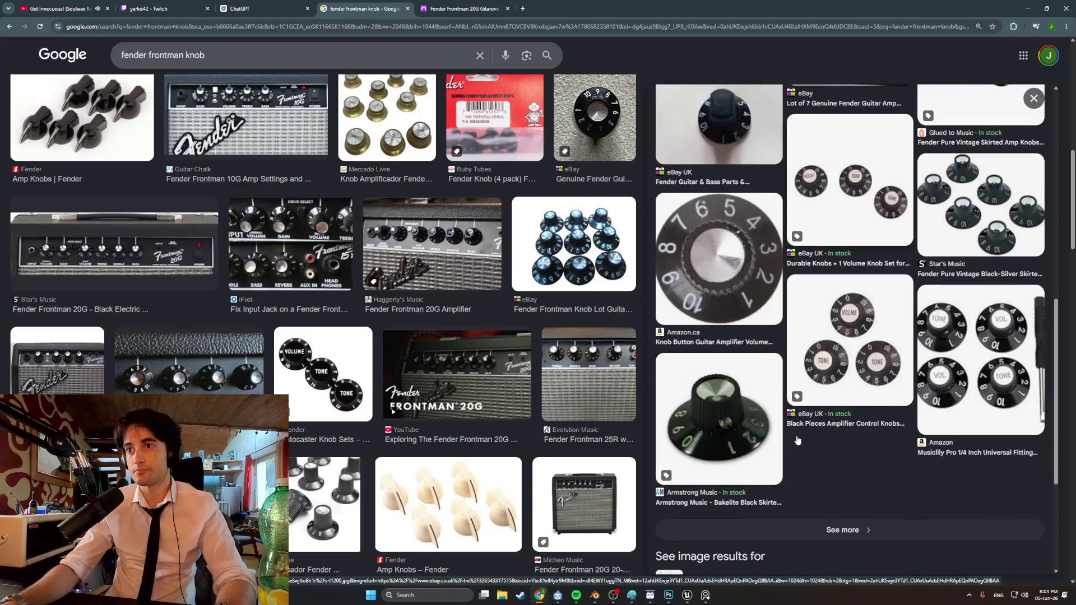
pyautogui.click(835, 353)
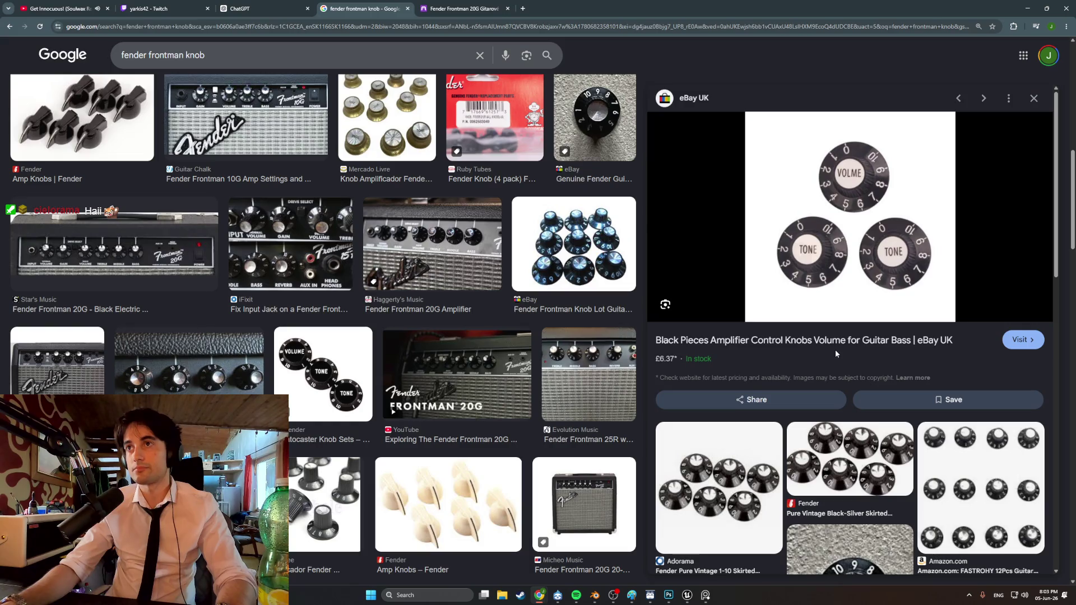
# Browse further knob results and preview the OEM Frontman 15G knob cap again
pyautogui.scroll(-5, 822, 433)
pyautogui.scroll(-10, 822, 433)
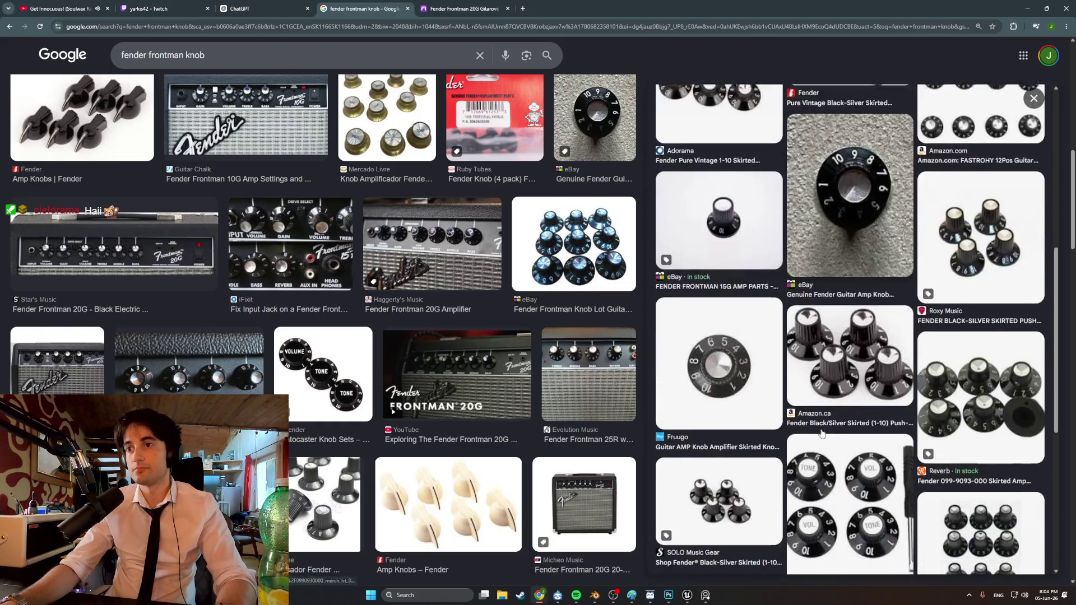
pyautogui.scroll(-10, 330, 397)
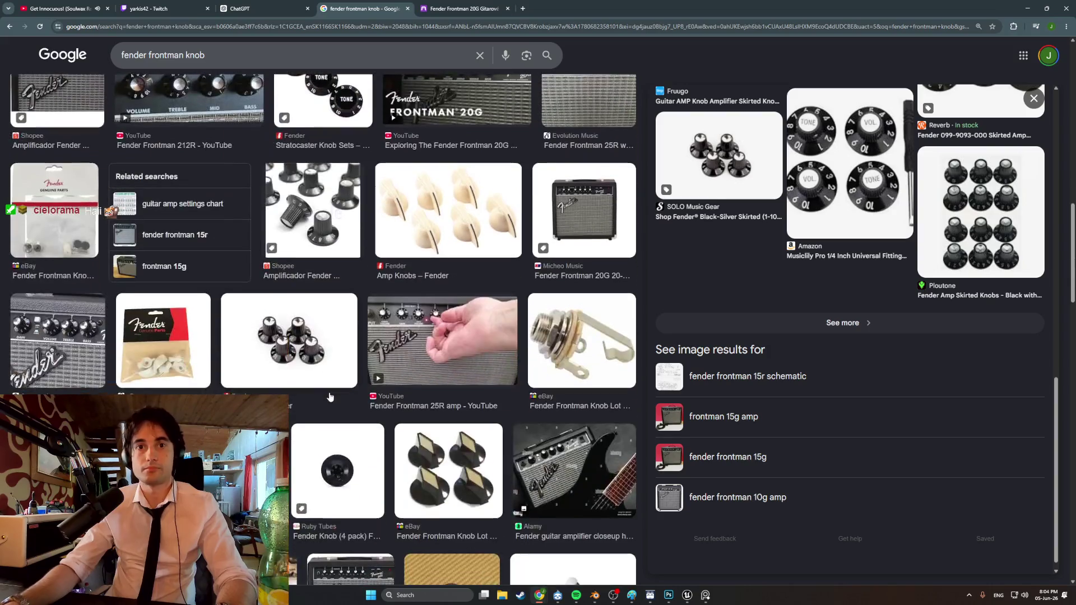
pyautogui.scroll(-10, 330, 397)
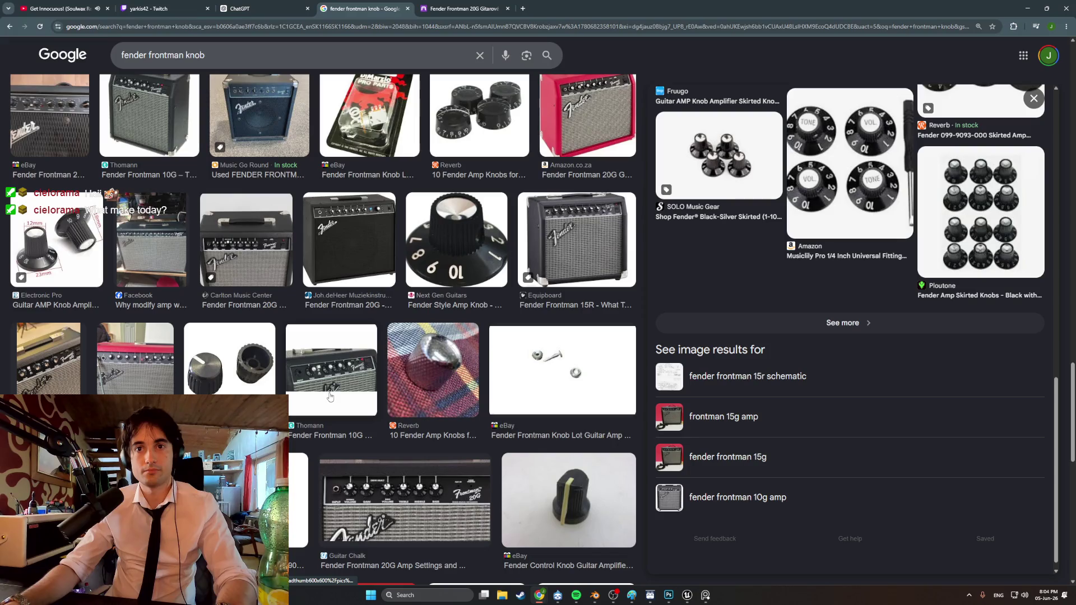
pyautogui.scroll(10, 329, 397)
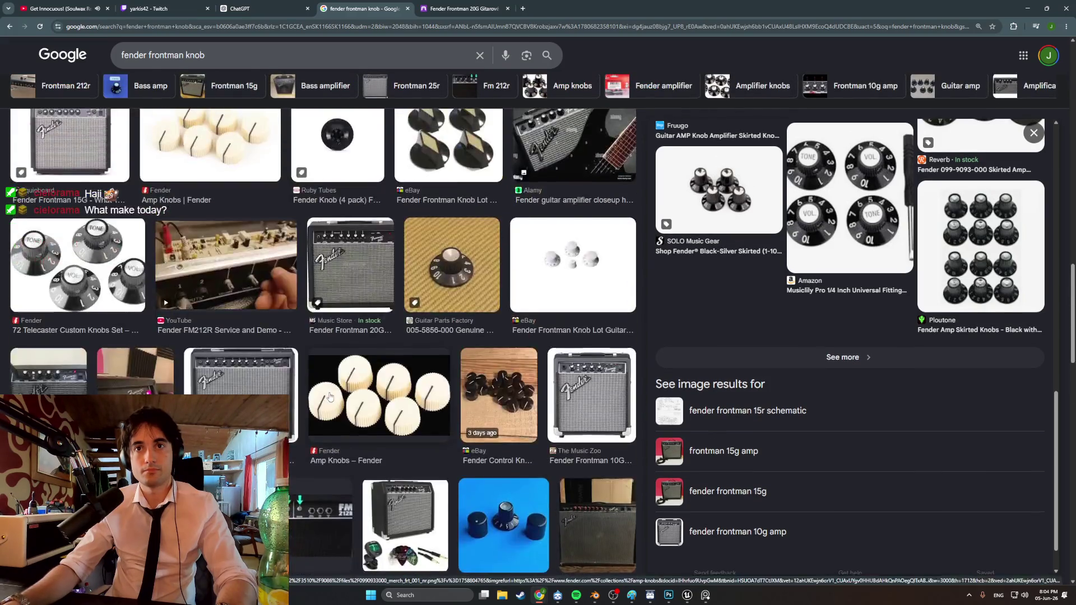
pyautogui.scroll(10, 330, 397)
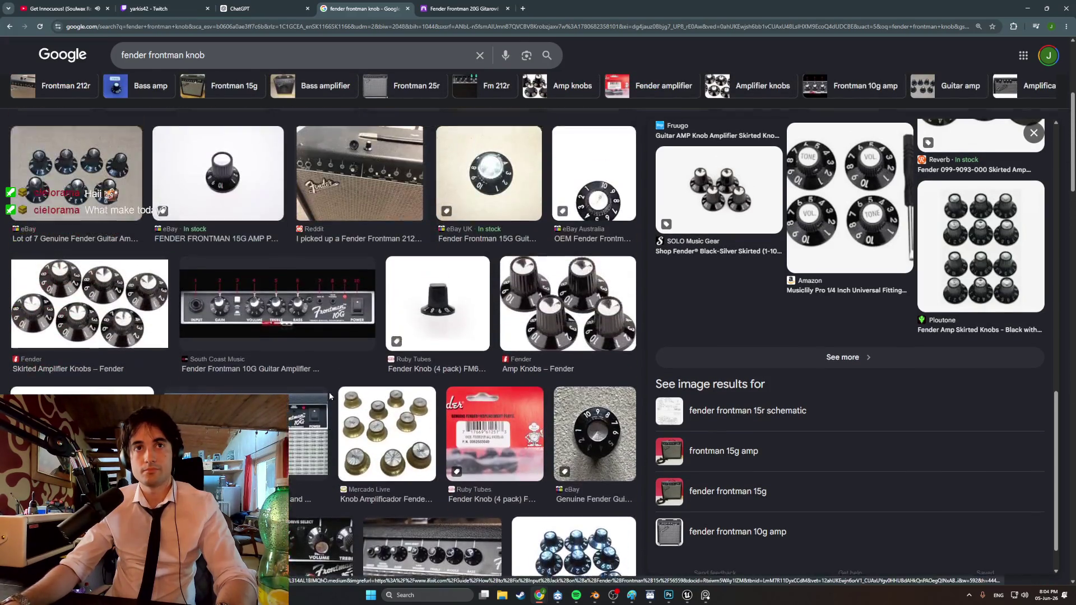
pyautogui.scroll(2, 330, 396)
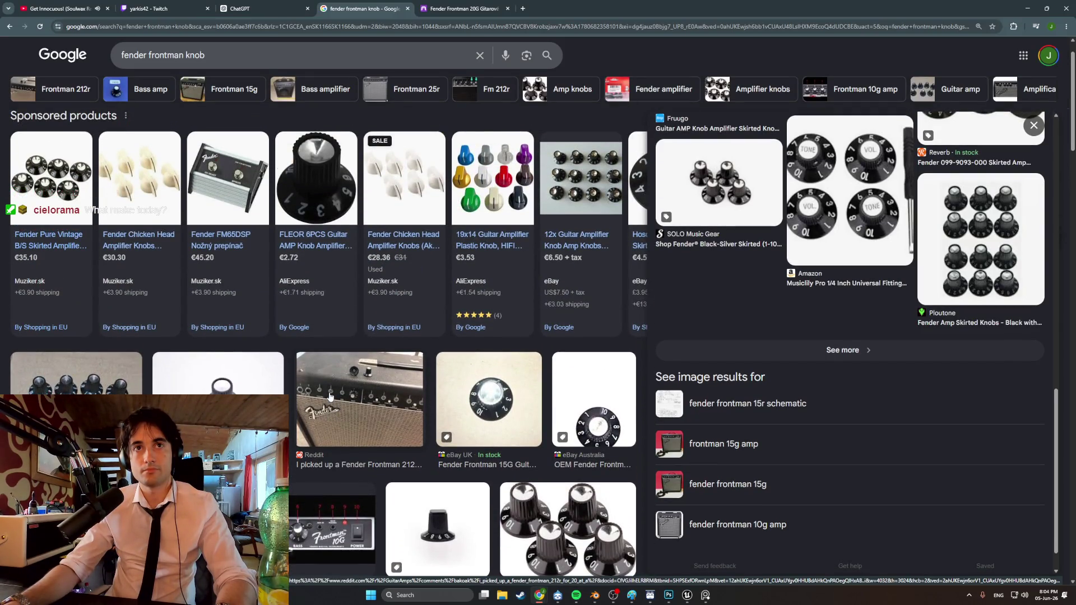
pyautogui.click(594, 399)
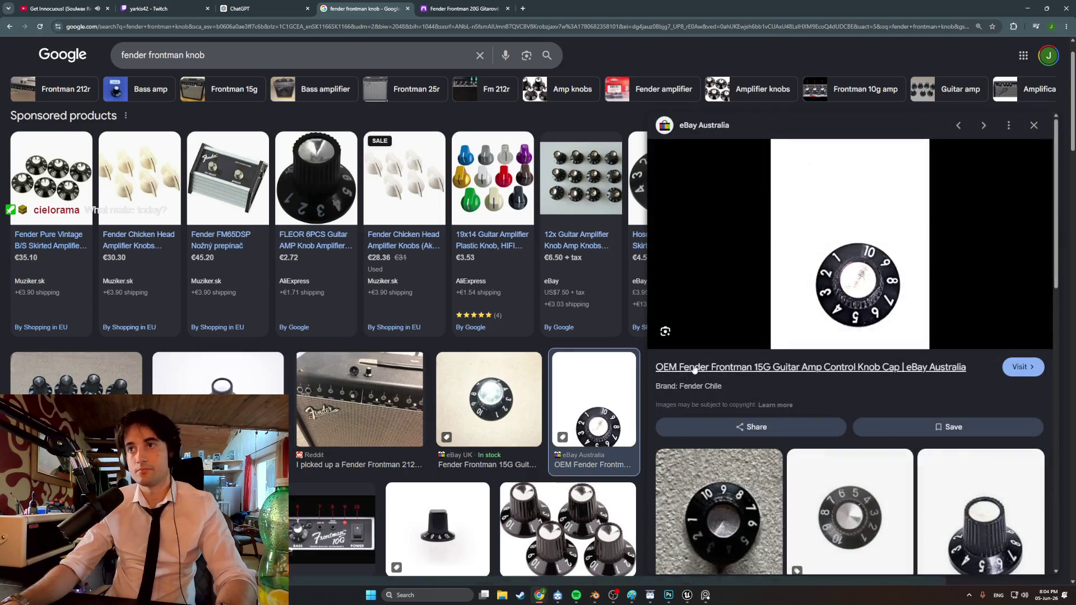